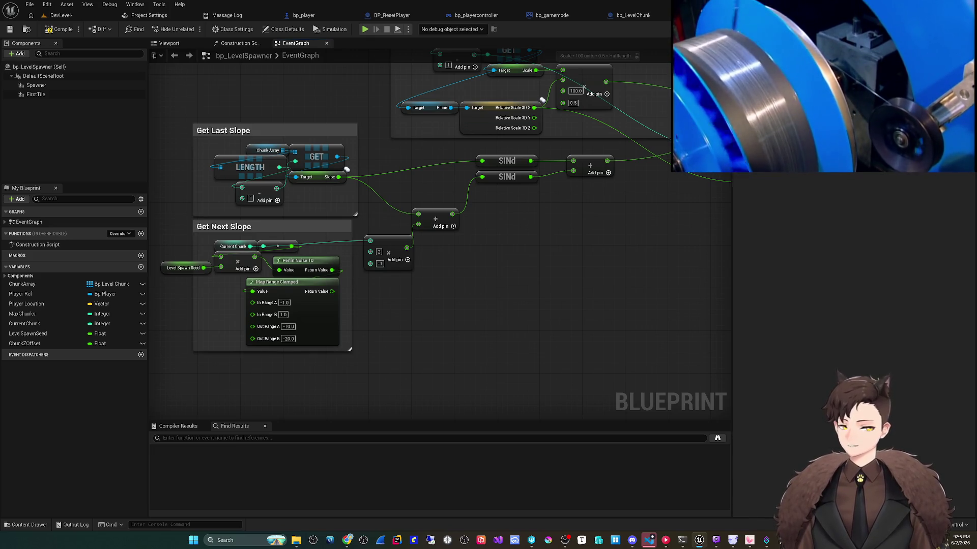
- Change the Scale Distance half-length factor to 1.0, compile, and play-test the road
scroll(440, 239, "up", 1)
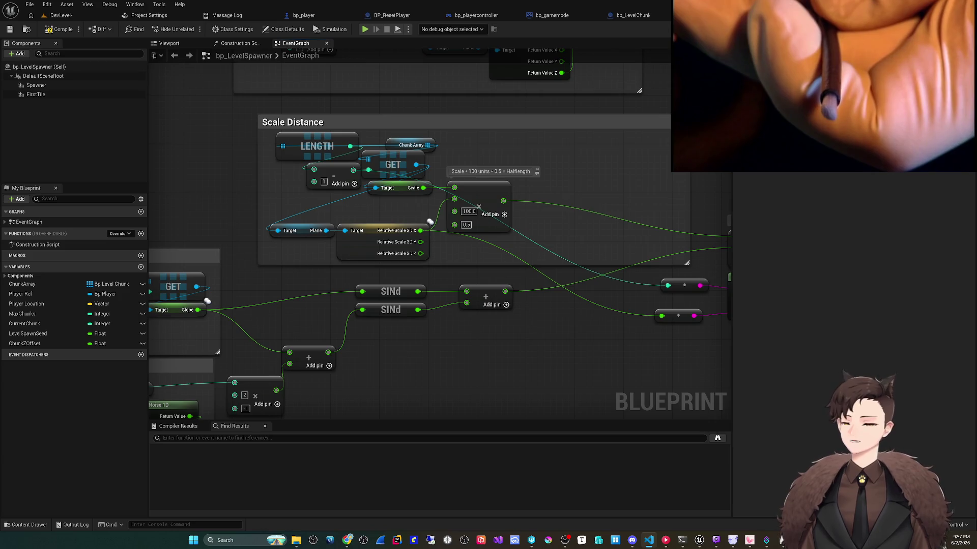
left_click_drag(464, 348, 428, 366)
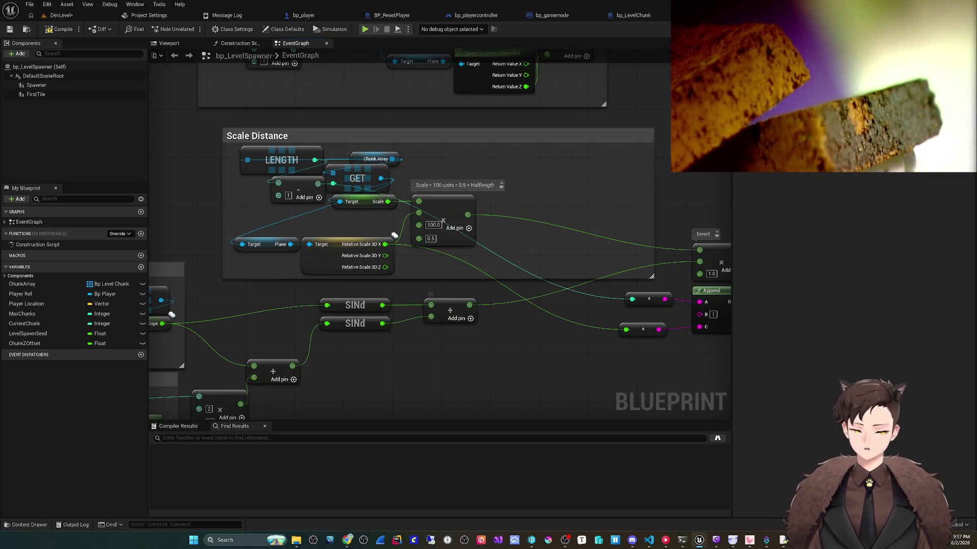
left_click(430, 238)
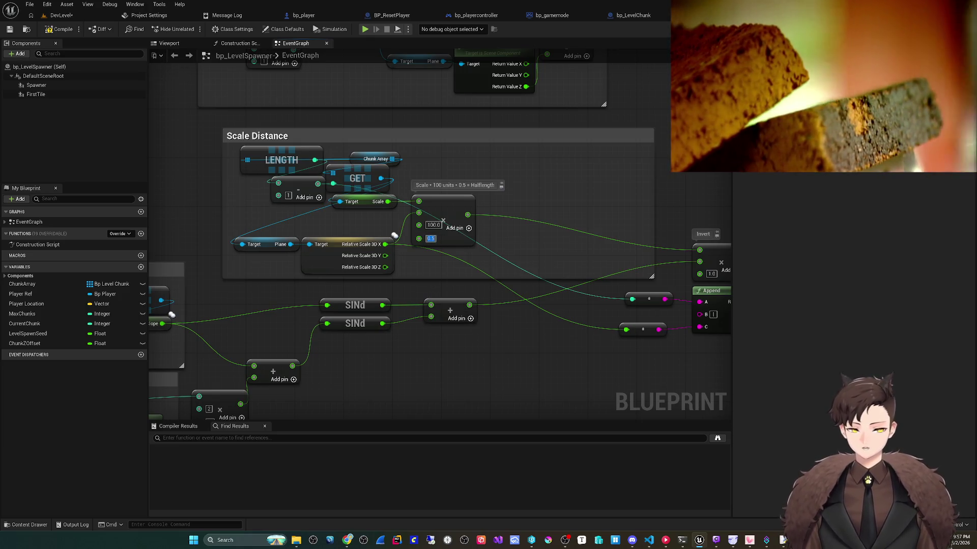
type("1")
key("Return")
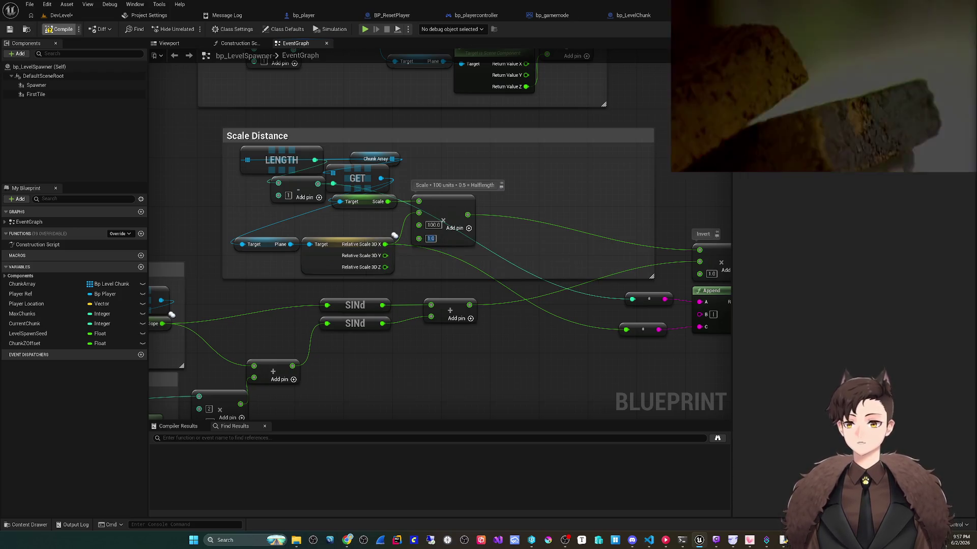
left_click(60, 16)
key("alt+p")
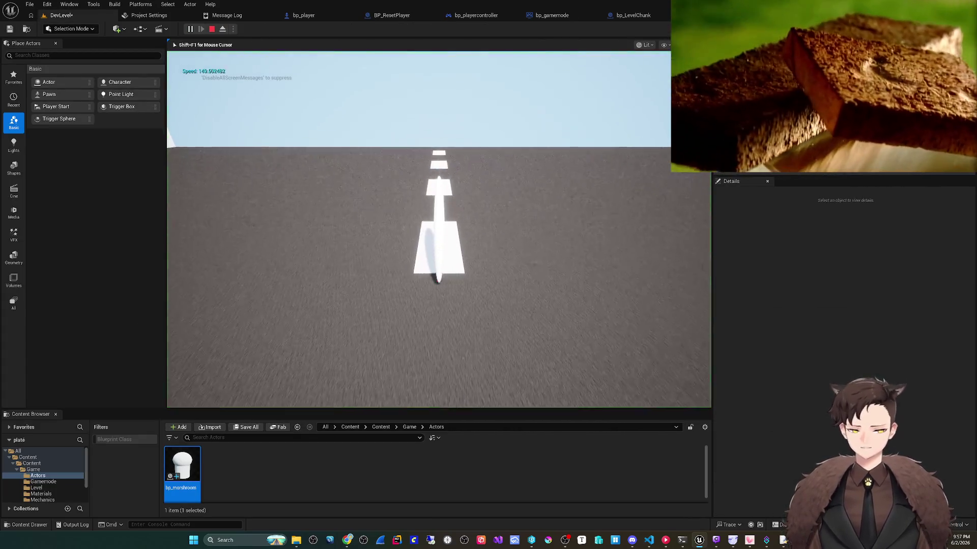
key("F8")
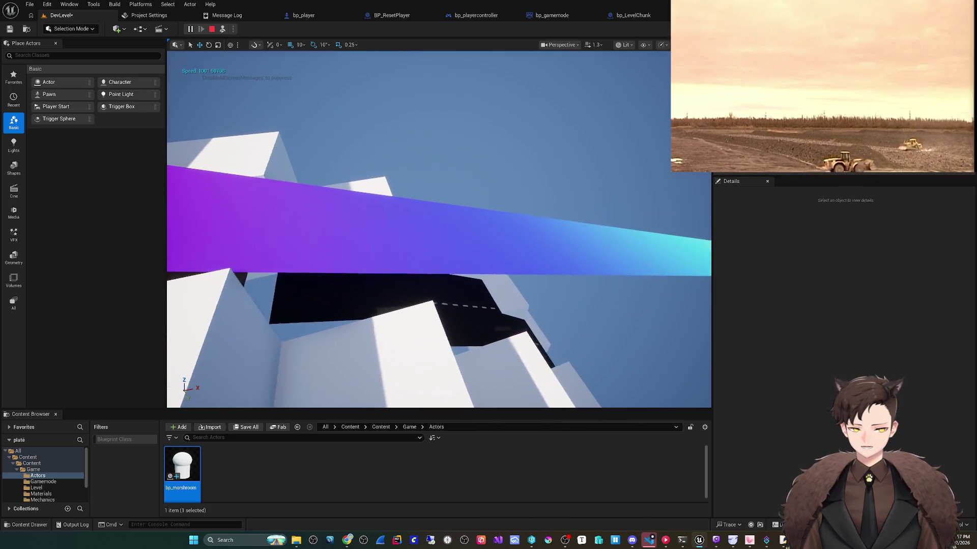
left_click(328, 171)
key("ctrl+e")
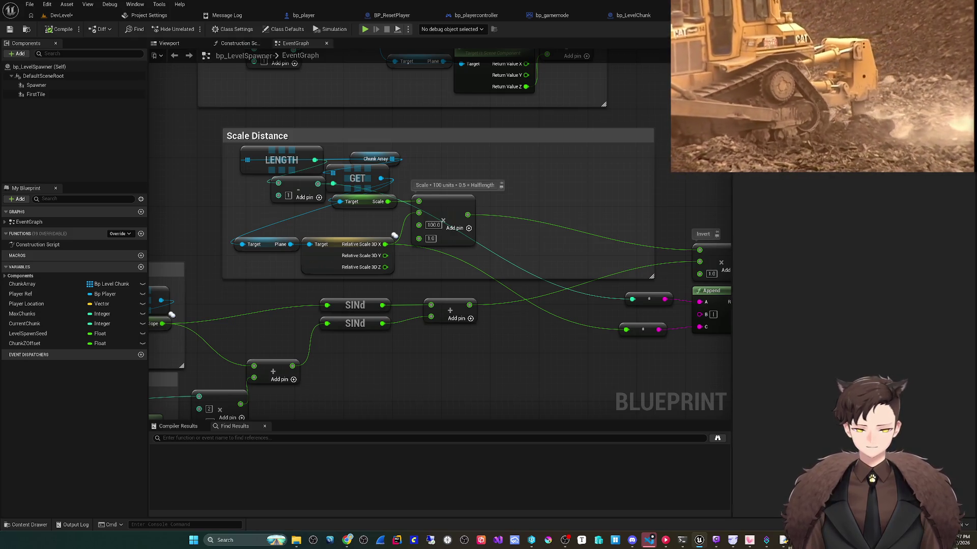
- Restore the Scale Distance multiply factor to 0.5
left_click(430, 238)
type("0.5")
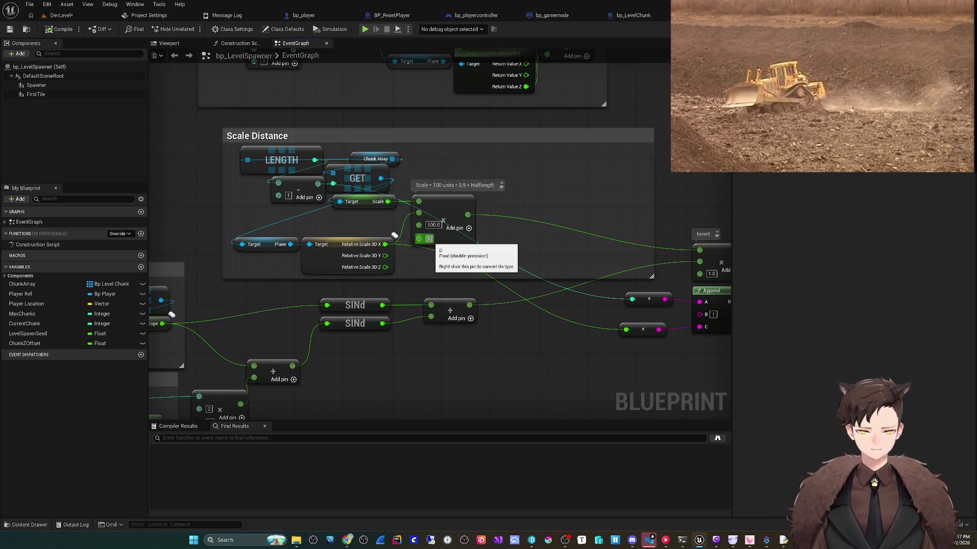
key("Return")
left_click(395, 235)
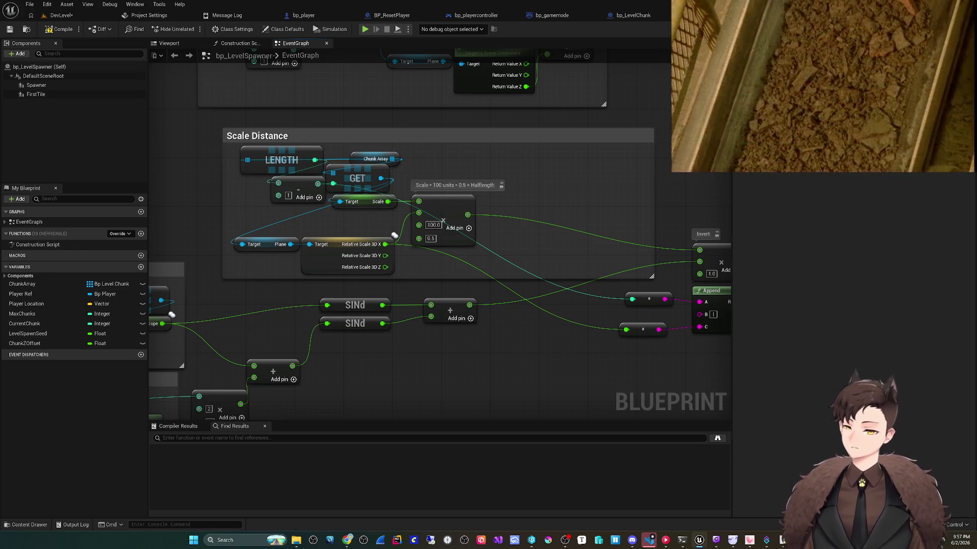
left_click_drag(438, 385, 505, 366)
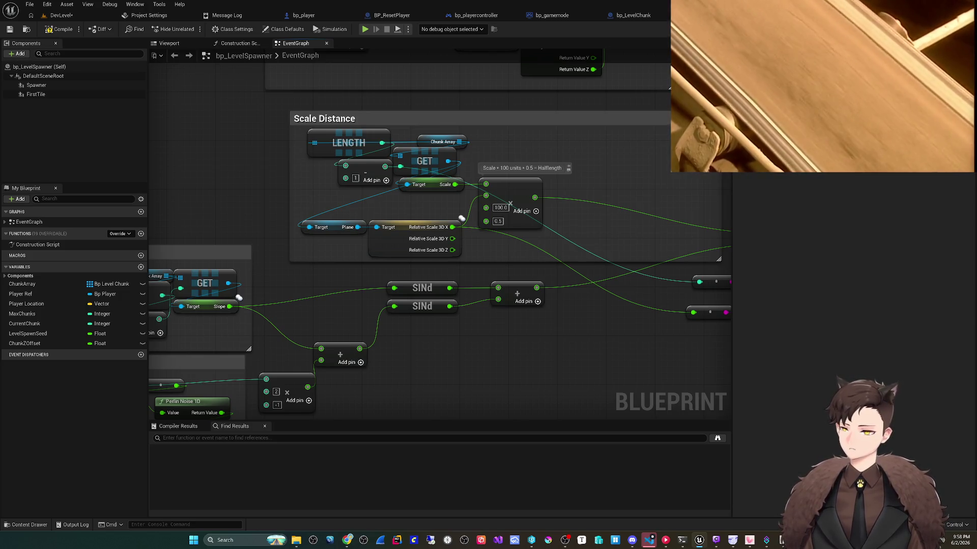
- Move the Length, Get and subtract nodes aside and convert Slope with a Degrees To Radians node
mouse_move(389, 390)
left_mouse_down()
mouse_move(362, 347)
mouse_move(435, 328)
left_mouse_up()
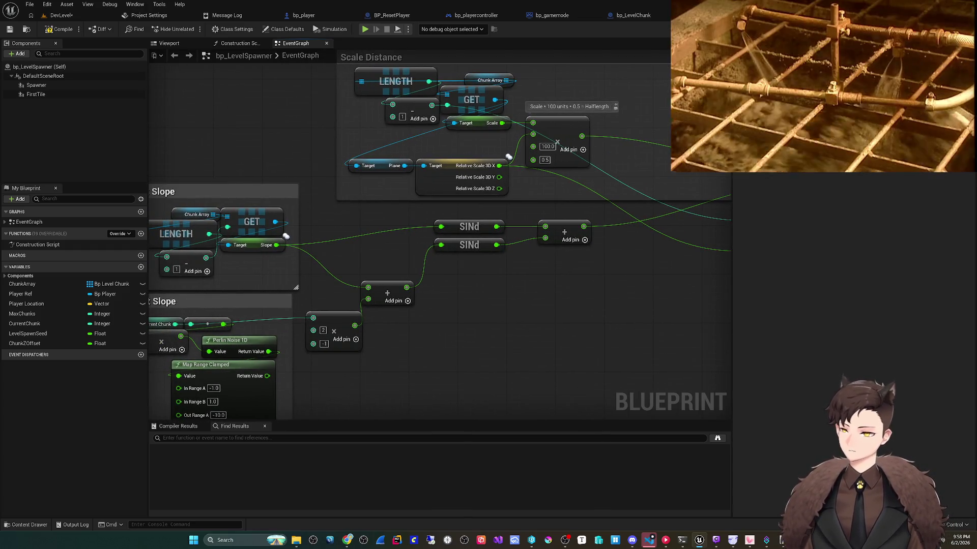
left_click_drag(330, 305, 428, 297)
mouse_move(233, 270)
left_mouse_down()
mouse_move(382, 229)
mouse_move(204, 77)
mouse_move(540, 314)
mouse_move(416, 265)
mouse_move(446, 281)
mouse_move(453, 274)
mouse_move(423, 270)
left_mouse_up()
type("radians")
key("Return")
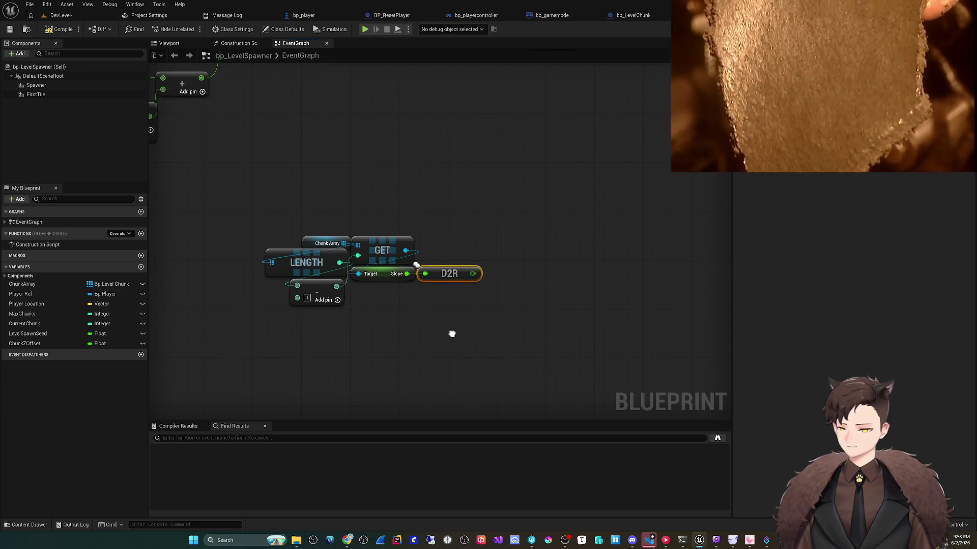
- Copy the Scale Distance nodes and paste them below the D2R slope conversion
scroll(462, 360, "down", 3)
scroll(393, 187, "up", 4)
left_click_drag(394, 186, 423, 232)
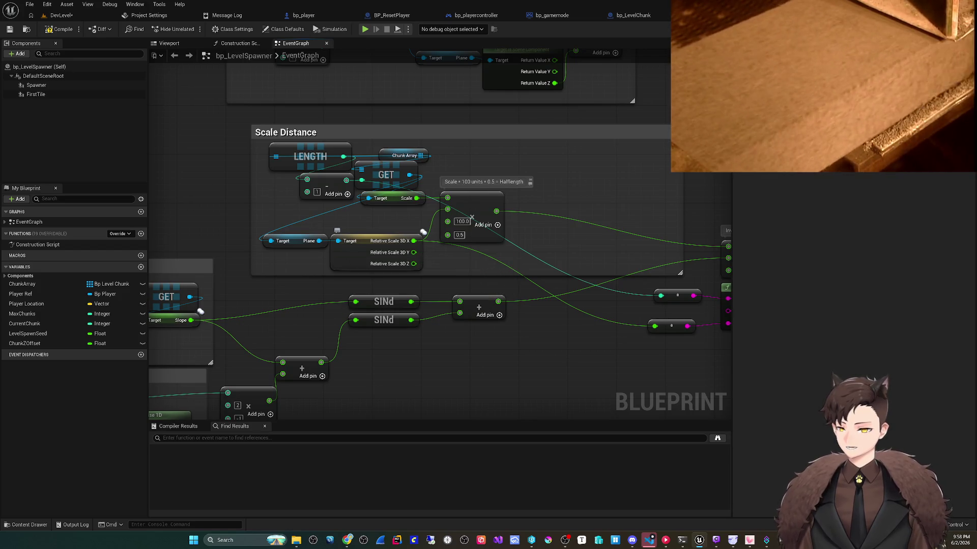
mouse_move(260, 141)
left_mouse_down()
mouse_move(509, 244)
mouse_move(509, 274)
mouse_move(422, 114)
left_mouse_up()
key("ctrl+f")
left_click_drag(459, 301, 404, 90)
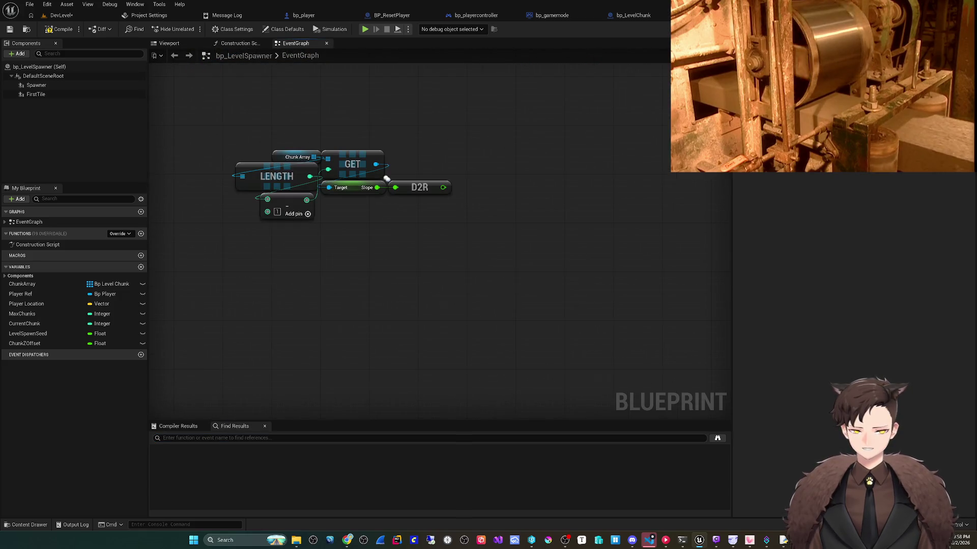
key("ctrl+v")
left_click_drag(403, 293, 333, 238)
- Remove the 0.5 input from the copied multiply and line up the Relative Scale and Plane nodes
right_click(480, 316)
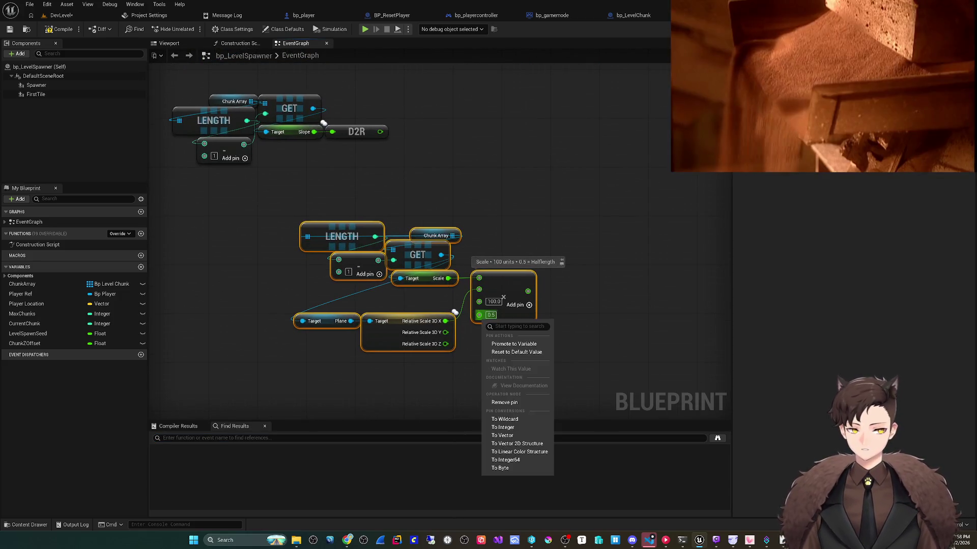
left_click(504, 402)
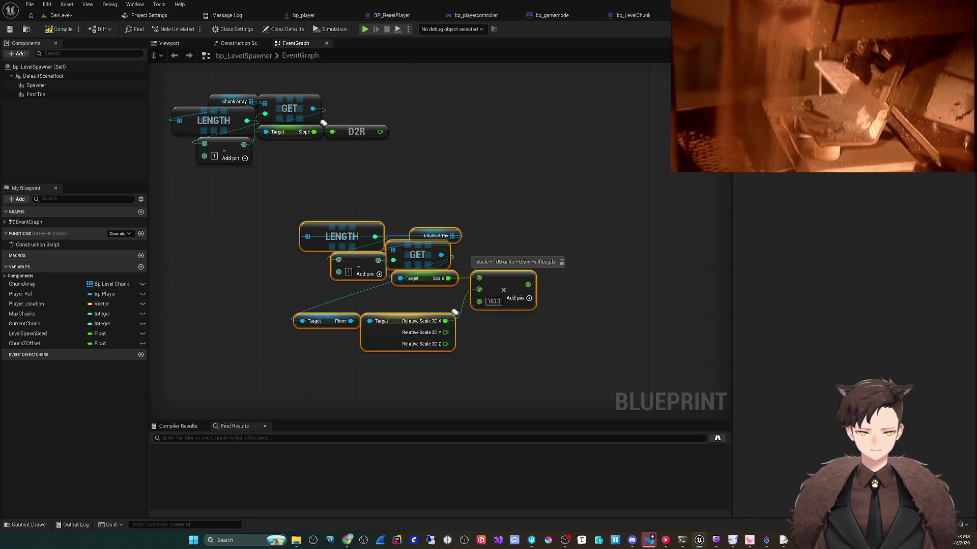
mouse_move(454, 312)
left_mouse_down()
mouse_move(460, 281)
mouse_move(396, 296)
left_mouse_up()
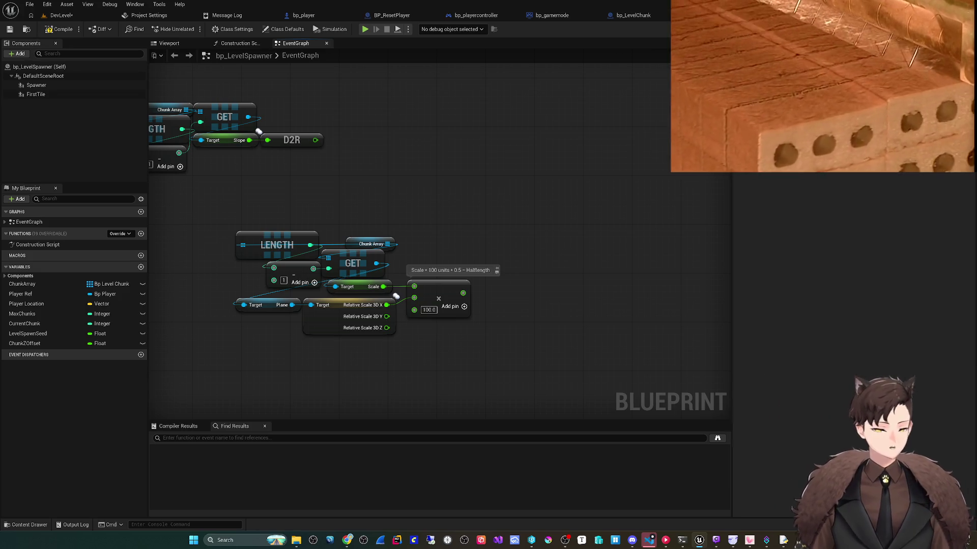
left_click_drag(407, 255, 464, 252)
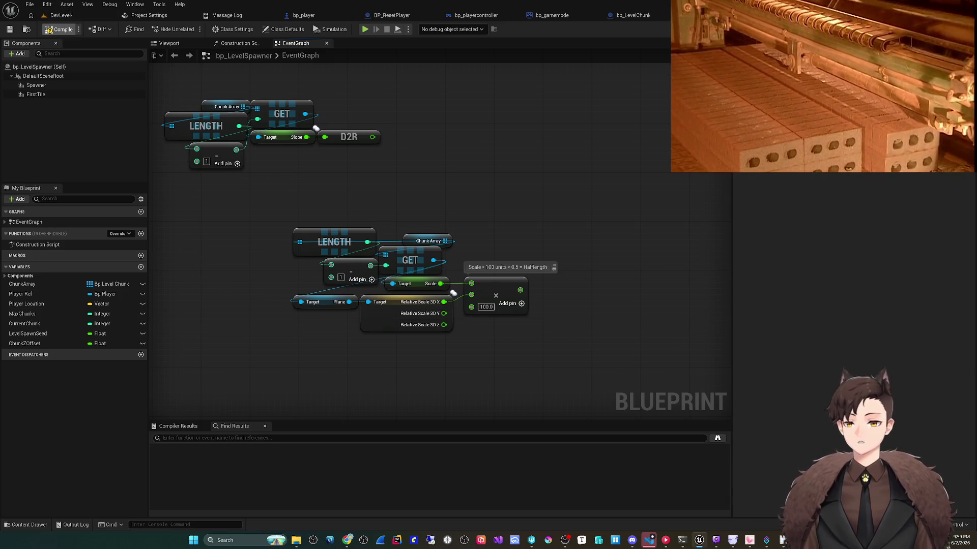
left_click(61, 15)
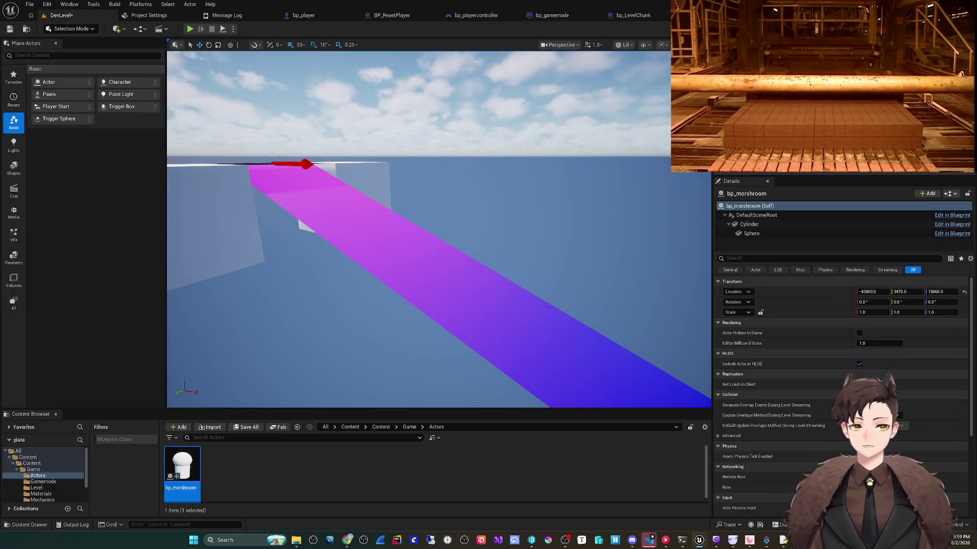
- In bp_LevelChunk's viewport, frame FrontPoint and inspect the Plane, Scale and Slope values
left_click(633, 15)
left_click(169, 42)
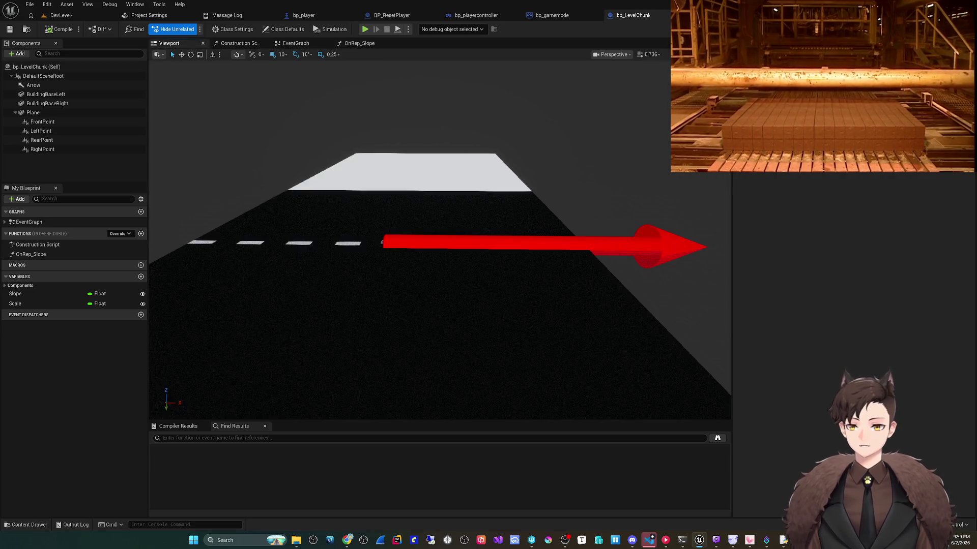
left_click(42, 121)
key("f")
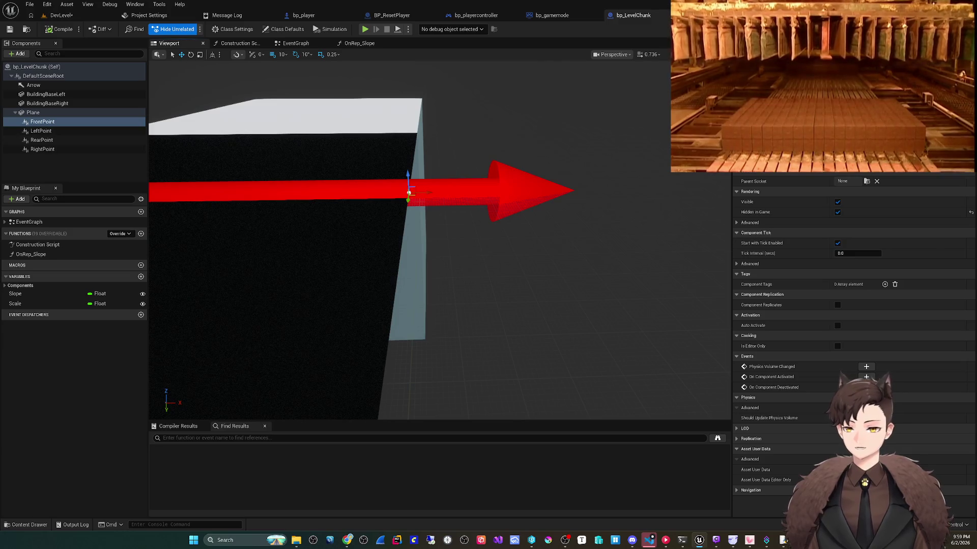
left_click(33, 113)
left_click(15, 304)
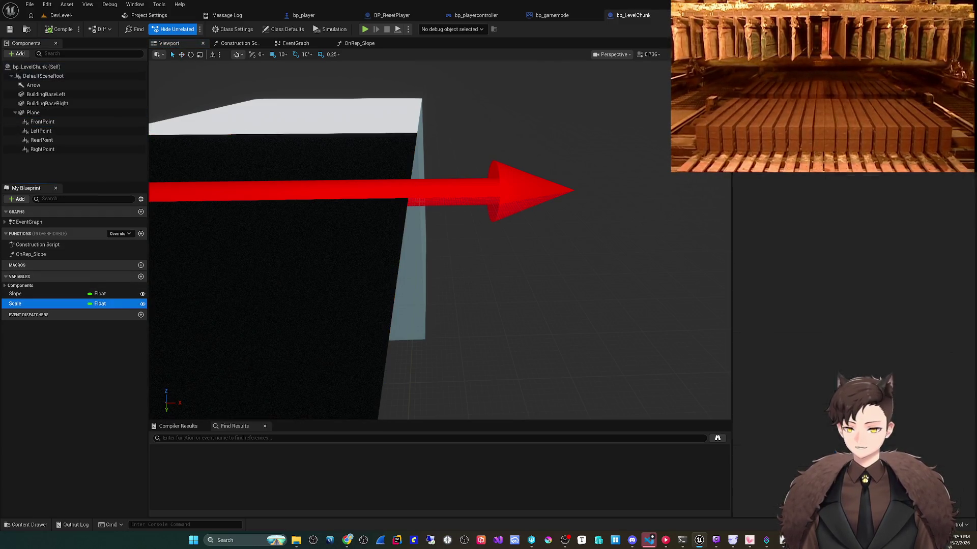
mouse_move(858, 243)
left_mouse_down()
mouse_move(885, 243)
mouse_move(809, 243)
left_mouse_up()
left_click(15, 293)
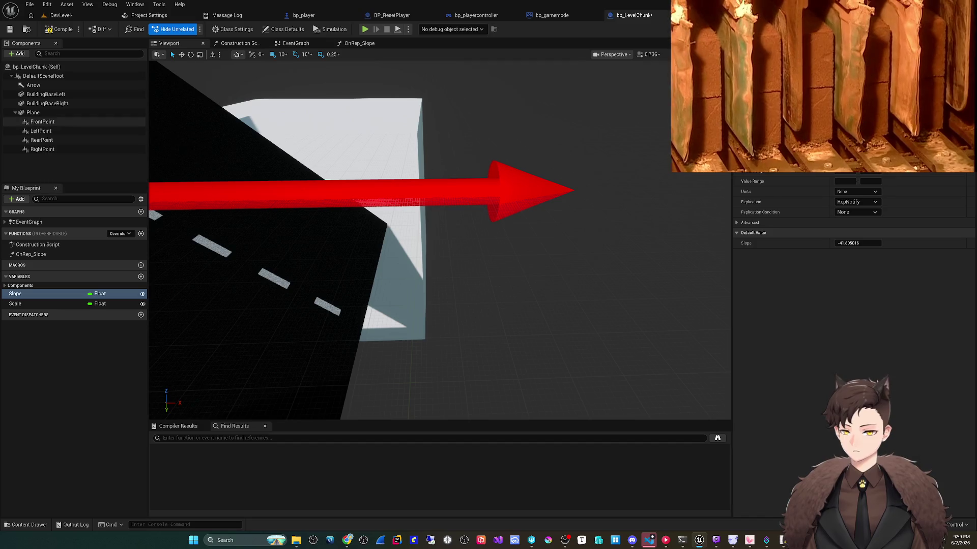
left_click(42, 122)
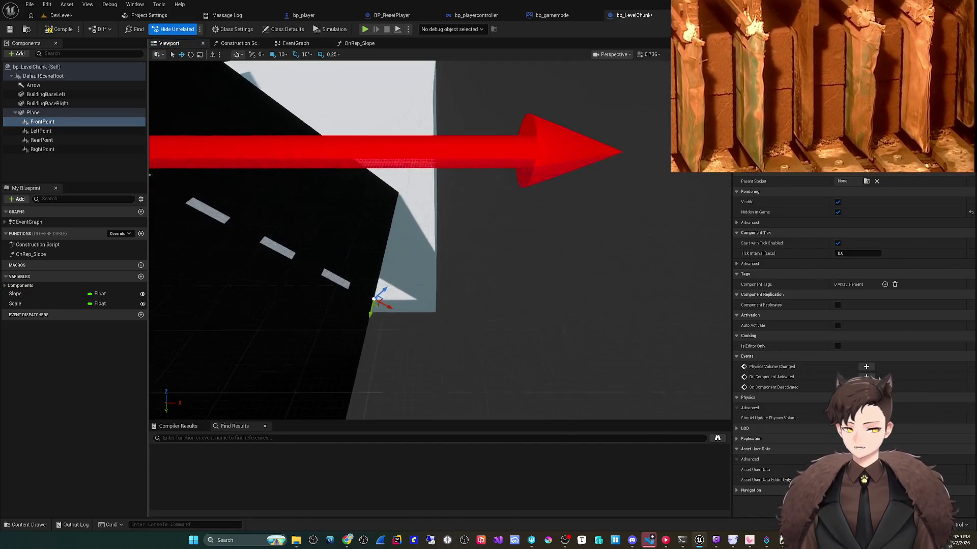
- Glance at the bp_gamemode class defaults, then return to bp_LevelSpawner's event graph
scroll(439, 240, "down", 3)
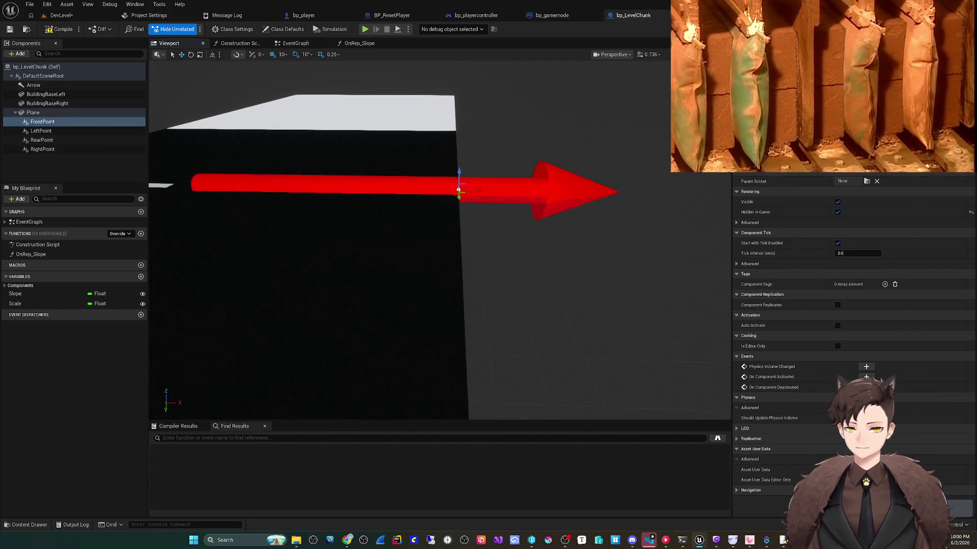
left_click(682, 16)
left_click(630, 16)
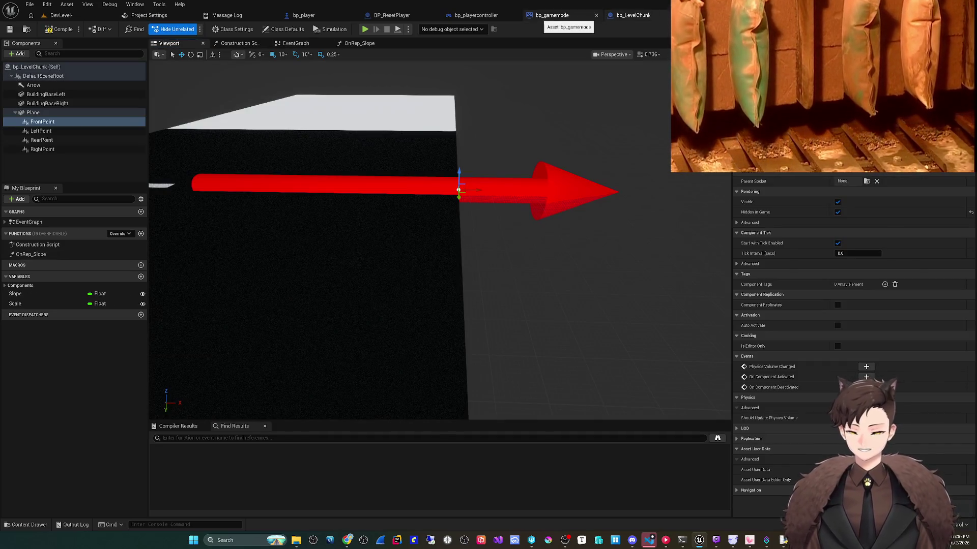
left_click(475, 15)
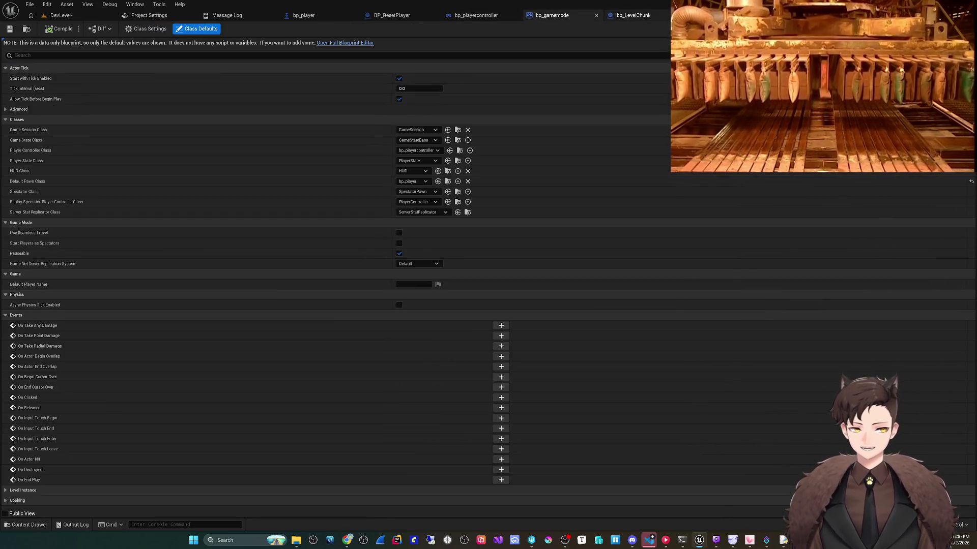
left_click(631, 16)
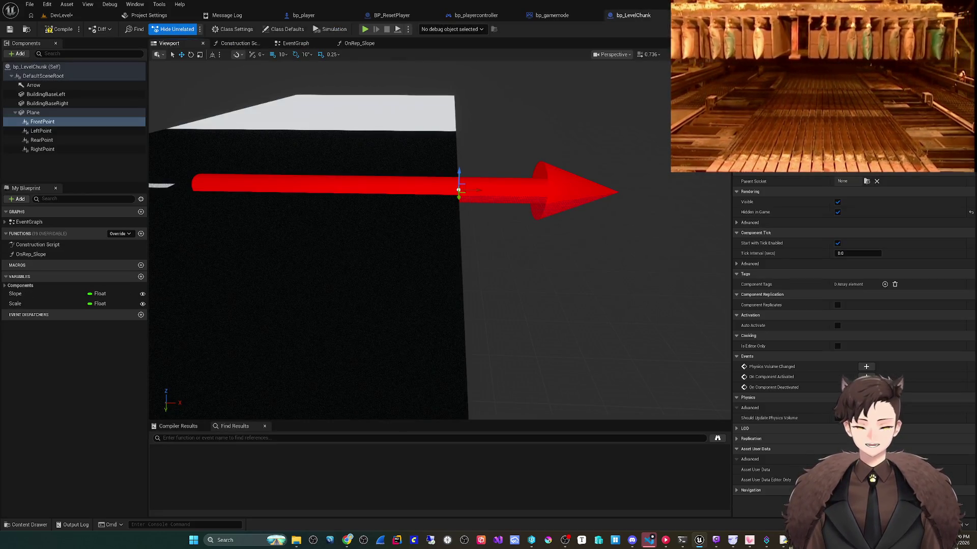
left_click(552, 16)
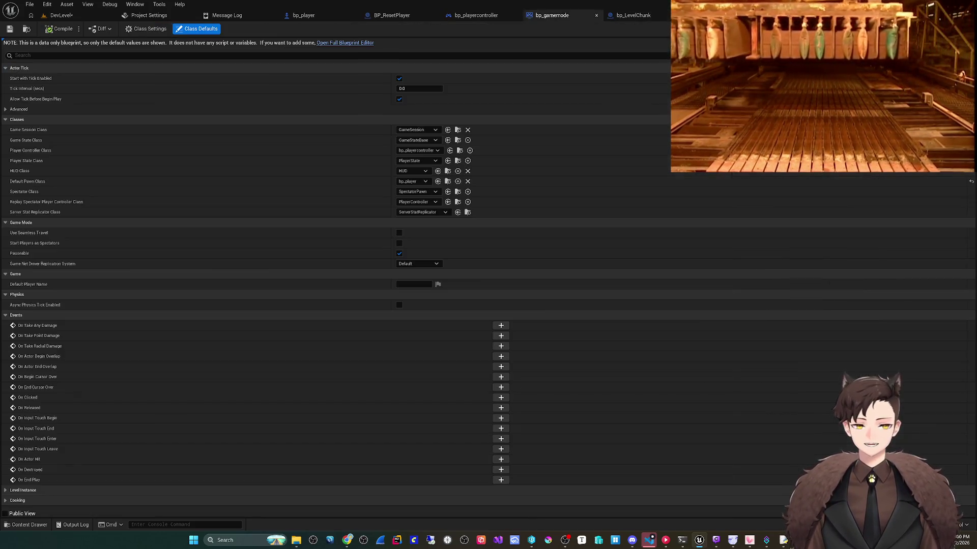
left_click(552, 16)
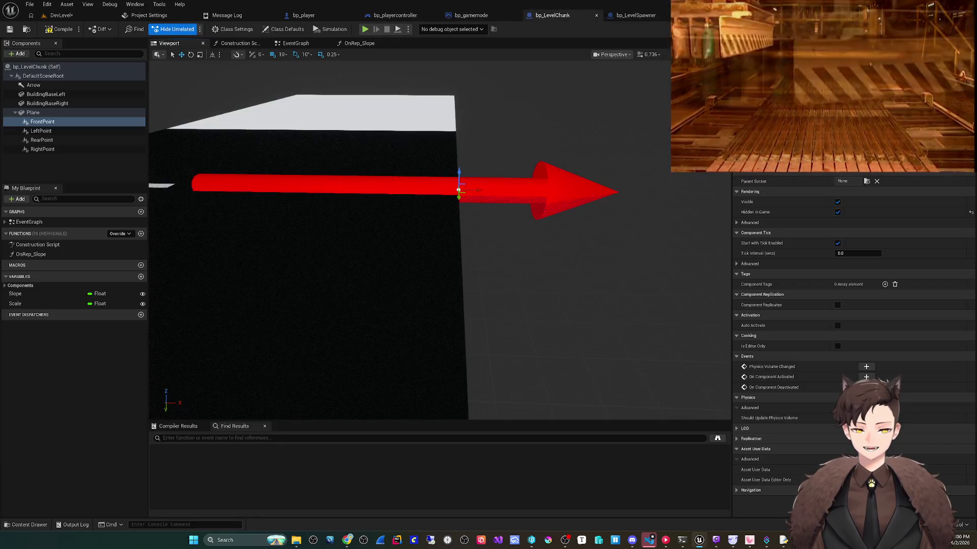
left_click(635, 15)
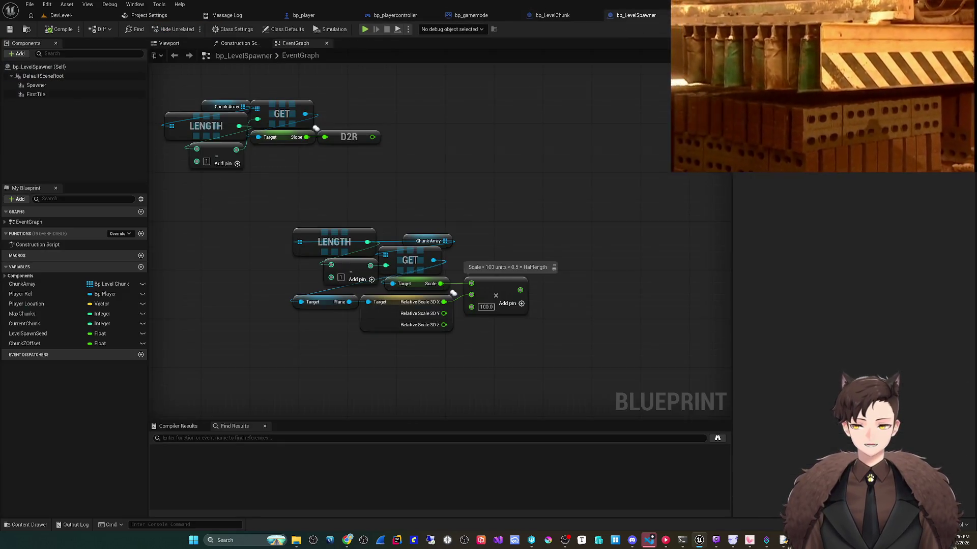
- Add a Get Front Point node from the chunk GET output and shift it left
left_click_drag(561, 252, 572, 256)
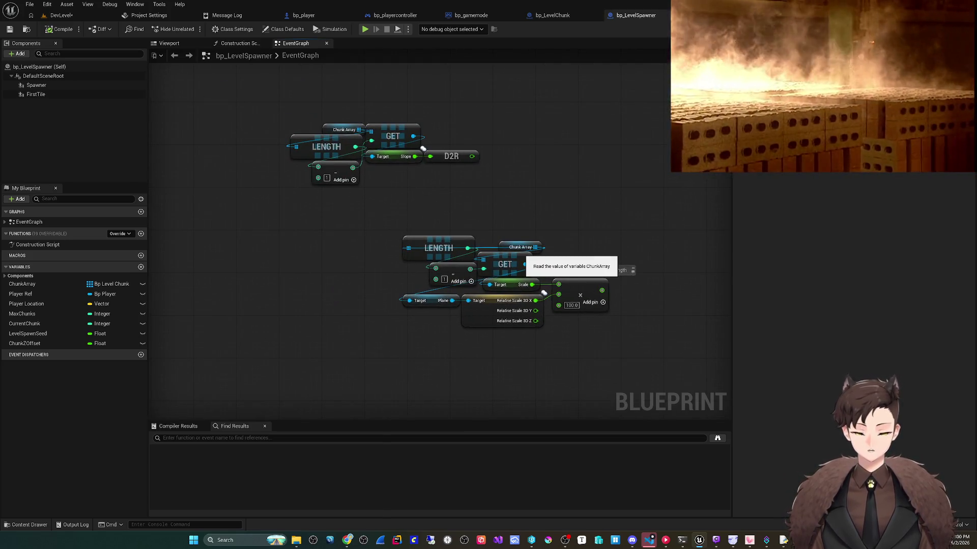
mouse_move(416, 304)
left_mouse_down()
mouse_move(511, 341)
mouse_move(389, 294)
left_mouse_up()
scroll(416, 304, "up", 1)
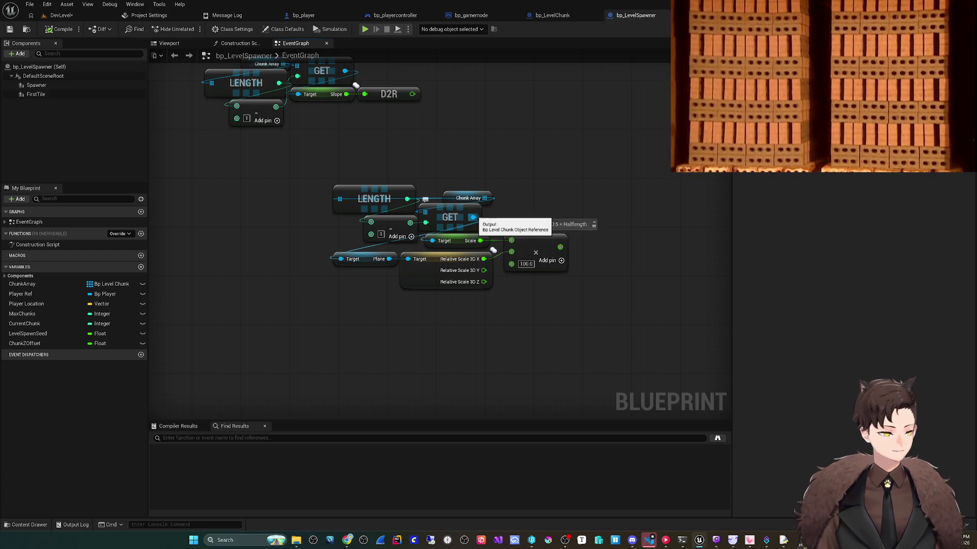
mouse_move(473, 217)
left_mouse_down()
mouse_move(466, 259)
mouse_move(379, 325)
mouse_move(358, 328)
left_mouse_up()
type("front")
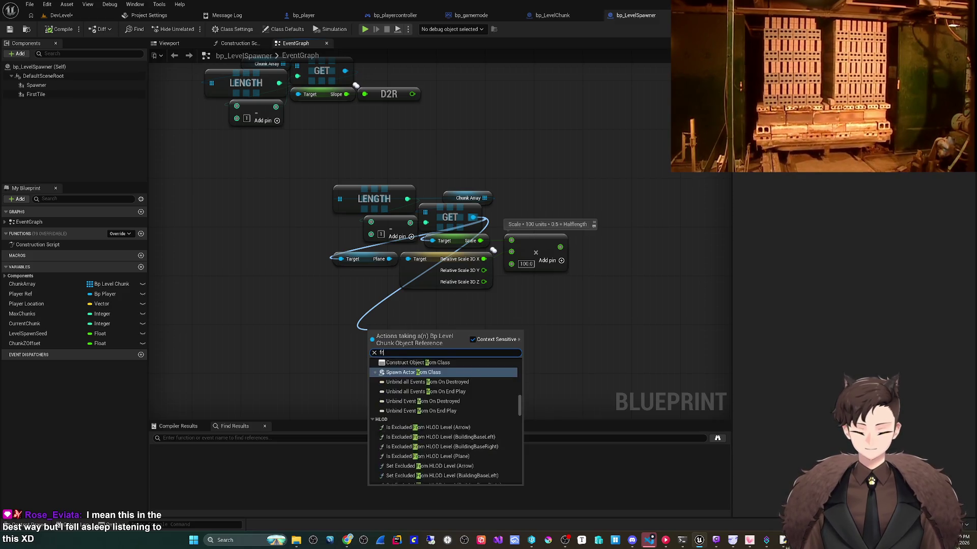
key("Return")
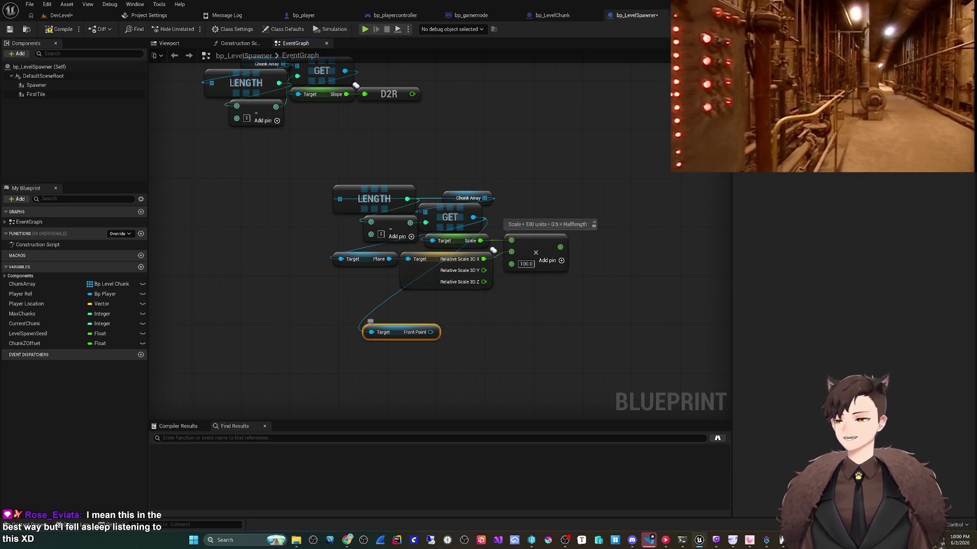
left_click_drag(392, 306, 370, 310)
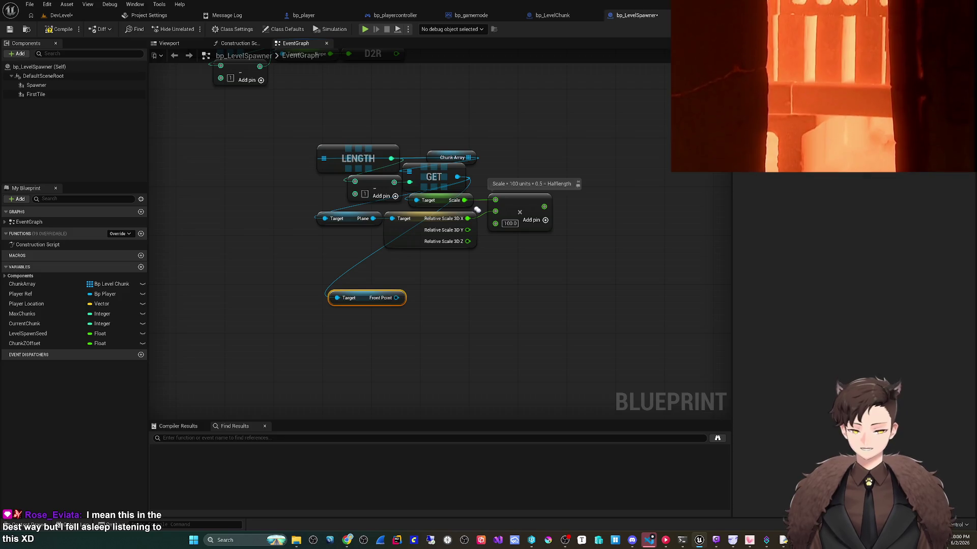
left_click_drag(371, 299, 364, 299)
- Duplicate the chunk GET node for a second Chunk Array read
left_click_drag(477, 209, 501, 197)
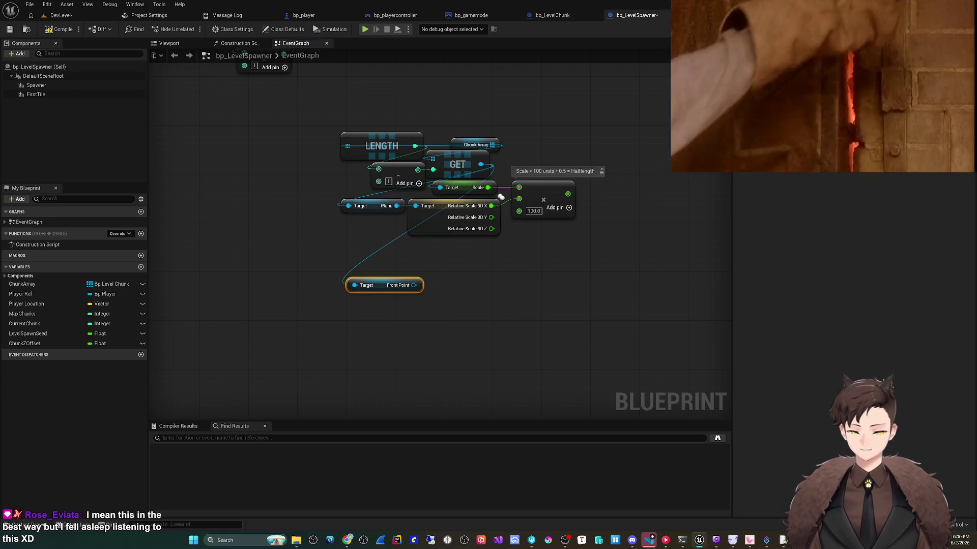
left_click_drag(501, 197, 510, 205)
mouse_move(375, 323)
left_mouse_down()
mouse_move(368, 344)
mouse_move(468, 351)
mouse_move(386, 351)
left_mouse_up()
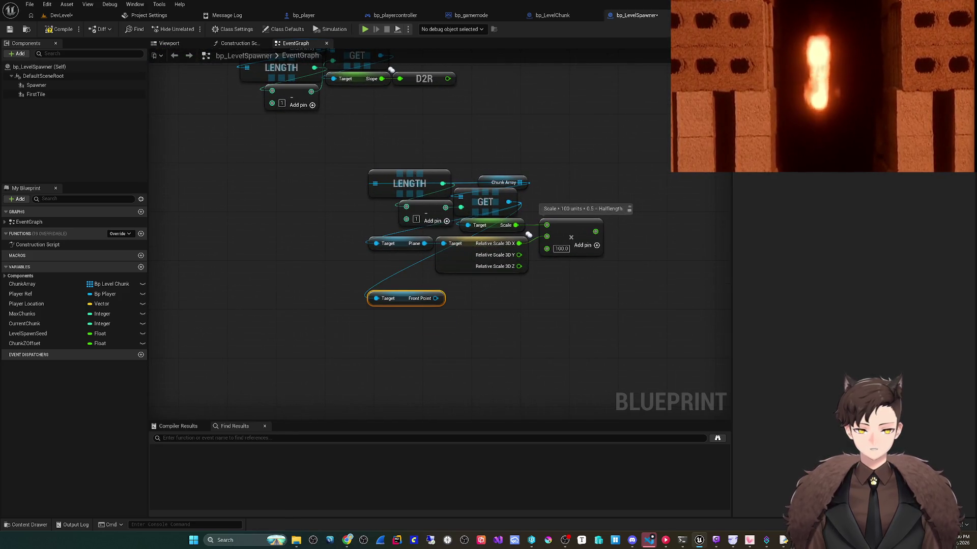
left_click(470, 206)
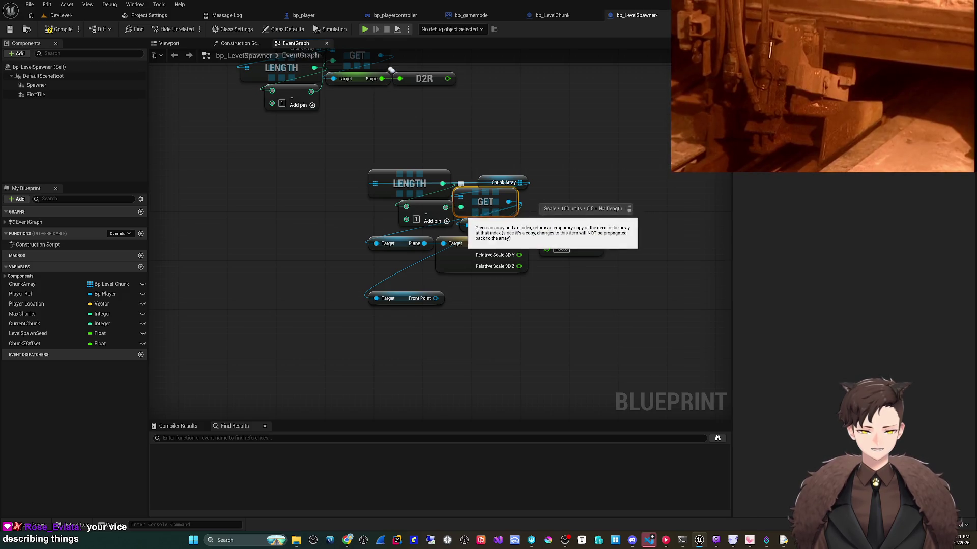
scroll(458, 254, "down", 3)
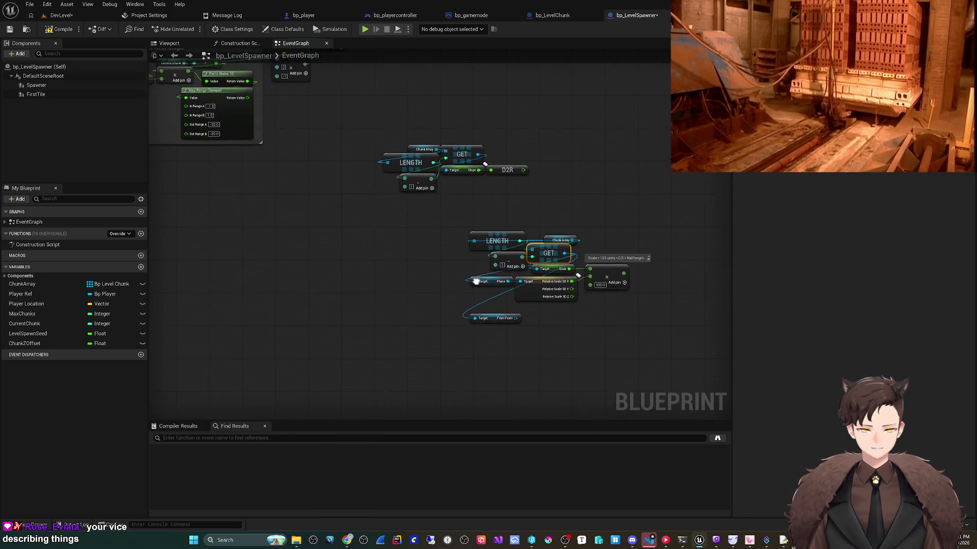
scroll(458, 255, "up", 3)
scroll(497, 262, "down", 3)
left_click_drag(497, 261, 566, 454)
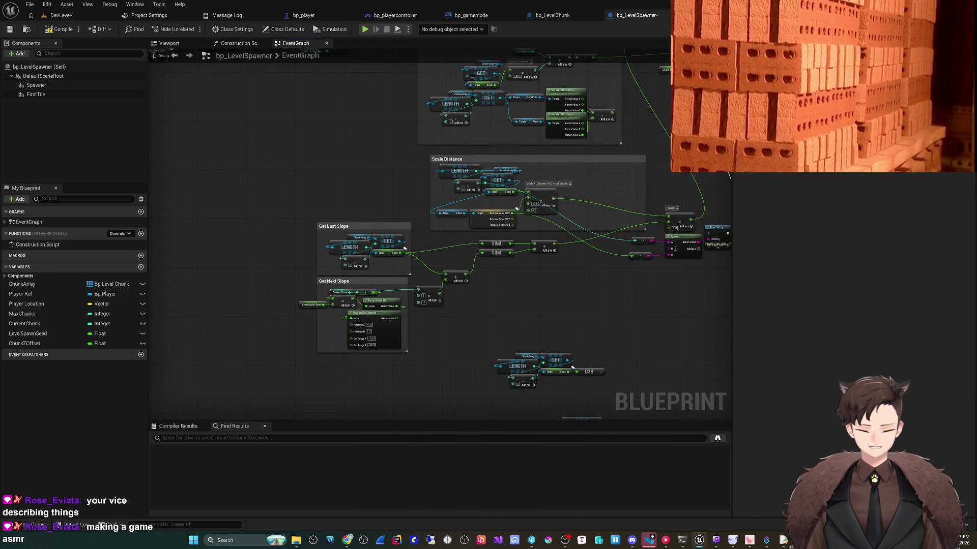
mouse_move(499, 353)
left_mouse_down()
mouse_move(448, 299)
mouse_move(410, 312)
left_mouse_up()
left_click_drag(486, 322, 495, 212)
scroll(487, 304, "up", 2)
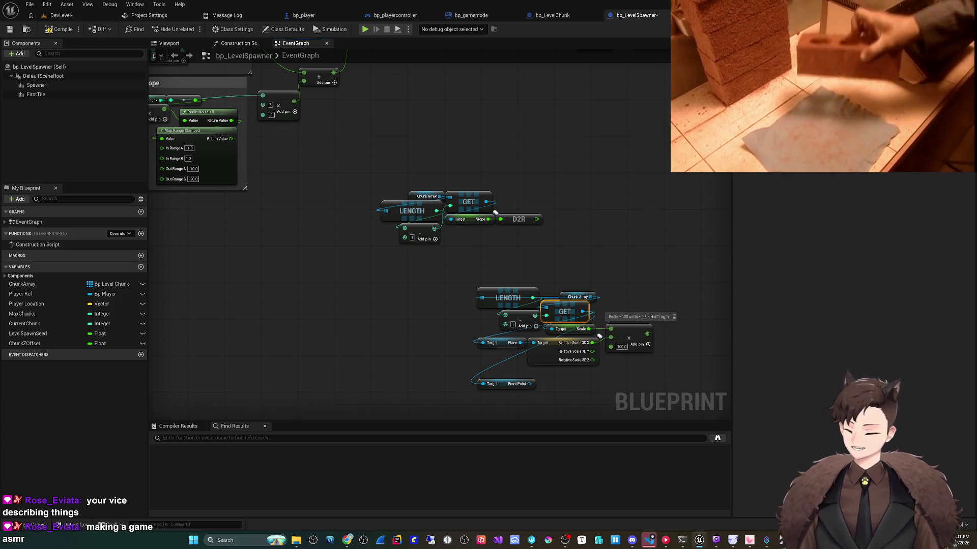
mouse_move(436, 293)
left_mouse_down()
mouse_move(394, 268)
mouse_move(362, 218)
left_mouse_up()
scroll(464, 322, "up", 2)
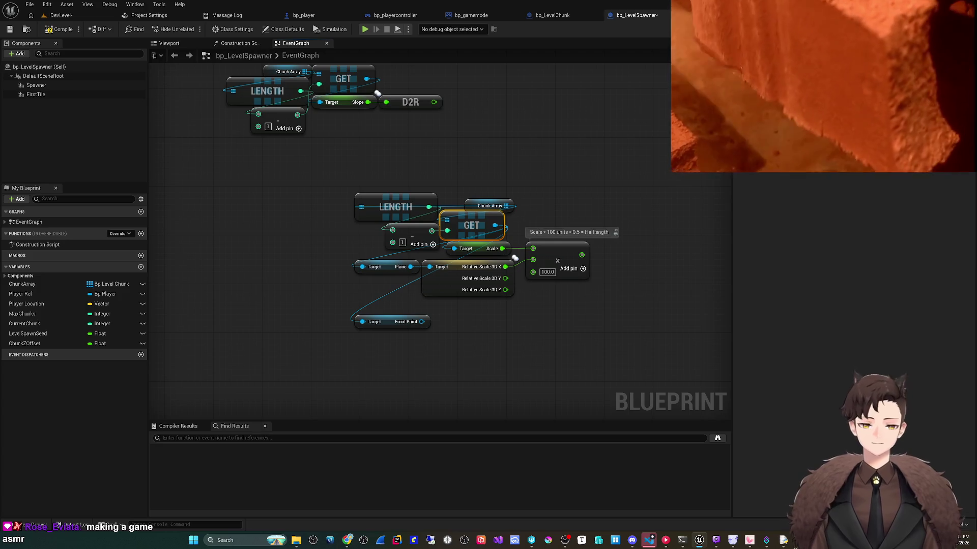
scroll(420, 190, "down", 1)
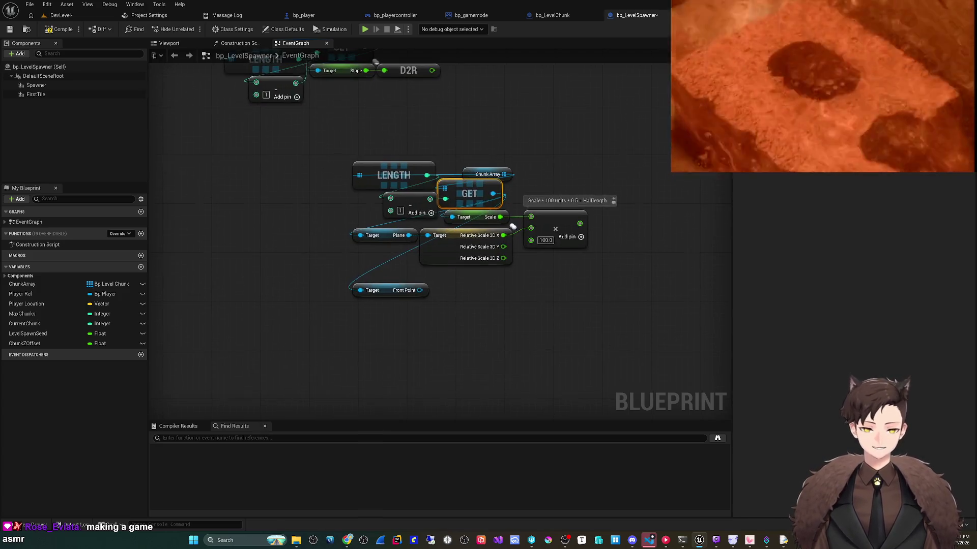
left_click_drag(512, 226, 516, 228)
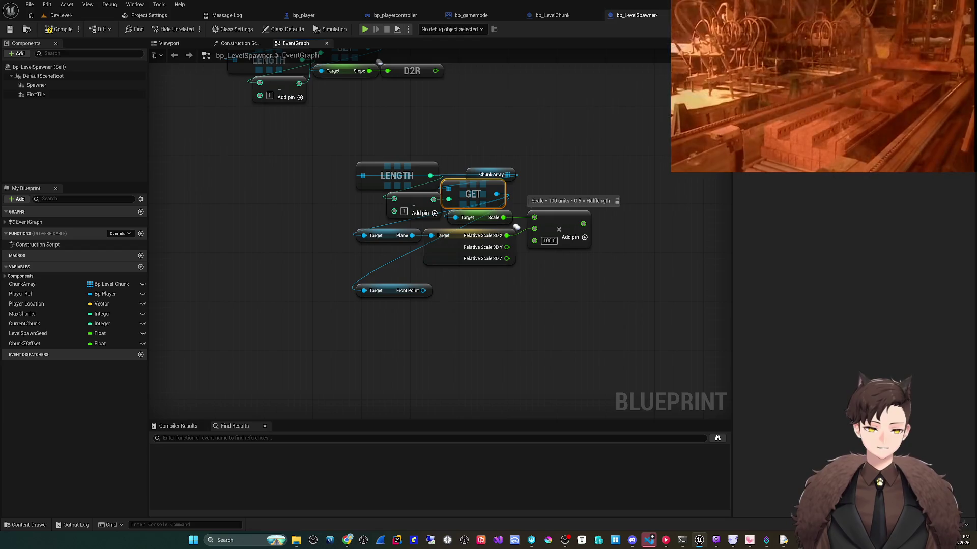
left_click_drag(442, 310, 448, 304)
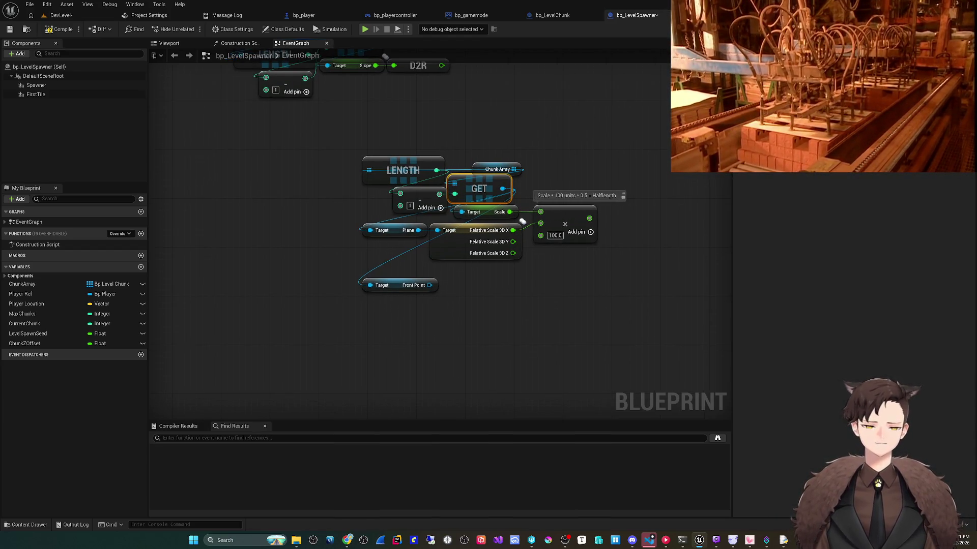
left_click_drag(523, 222, 515, 242)
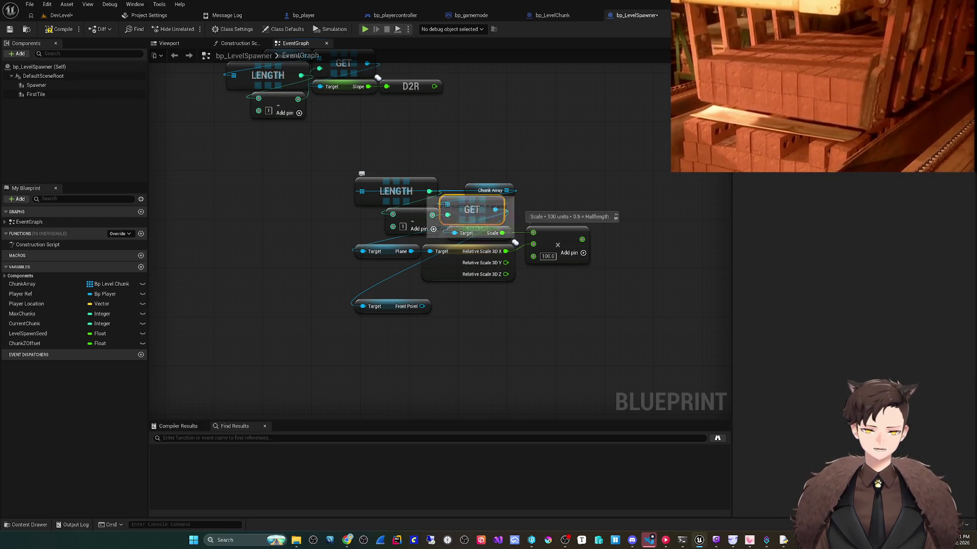
key("ctrl+d")
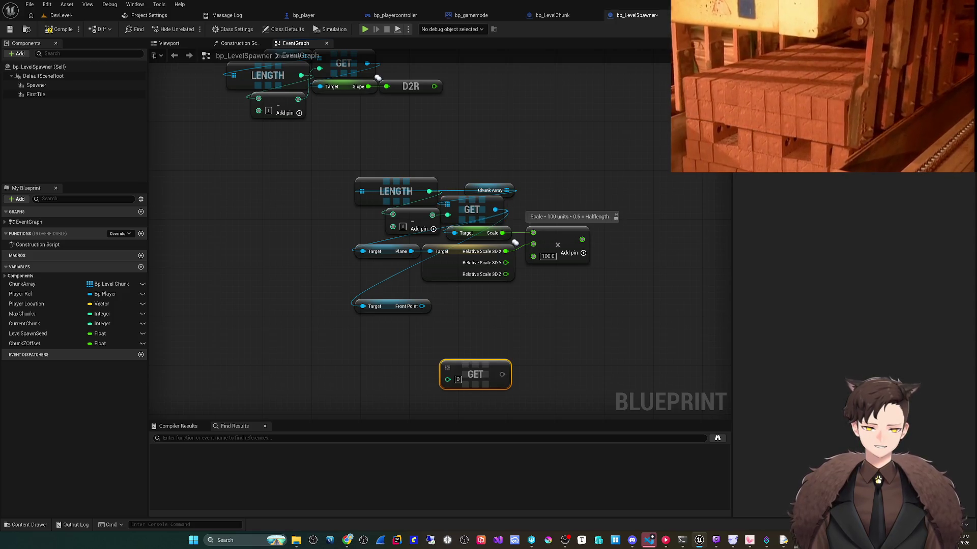
- Wire Chunk Array into the duplicated GET and check the chunk blueprint's point component names
mouse_move(506, 190)
left_mouse_down()
mouse_move(455, 346)
mouse_move(435, 355)
mouse_move(526, 363)
left_mouse_up()
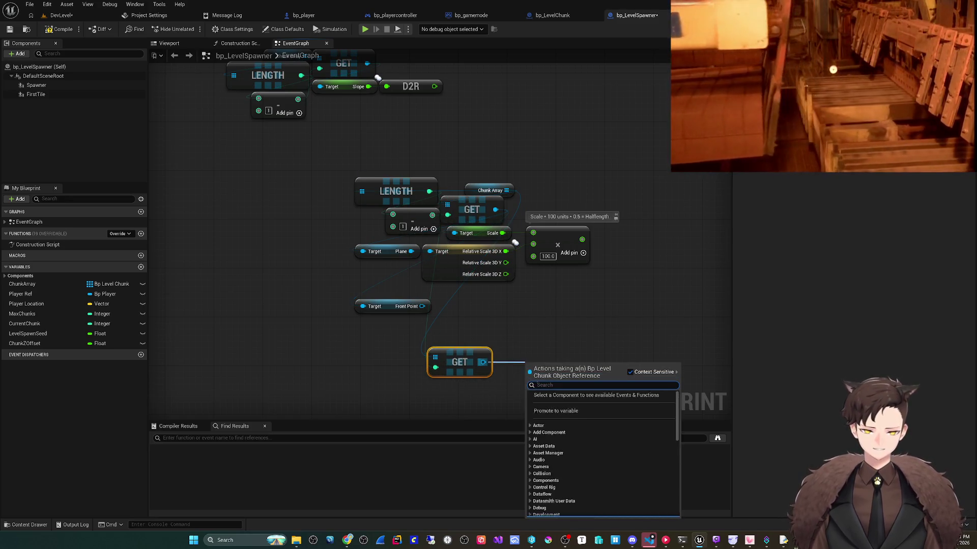
type("get back")
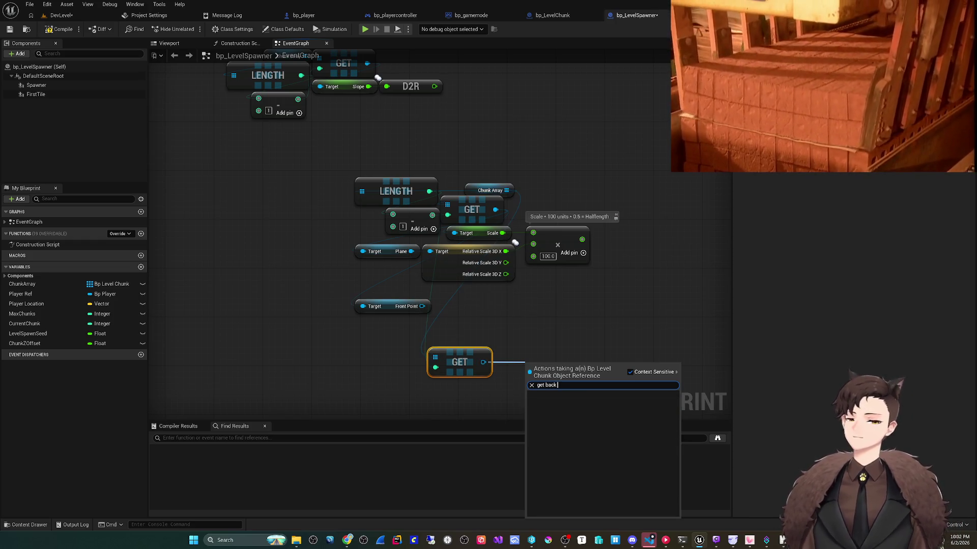
left_click(552, 15)
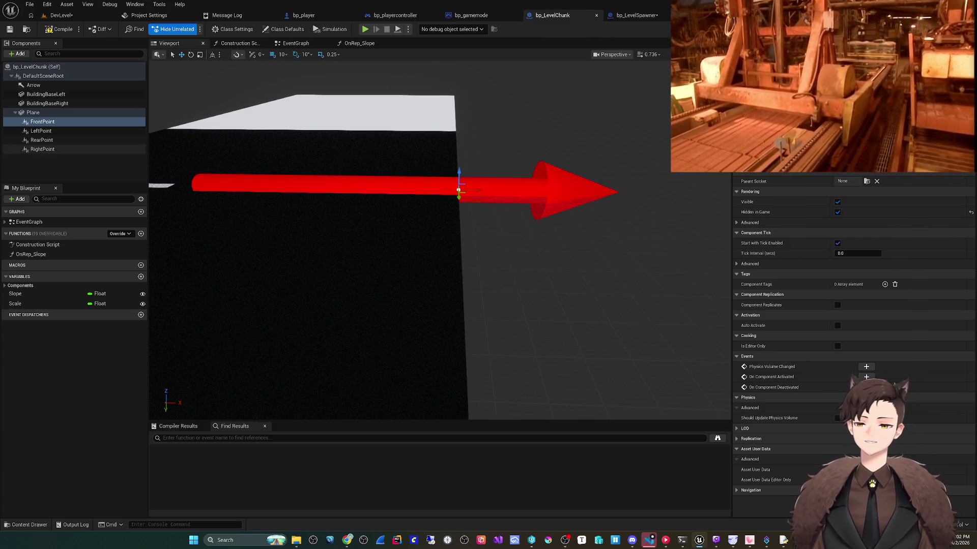
left_click(636, 15)
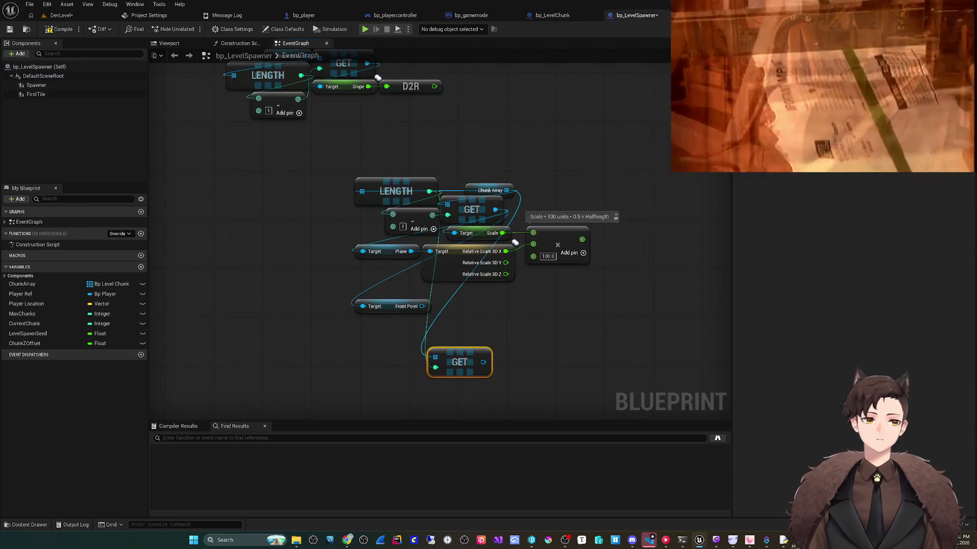
- Add a Get Rear Point node from the second GET and line it up under Front Point
left_click_drag(483, 362, 459, 393)
type("getr rear")
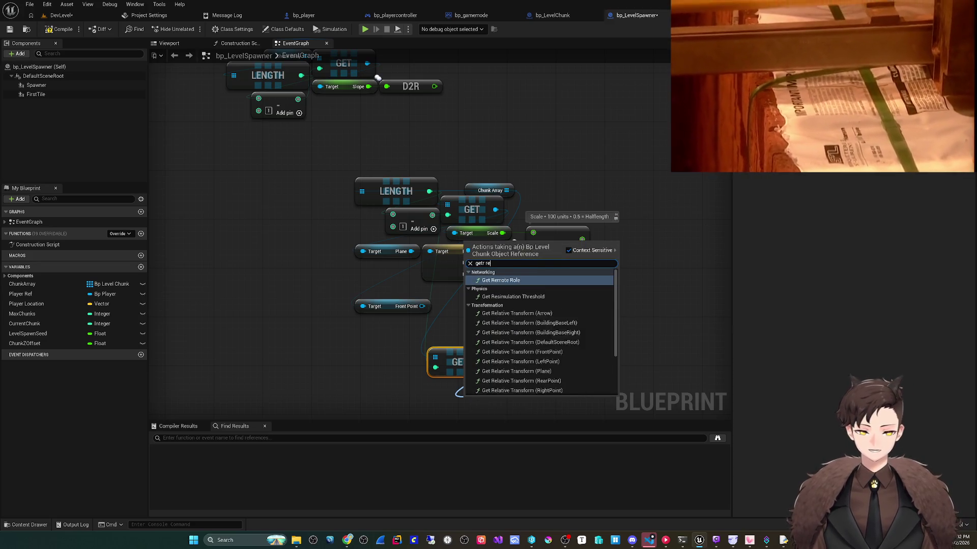
left_click(502, 313)
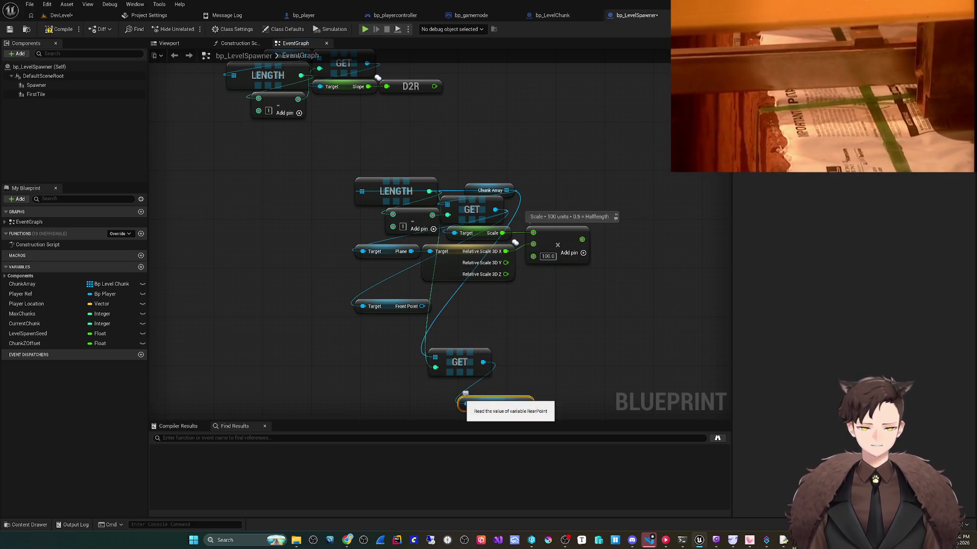
mouse_move(500, 385)
left_mouse_down()
mouse_move(519, 339)
mouse_move(478, 344)
mouse_move(416, 321)
left_mouse_up()
left_click(477, 320, "shift")
left_click_drag(425, 264, 431, 271)
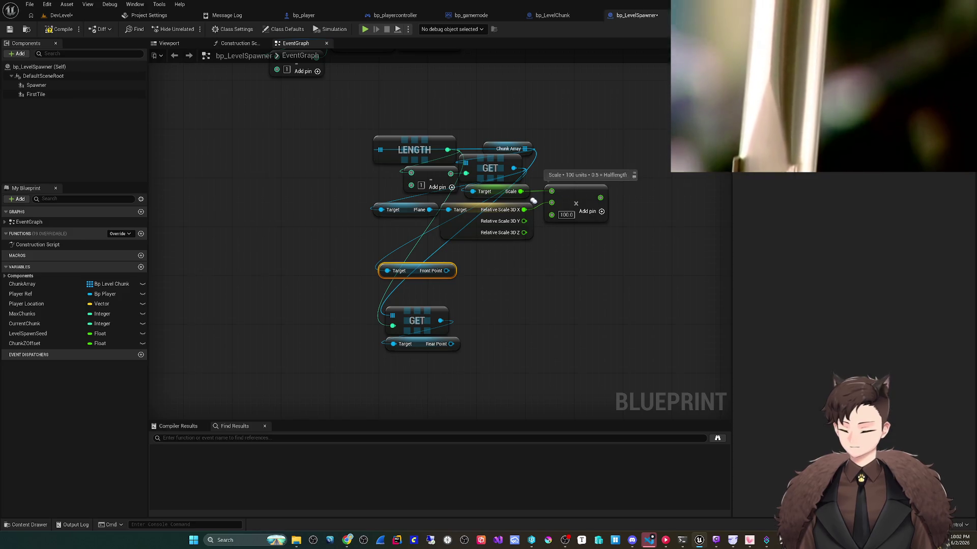
left_click_drag(533, 201, 517, 199)
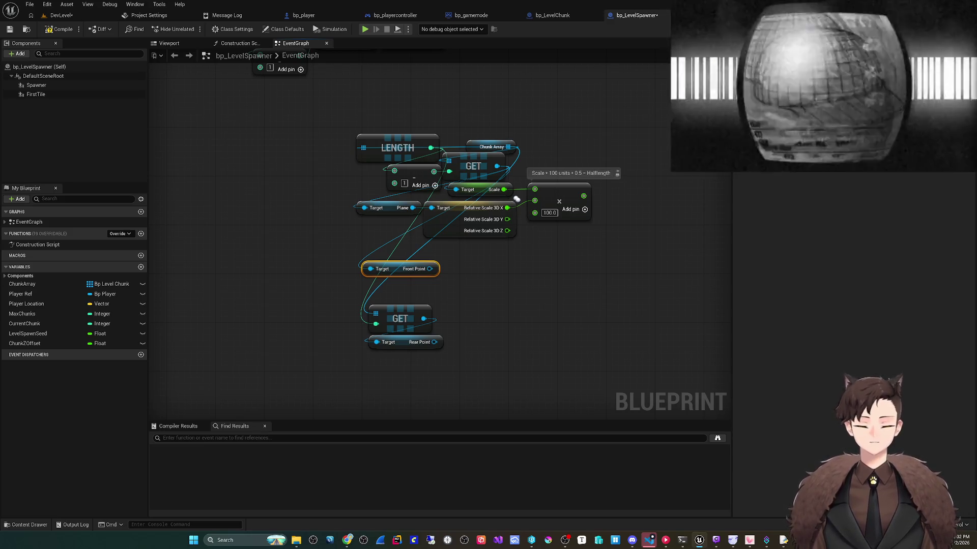
left_click_drag(516, 199, 491, 184)
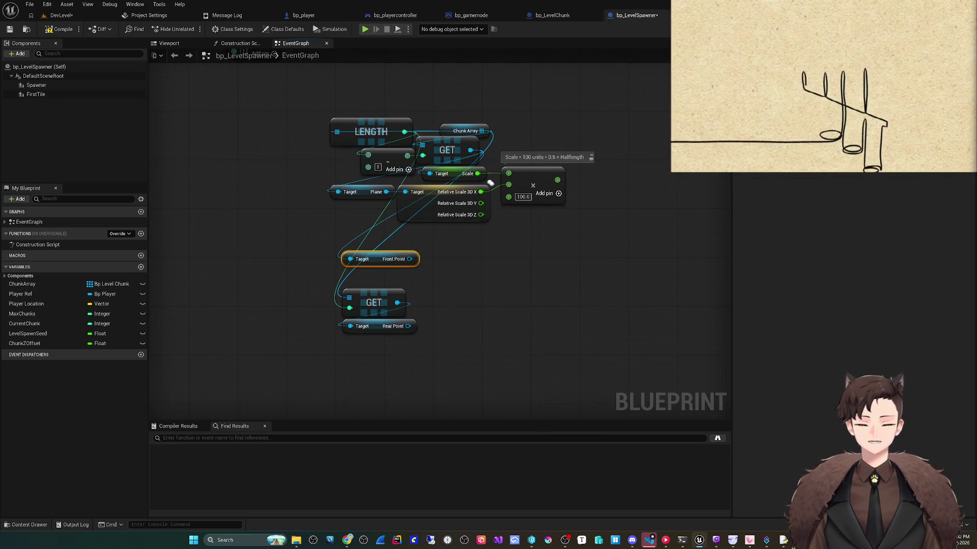
- Add a Get World Location node on the Front Point output
left_click_drag(409, 259, 455, 258)
type("get world")
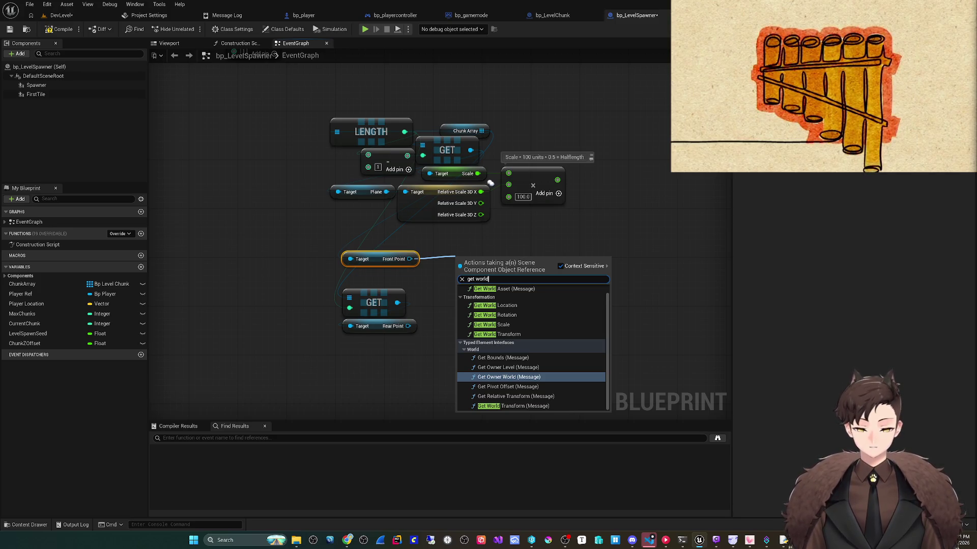
type(" location")
key("Return")
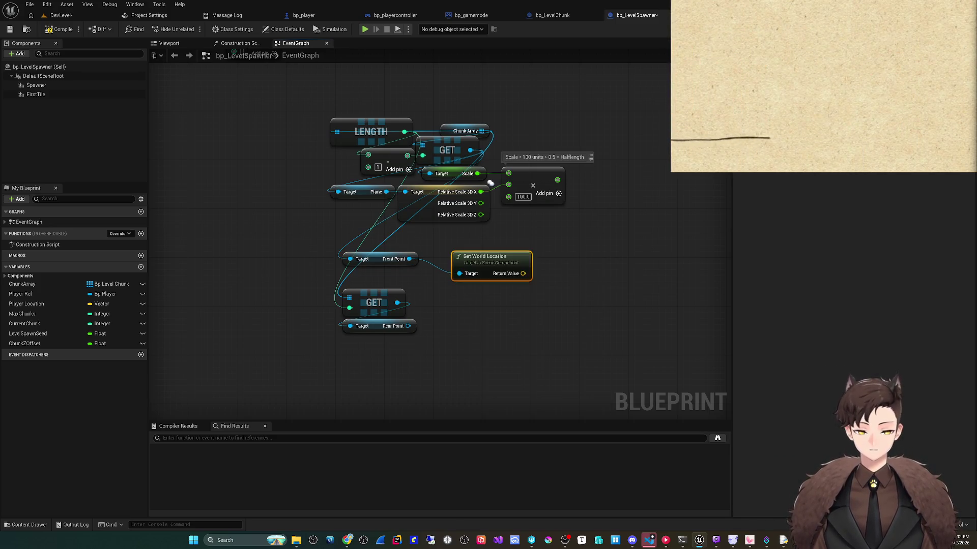
- Replace an accidental Get World Transform with a Get World Location node on Rear Point
left_click_drag(408, 326, 457, 326)
type("g")
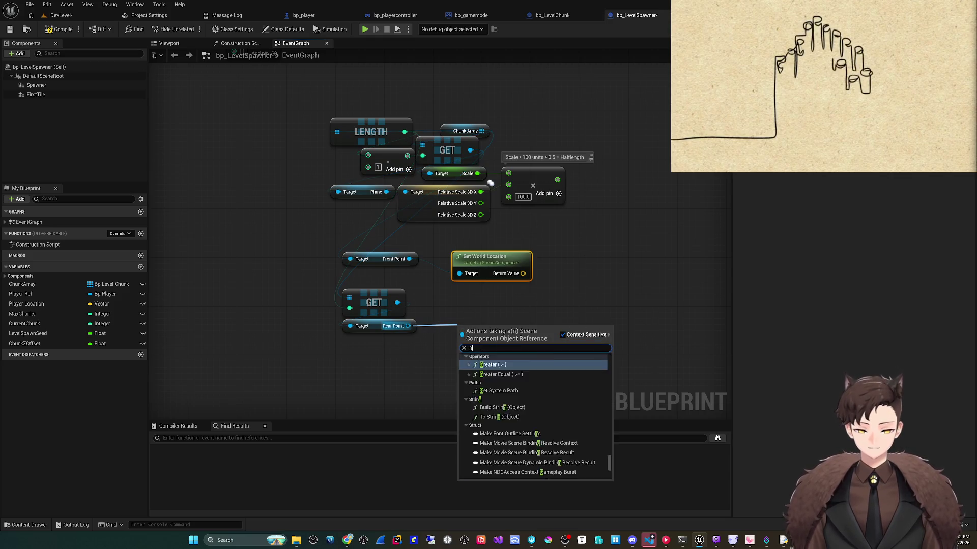
type("et world tra")
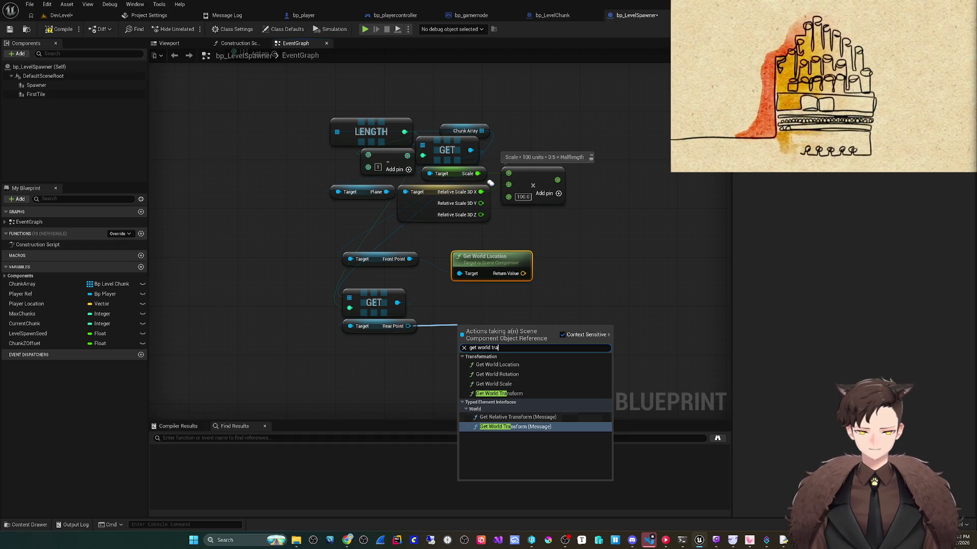
left_click(499, 394)
key("Delete")
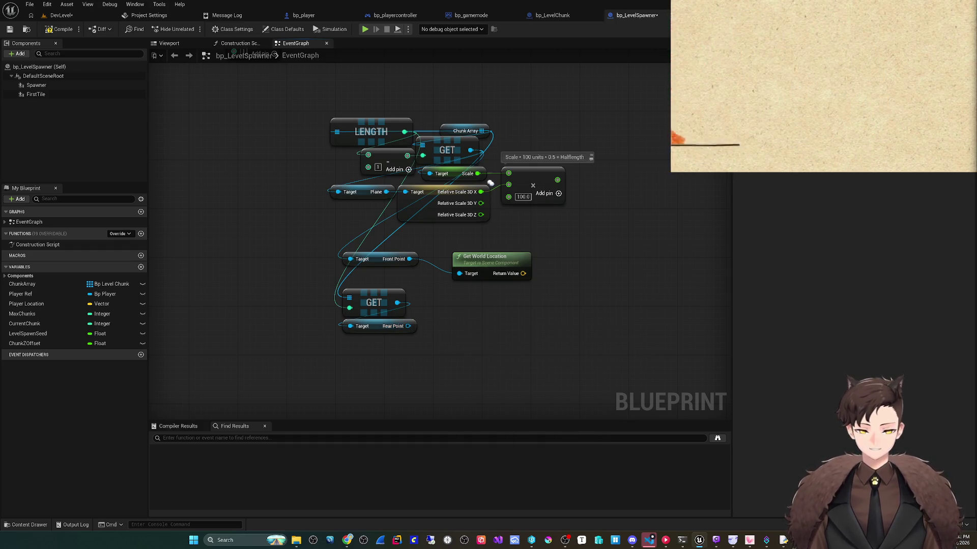
left_click_drag(408, 326, 464, 329)
type("get world location")
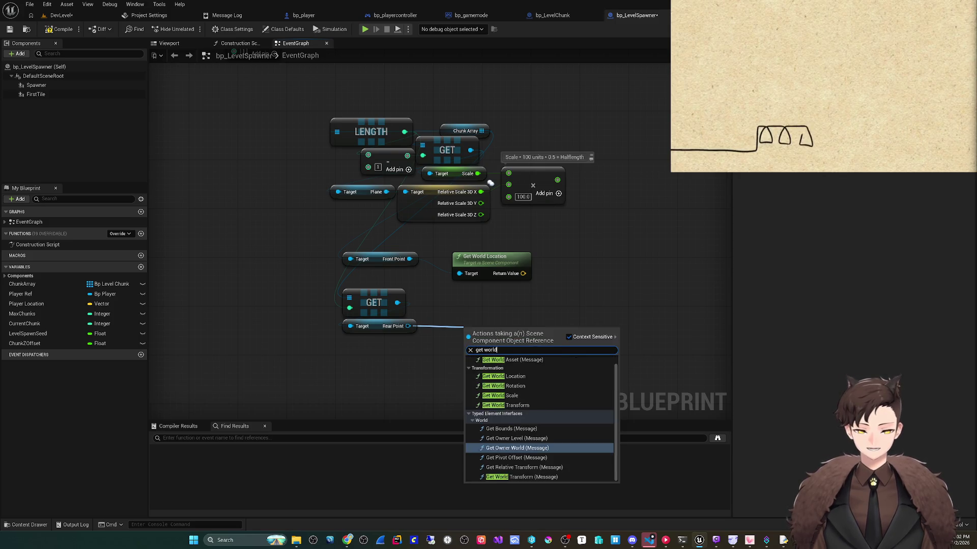
key("Return")
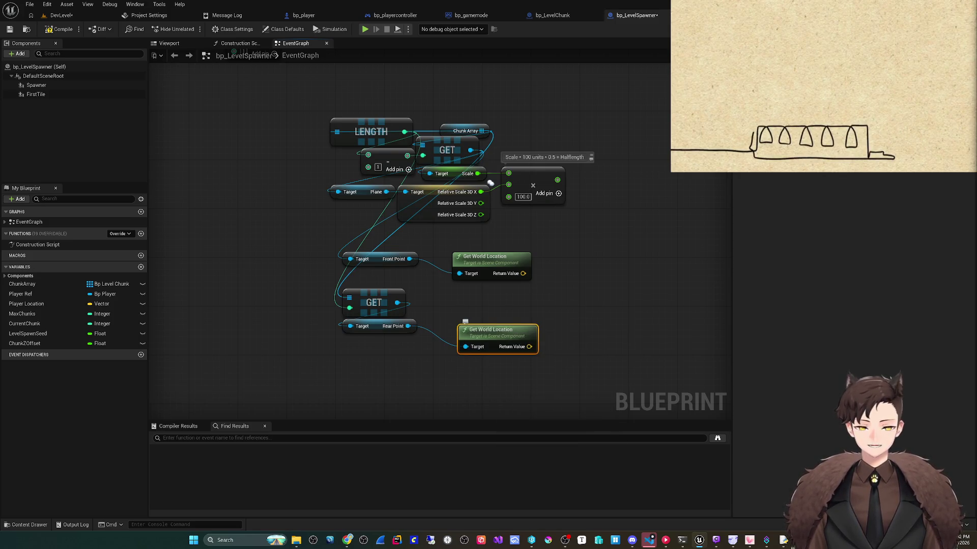
left_click_drag(490, 183, 400, 197)
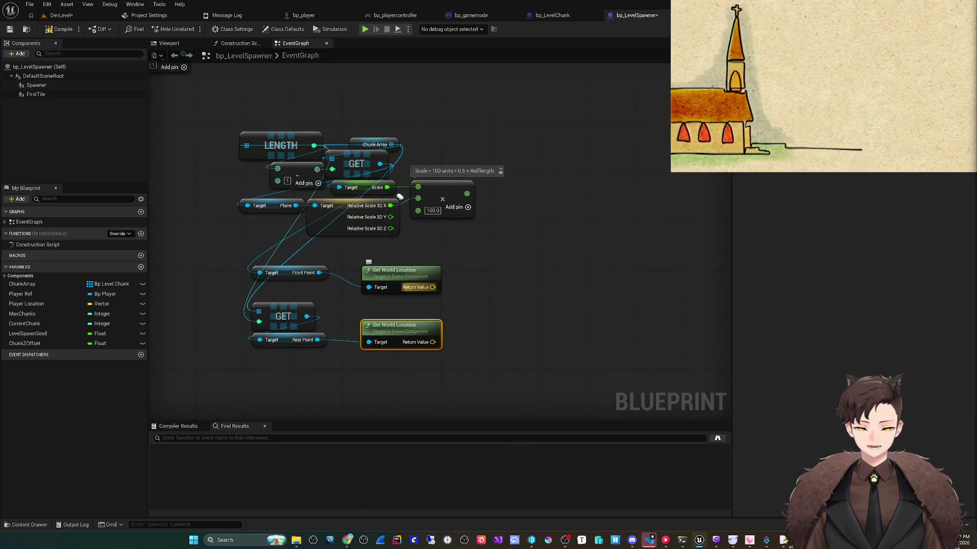
left_click(400, 197)
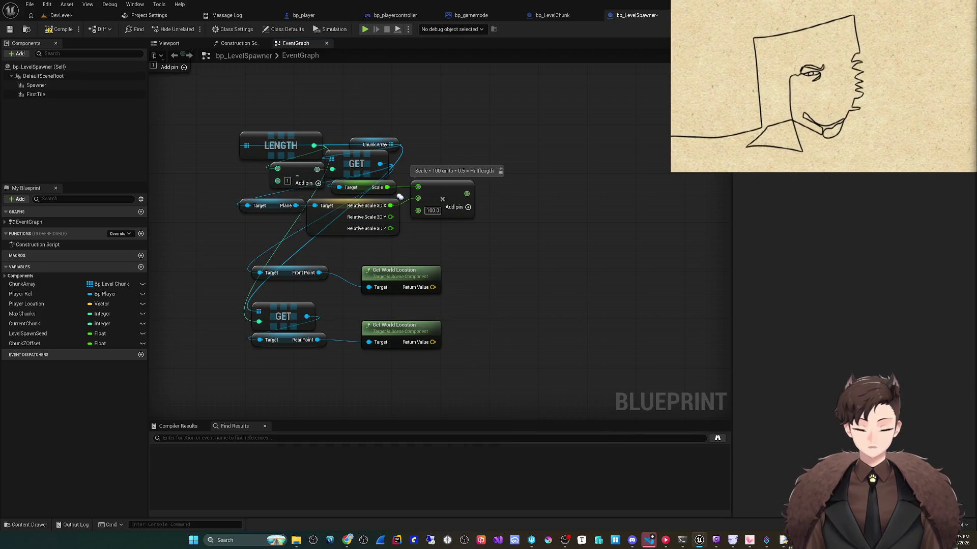
left_click_drag(400, 197, 389, 191)
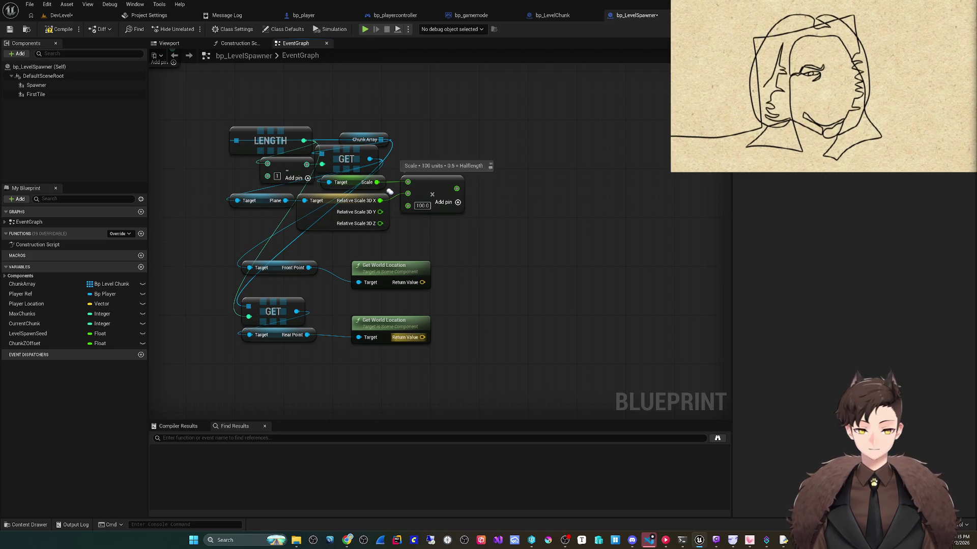
left_click_drag(422, 337, 451, 339)
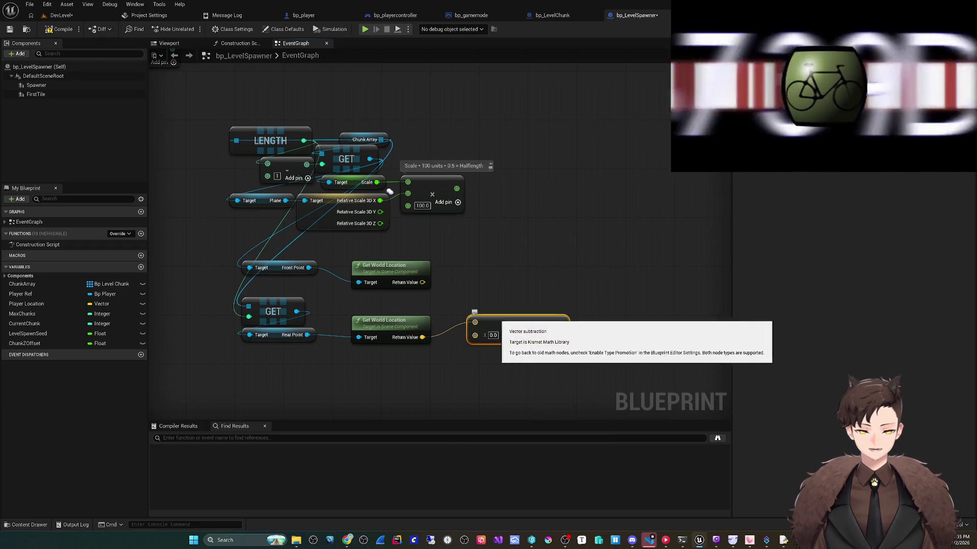
- Subtract the front world location from the rear one, commented 'Delta Between Points'
mouse_move(422, 282)
left_mouse_down()
mouse_move(474, 335)
mouse_move(484, 304)
left_mouse_up()
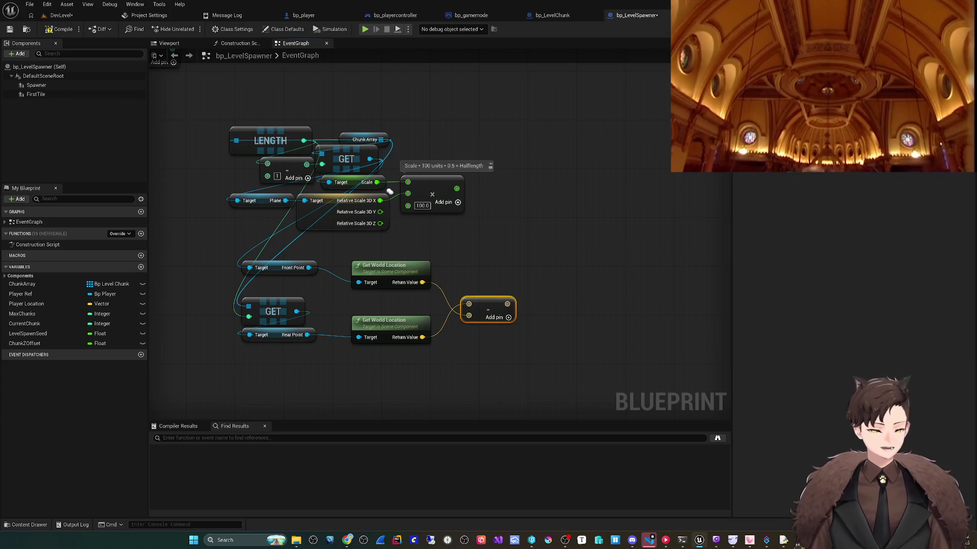
left_click_drag(547, 318, 541, 333)
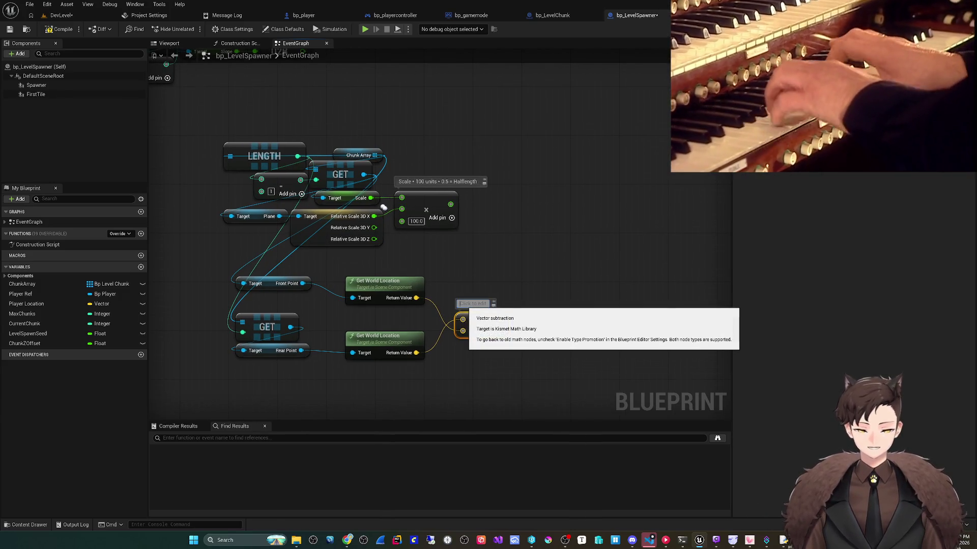
type("Delta Between Point")
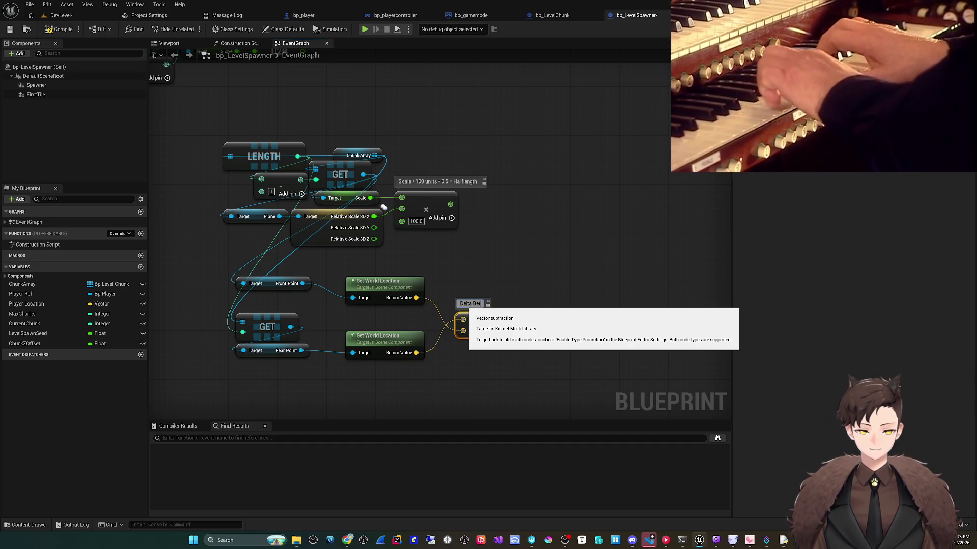
type("s")
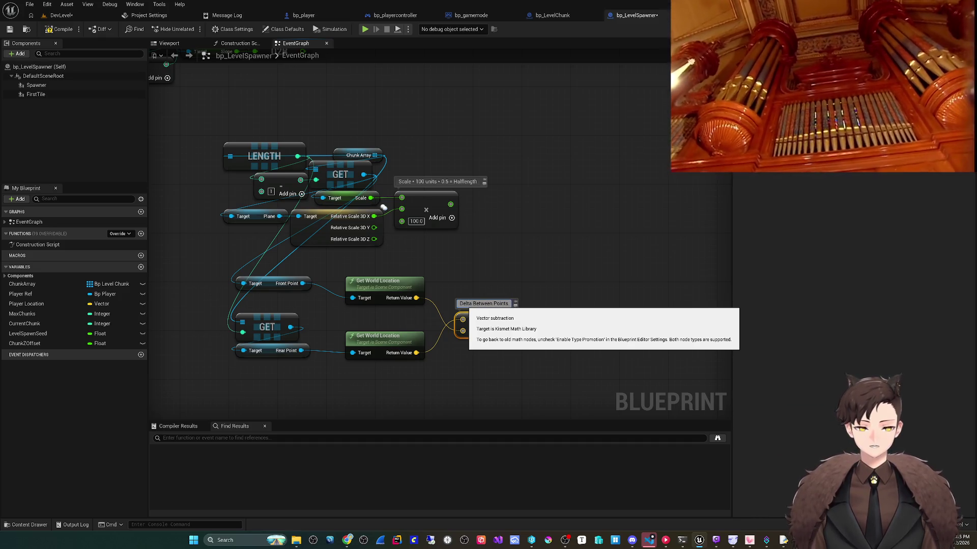
key("Return")
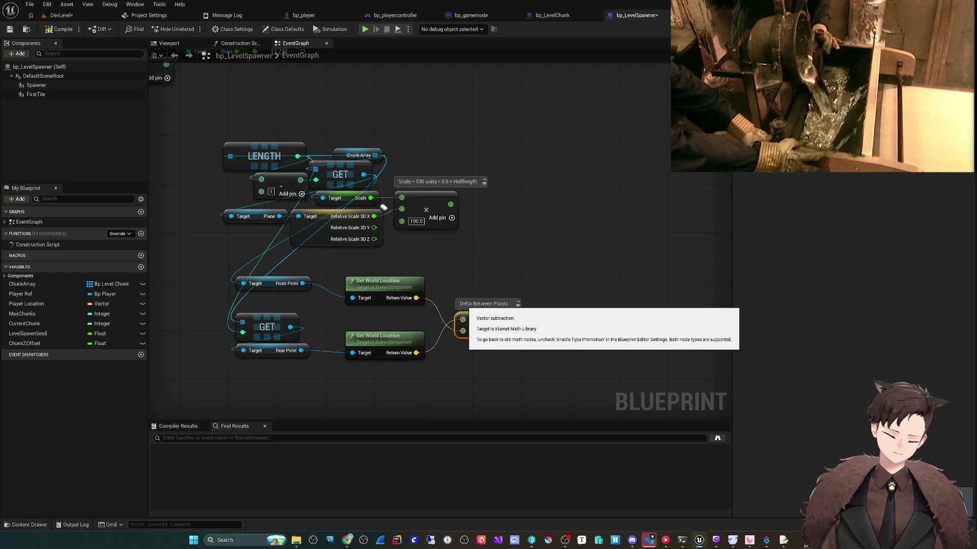
key("super")
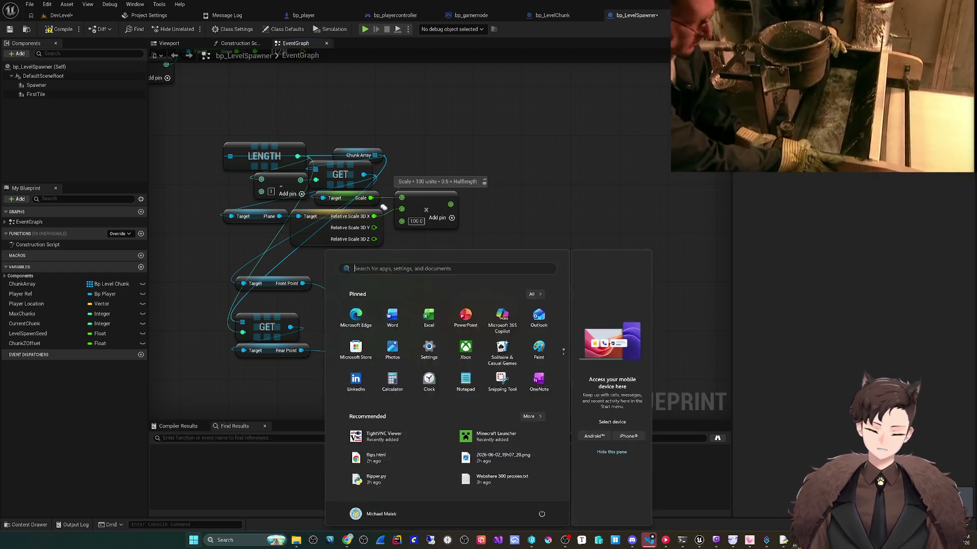
- Launch Paint and sketch two road-chunk boxes side by side
type("paint")
key("Return")
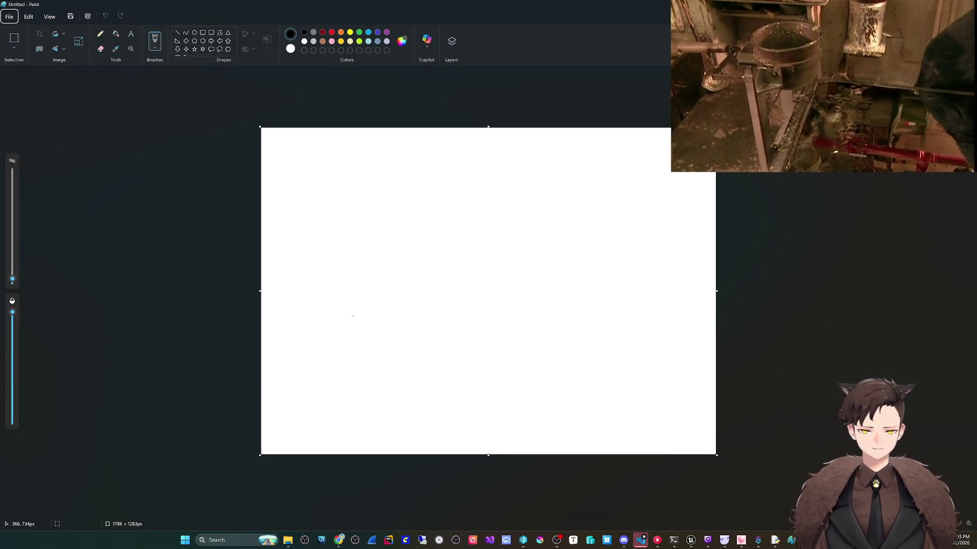
mouse_move(368, 268)
left_mouse_down()
mouse_move(411, 350)
mouse_move(420, 227)
mouse_move(371, 231)
mouse_move(363, 371)
mouse_move(429, 229)
mouse_move(380, 201)
left_mouse_up()
key("ctrl+z")
key("ctrl+z")
mouse_move(352, 237)
left_mouse_down()
mouse_move(376, 234)
mouse_move(407, 301)
mouse_move(352, 300)
mouse_move(350, 222)
mouse_move(395, 241)
mouse_move(342, 283)
mouse_move(351, 243)
left_mouse_up()
key("ctrl+z")
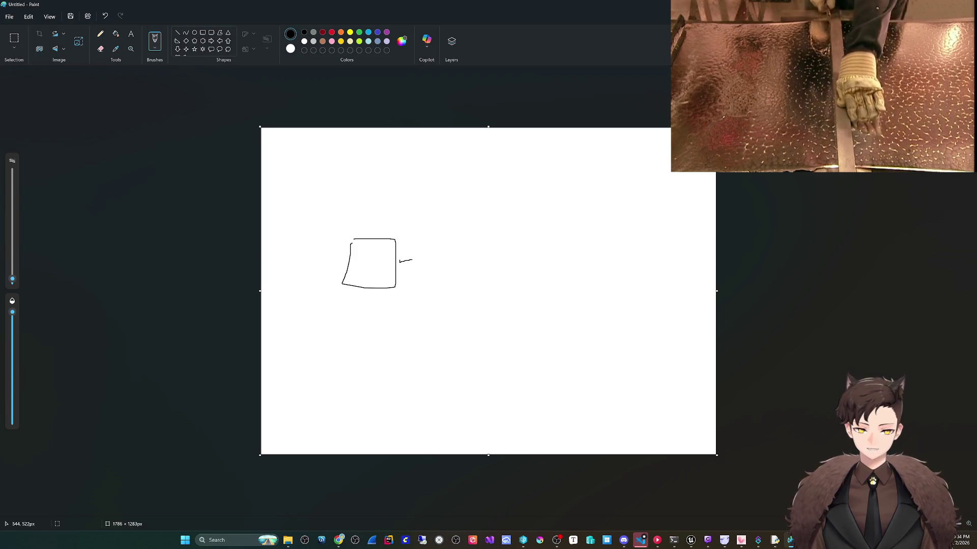
key("ctrl+z")
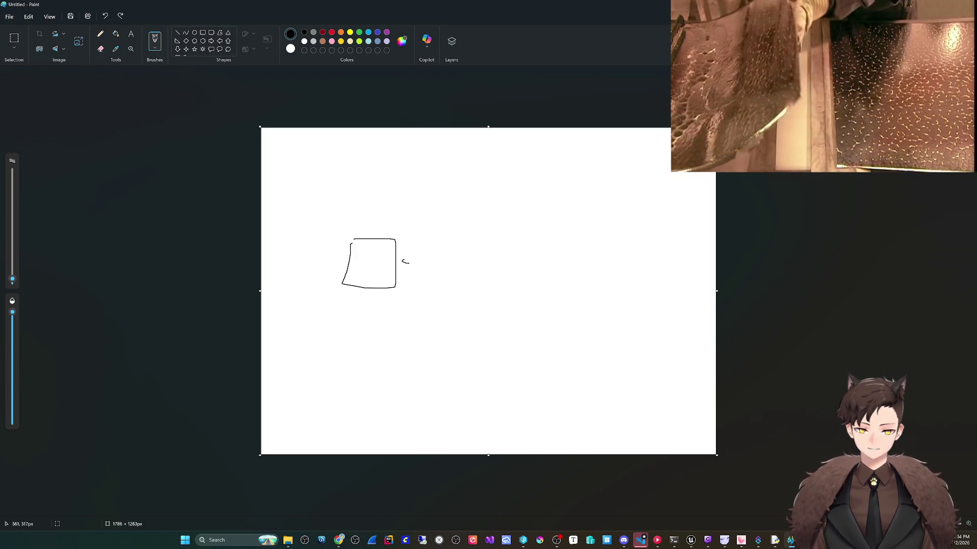
mouse_move(445, 242)
left_mouse_down()
mouse_move(437, 299)
mouse_move(480, 238)
mouse_move(448, 238)
left_mouse_up()
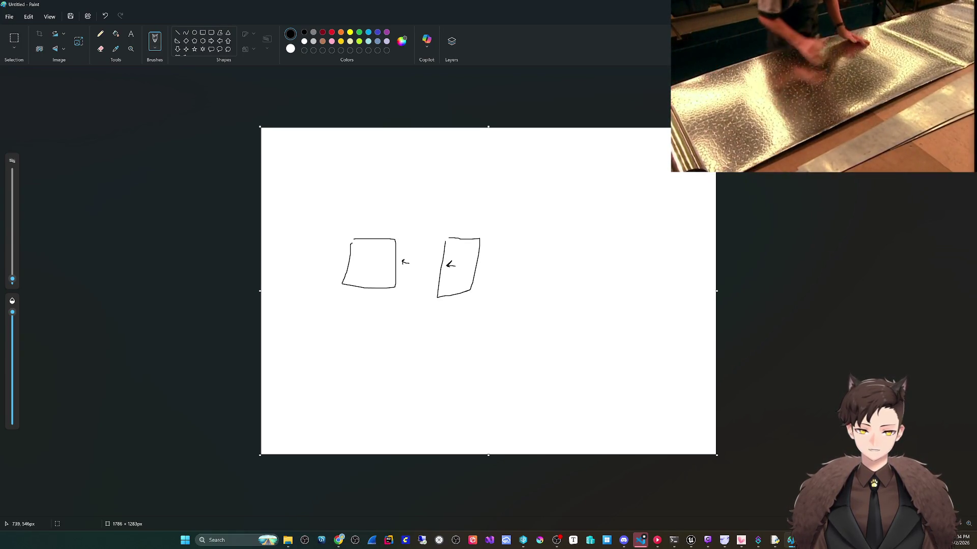
- Draw a dark red bracket and a right-to-left arrow, then close Paint without saving
left_click(323, 32)
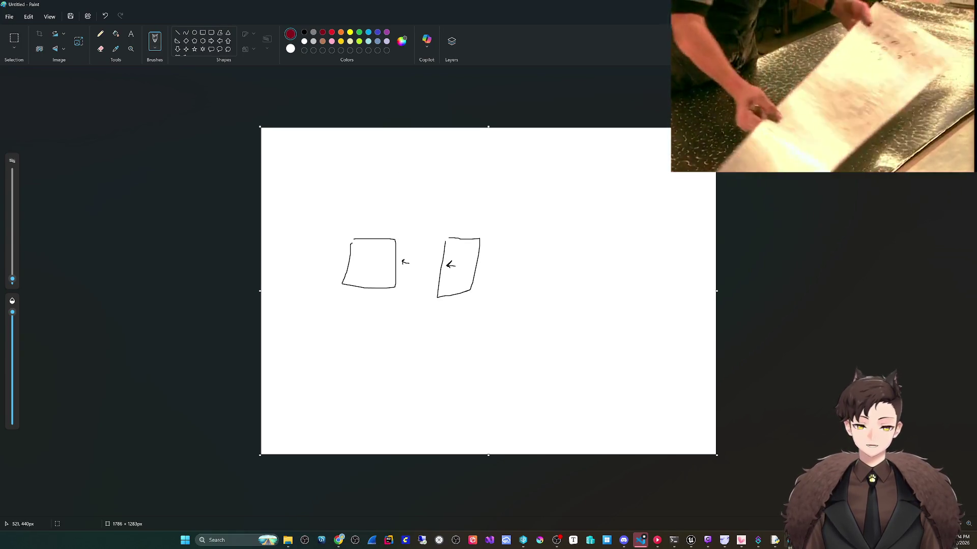
mouse_move(395, 233)
left_mouse_down()
mouse_move(402, 217)
mouse_move(440, 218)
mouse_move(423, 204)
left_mouse_up()
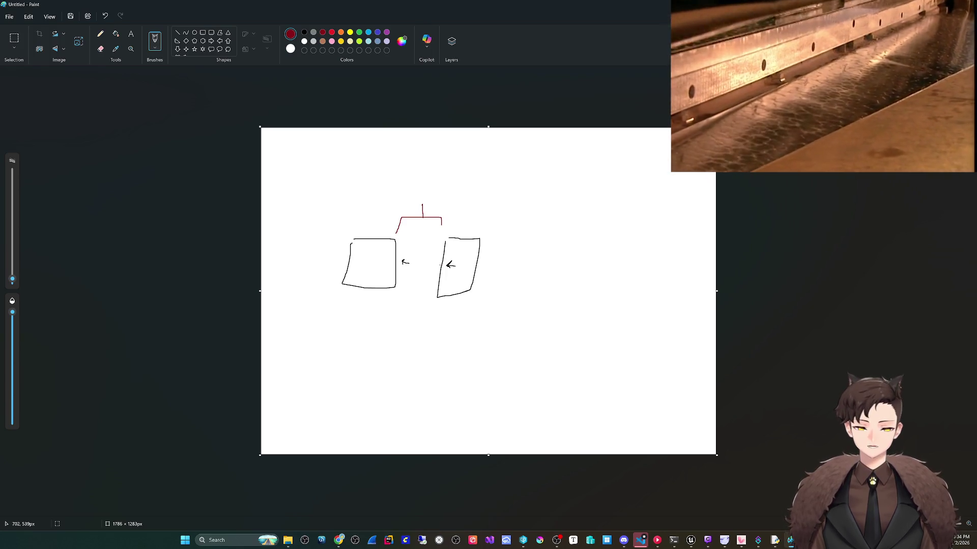
mouse_move(440, 264)
left_mouse_down()
mouse_move(397, 262)
mouse_move(402, 268)
left_mouse_up()
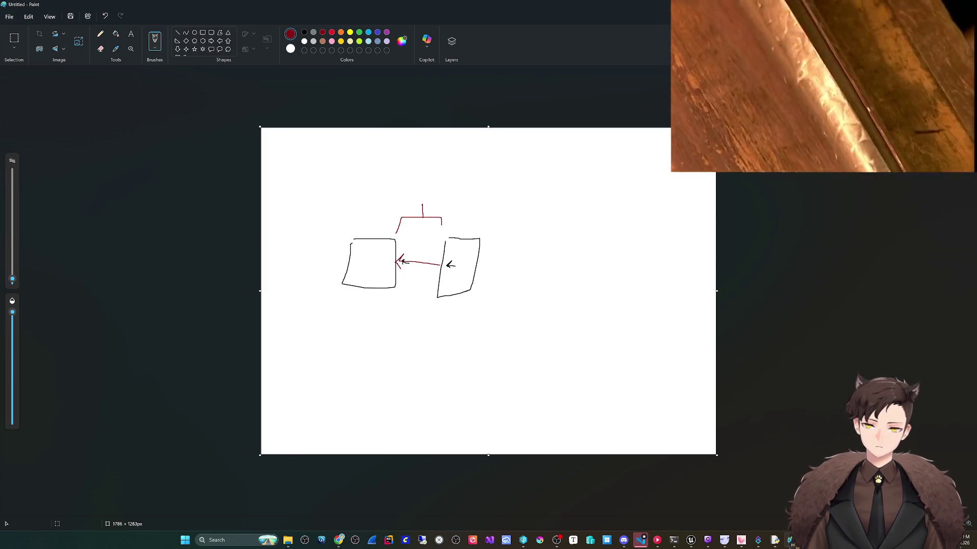
key("alt+F4")
left_click(488, 285)
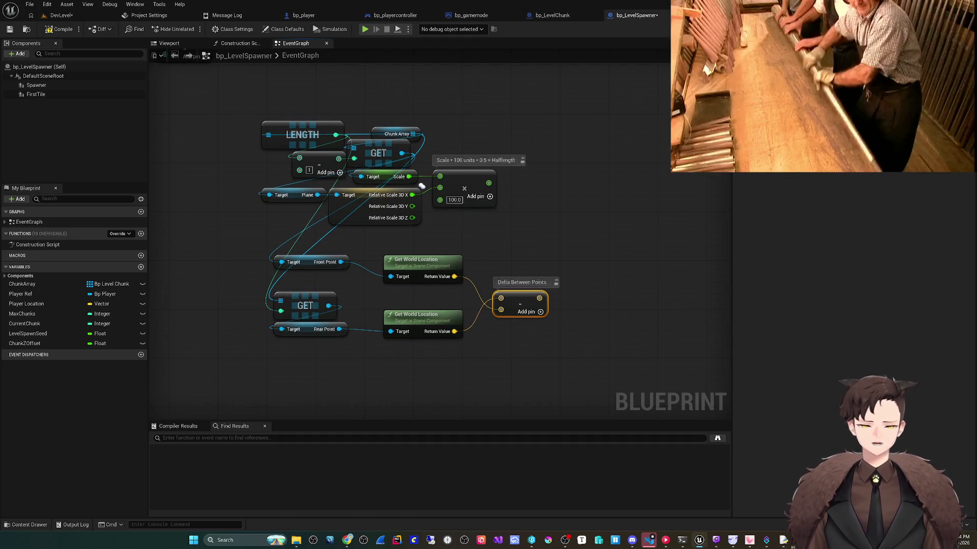
- Navigate to the Make Transform feeding Add Child Actor Component and disconnect its Location Z input
left_click_drag(489, 285, 390, 269)
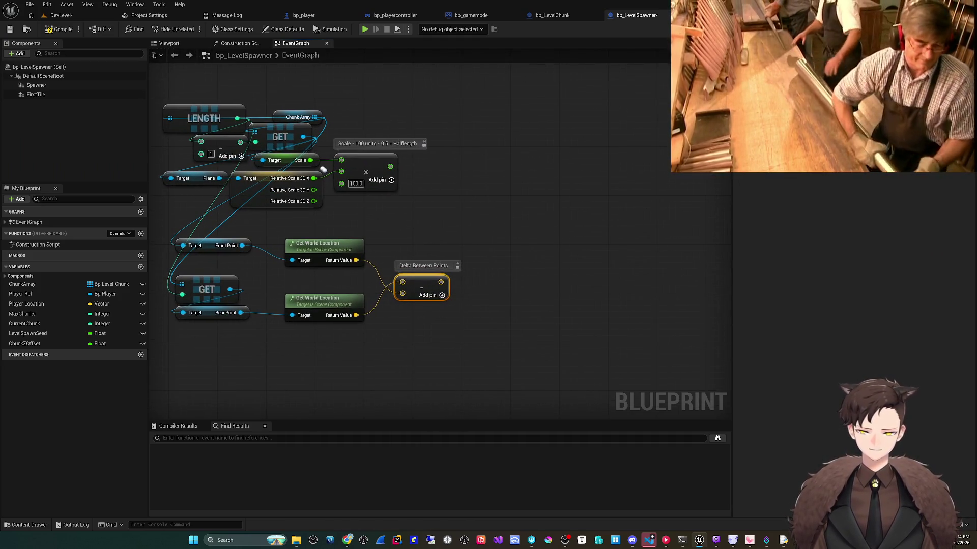
left_click_drag(422, 240, 423, 264)
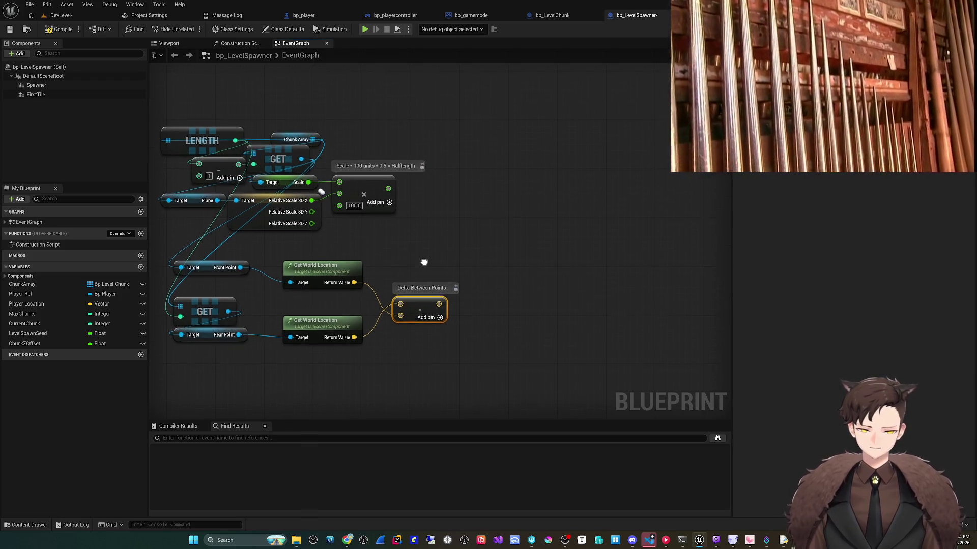
scroll(452, 273, "down", 2)
left_click_drag(484, 283, 507, 292)
scroll(508, 292, "down", 5)
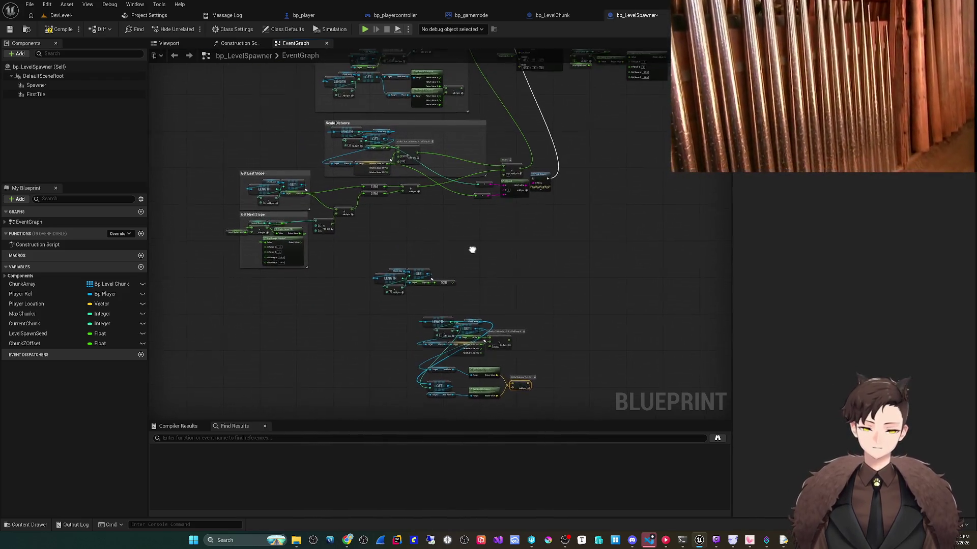
scroll(477, 280, "up", 2)
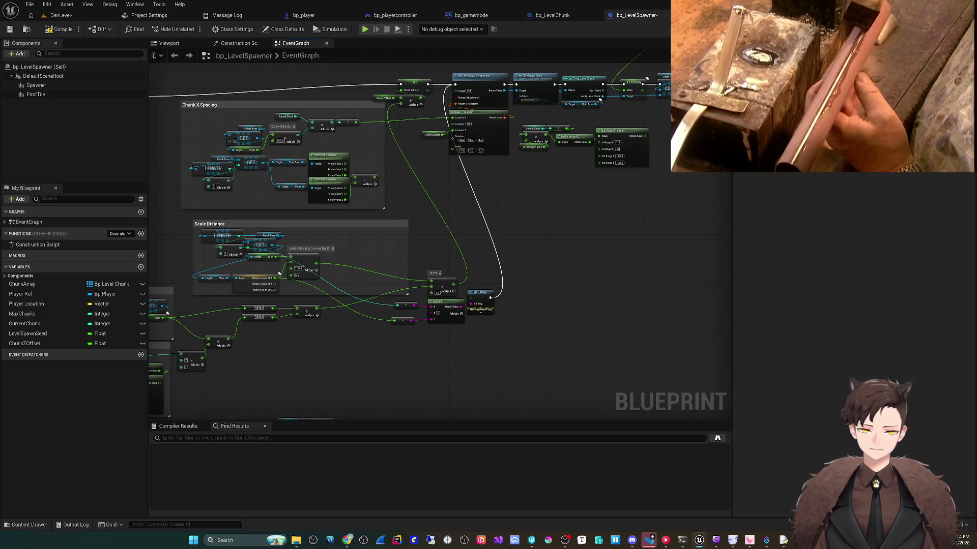
scroll(490, 158, "up", 3)
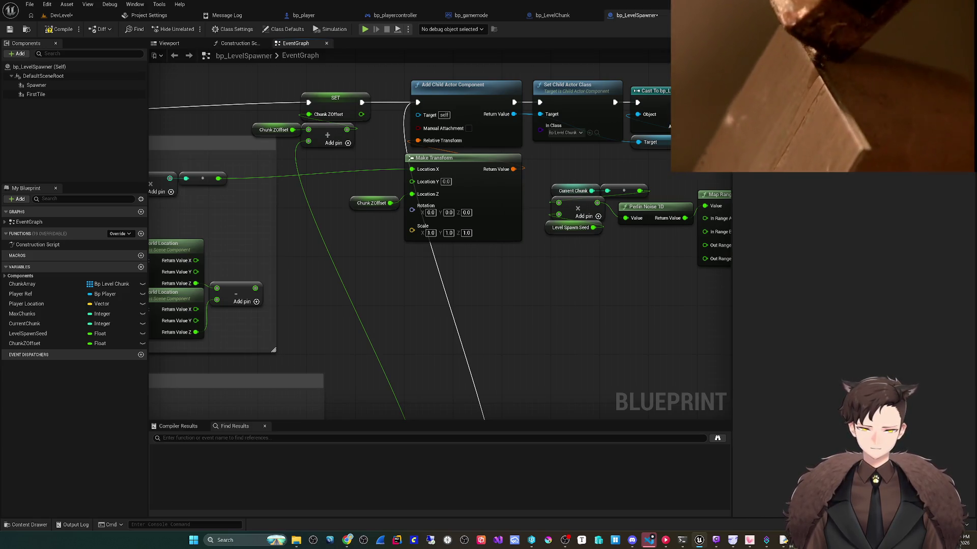
left_click(412, 194, "alt")
- Shift the spawn chain right and put Set Child Actor Class back beside Add Child Actor Component
left_click(412, 169, "alt")
left_click_drag(494, 293, 426, 302)
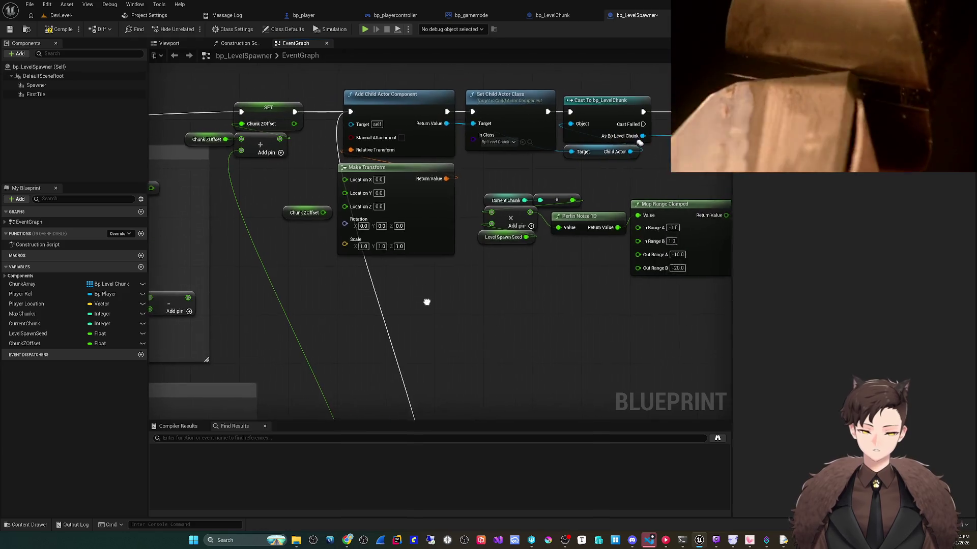
scroll(427, 302, "down", 4)
mouse_move(547, 326)
left_mouse_down()
mouse_move(321, 214)
mouse_move(305, 176)
left_mouse_up()
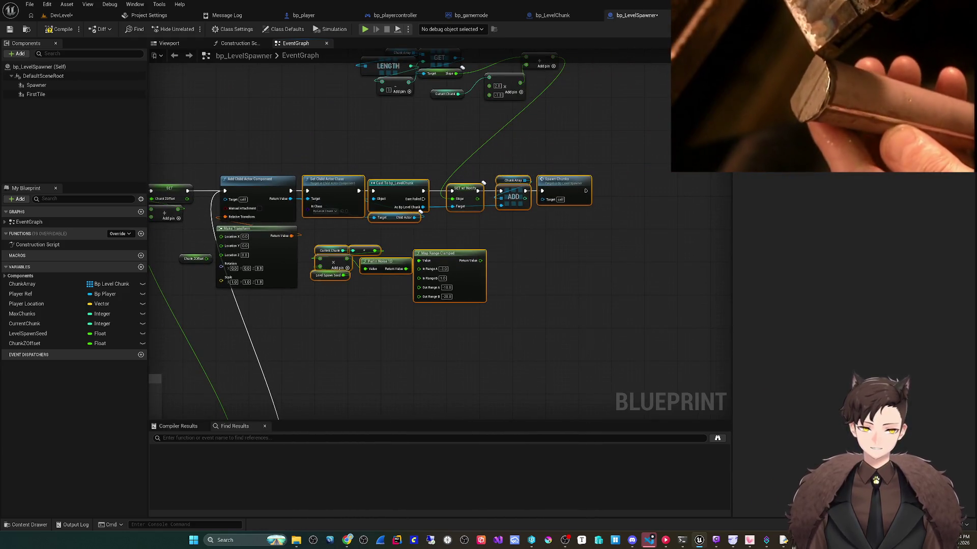
left_click_drag(483, 182, 693, 182)
mouse_move(369, 349)
left_mouse_down()
mouse_move(427, 305)
mouse_move(445, 307)
left_mouse_up()
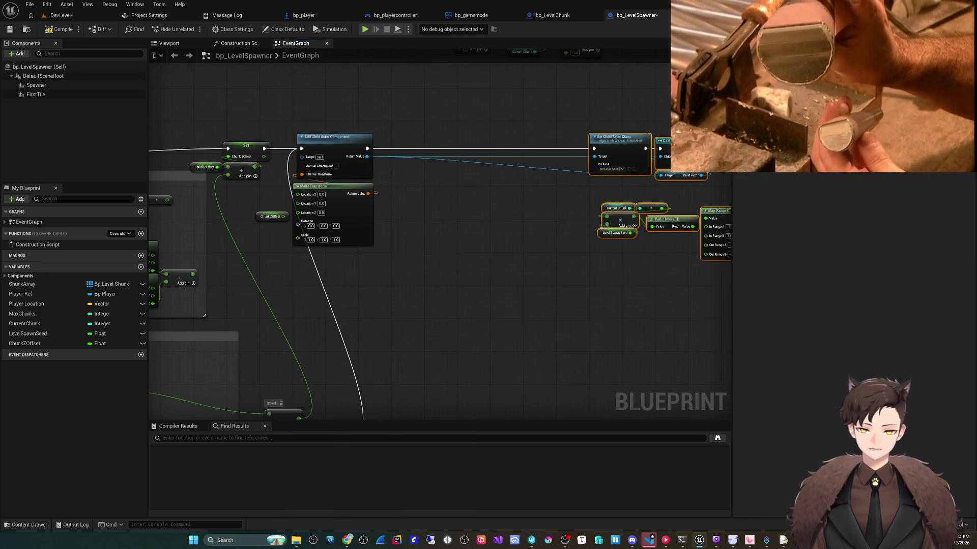
left_click_drag(407, 338, 409, 340)
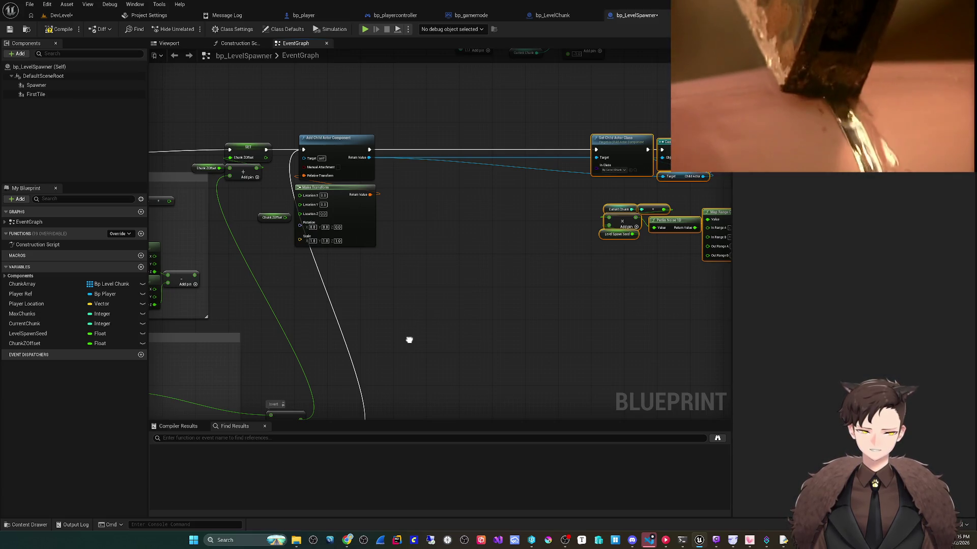
mouse_move(620, 138)
left_mouse_down()
mouse_move(386, 138)
mouse_move(406, 138)
left_mouse_up()
left_click_drag(509, 200, 327, 208)
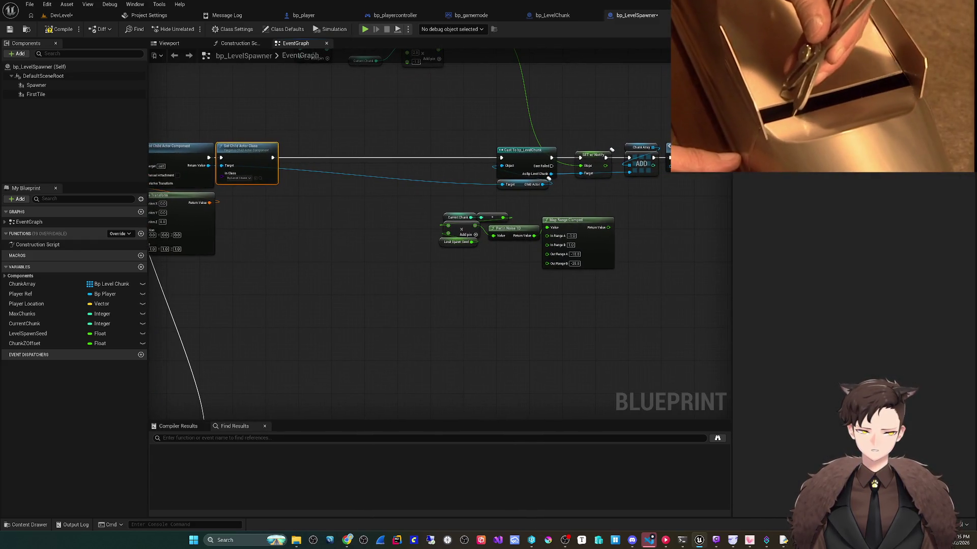
- Move the Cast To bp_LevelChunk, SET and ADD nodes beside Set Child Actor Class
left_click_drag(438, 191, 620, 141)
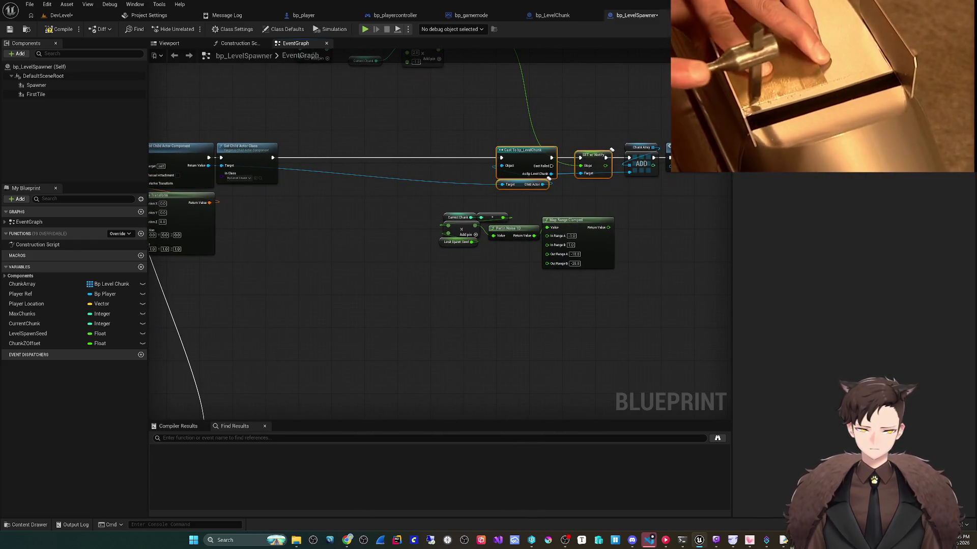
mouse_move(473, 195)
left_mouse_down()
mouse_move(634, 137)
mouse_move(423, 153)
left_mouse_up()
mouse_move(439, 270)
left_mouse_down()
mouse_move(389, 302)
mouse_move(556, 244)
mouse_move(552, 174)
mouse_move(628, 73)
left_mouse_up()
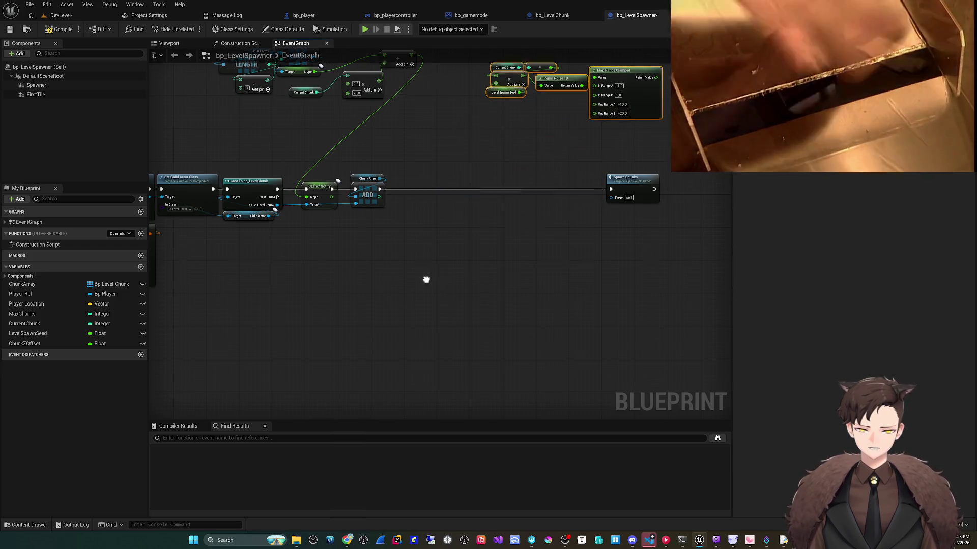
- Move the Perlin/Map Range group away and shift the lower LENGTH/GET/location group right
left_click_drag(508, 244, 505, 483)
mouse_move(232, 227)
left_mouse_down()
mouse_move(231, 297)
mouse_move(364, 388)
left_mouse_up()
scroll(232, 296, "down", 2)
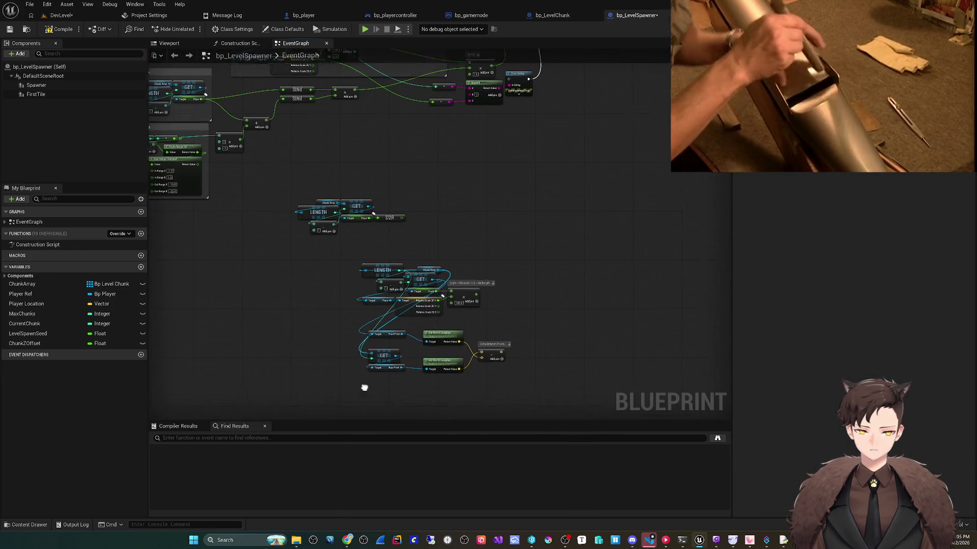
mouse_move(505, 375)
left_mouse_down()
mouse_move(315, 257)
mouse_move(314, 214)
left_mouse_up()
left_click_drag(417, 267, 582, 221)
left_click_drag(582, 221, 486, 243)
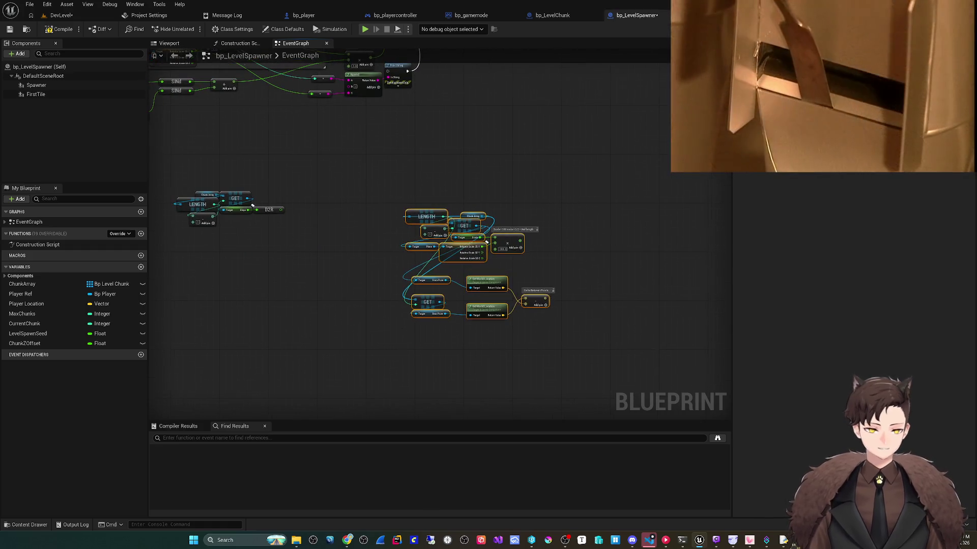
- Wrap the selected length, get and world-location nodes in a comment titled 'Tile Allignment'
key("c")
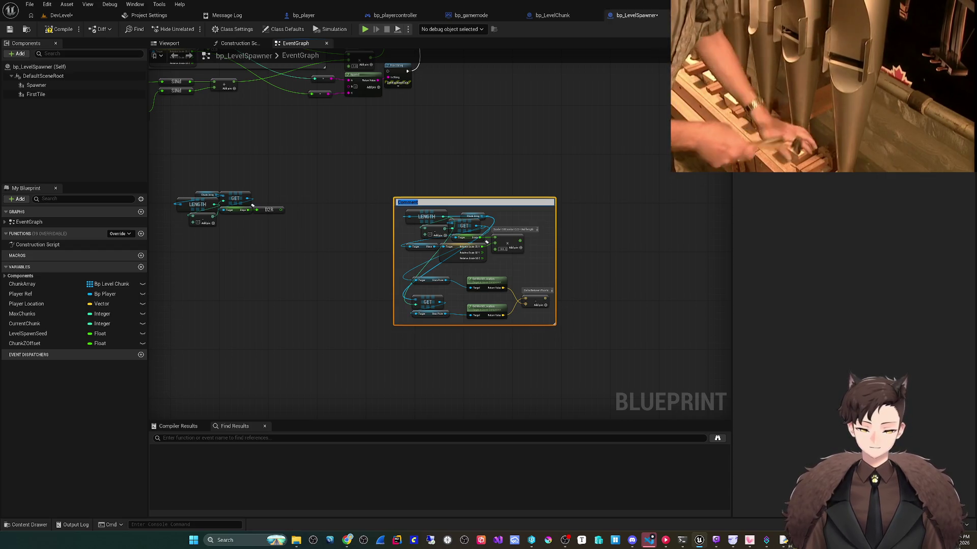
type("Tile Allignment")
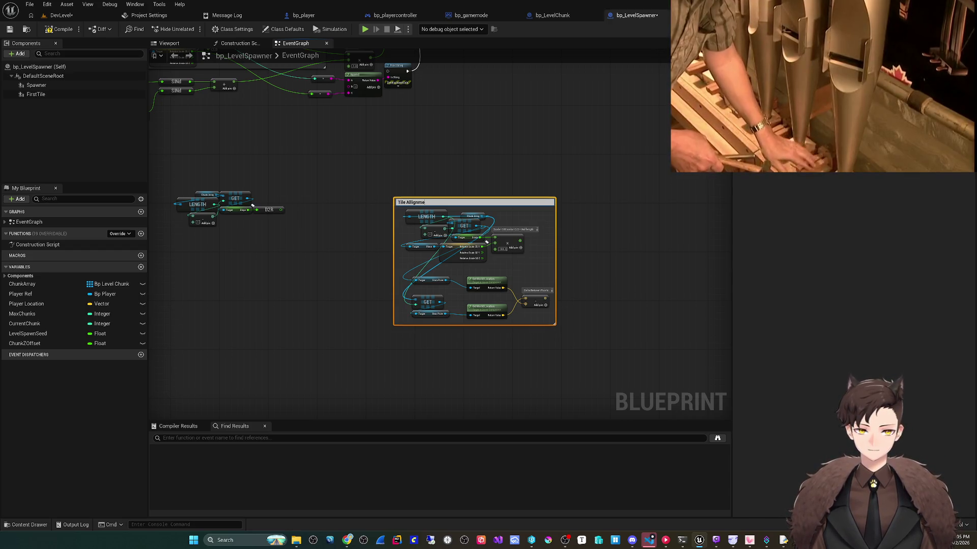
key("Return")
mouse_move(252, 205)
left_mouse_down()
mouse_move(170, 273)
mouse_move(159, 309)
mouse_move(382, 291)
mouse_move(376, 306)
mouse_move(432, 165)
mouse_move(405, 187)
left_mouse_up()
scroll(404, 186, "up", 2)
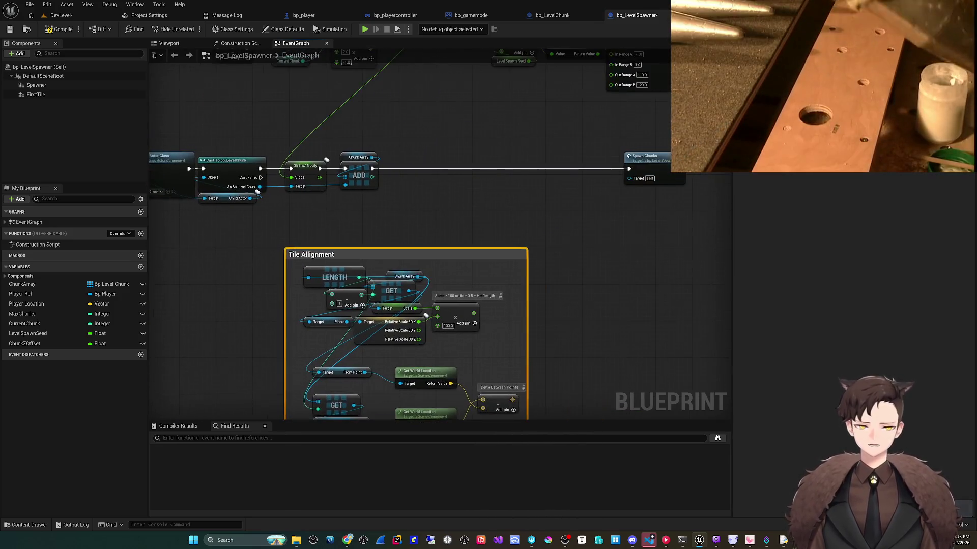
- From the As Bp Level Chunk pin, add an Add Actor World Offset node found by searching 'set offset'
left_click_drag(260, 186, 450, 185)
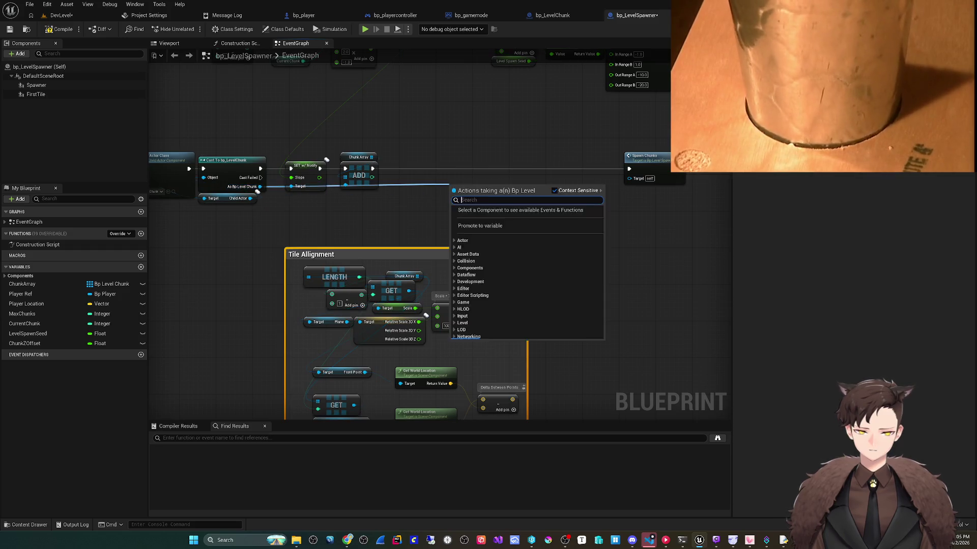
type("set world loca")
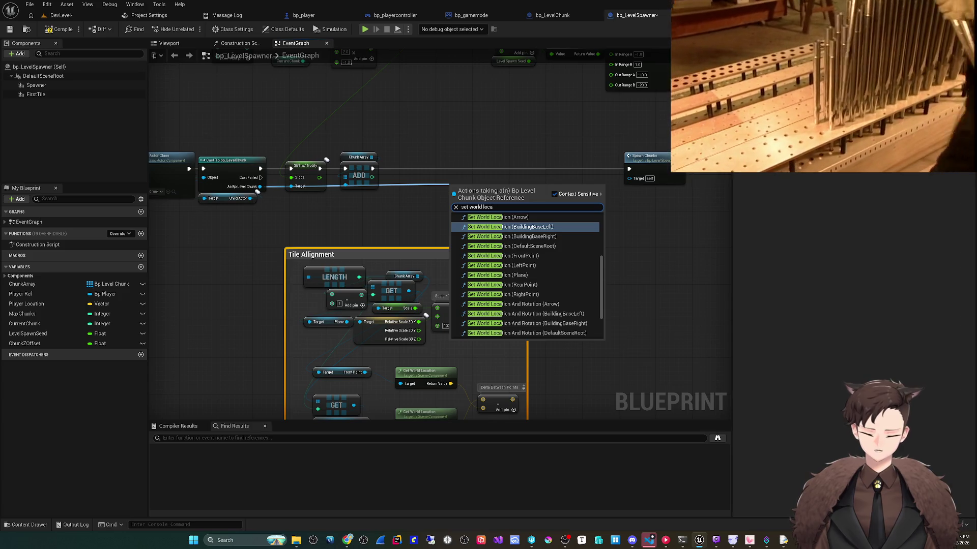
key("BackSpace")
key("BackSpace")
key("BackSpace")
type("relat")
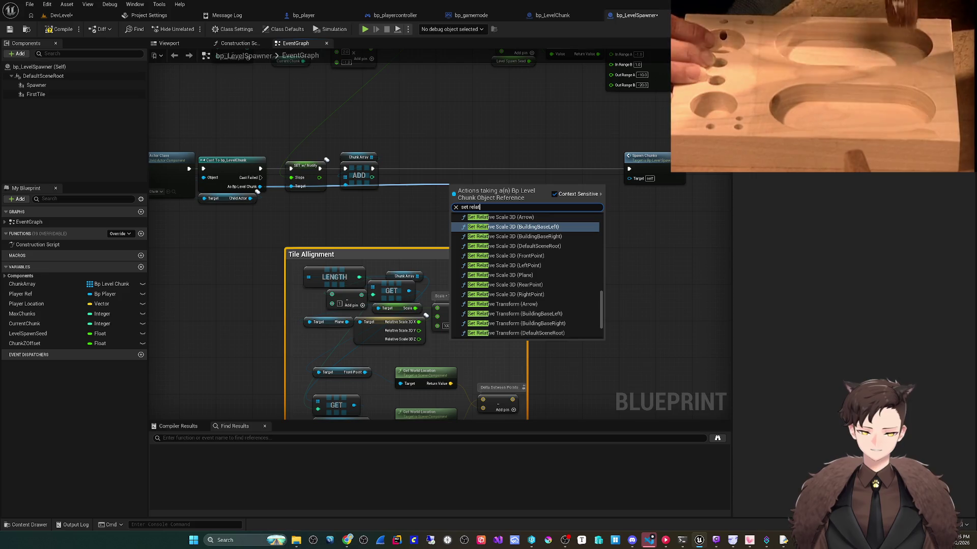
type("ive o")
key("ctrl+a")
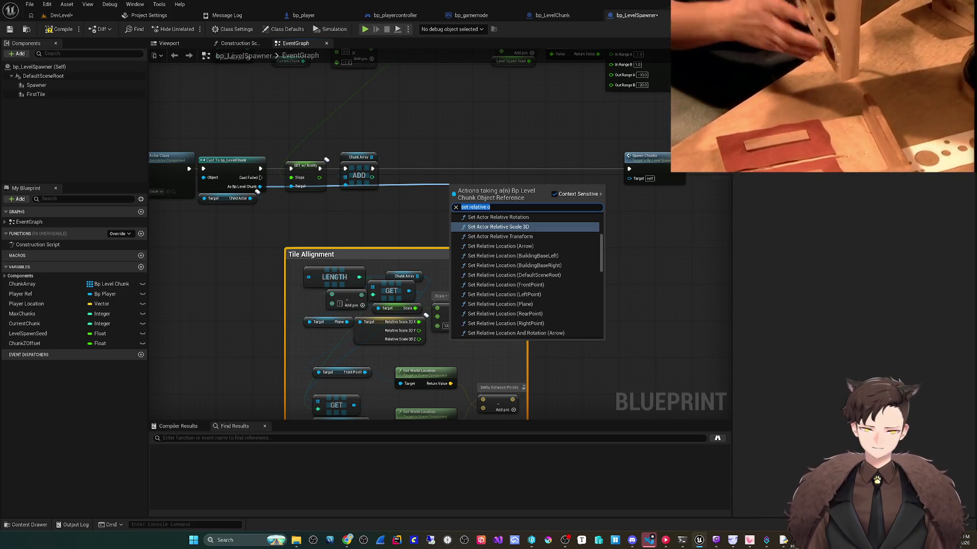
type("set offset")
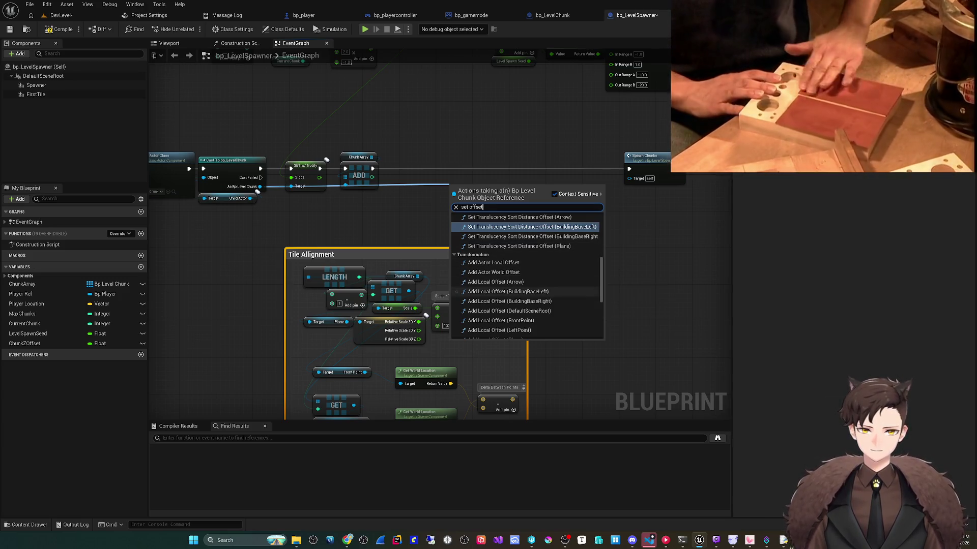
left_click(493, 272)
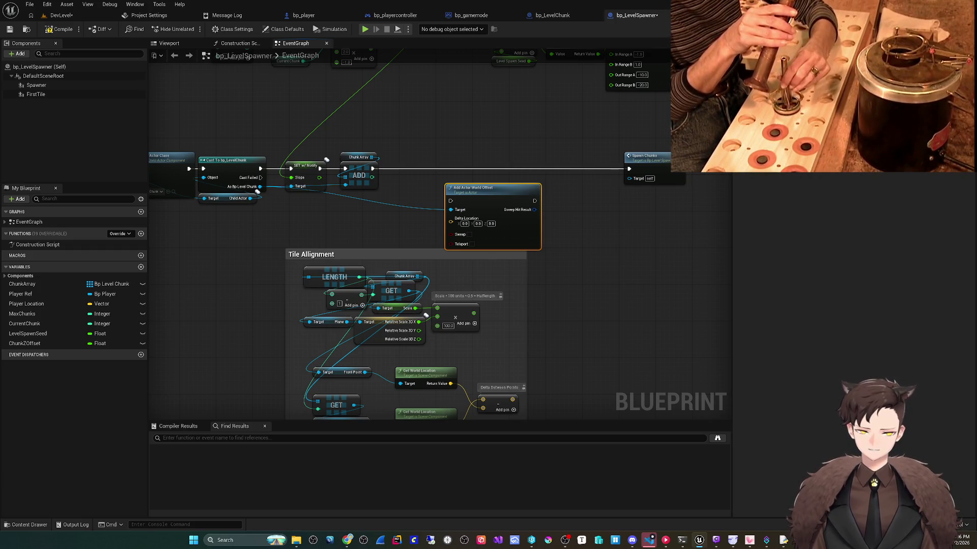
scroll(559, 229, "down", 3)
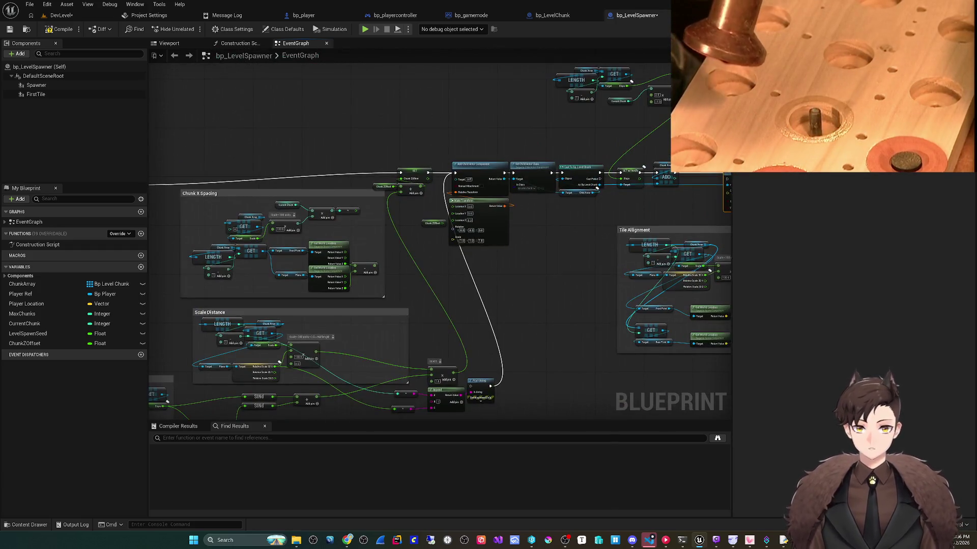
- Split the Add Actor World Offset node's Delta Location pin into X, Y and Z
scroll(695, 175, "up", 3)
left_click_drag(412, 219, 462, 214)
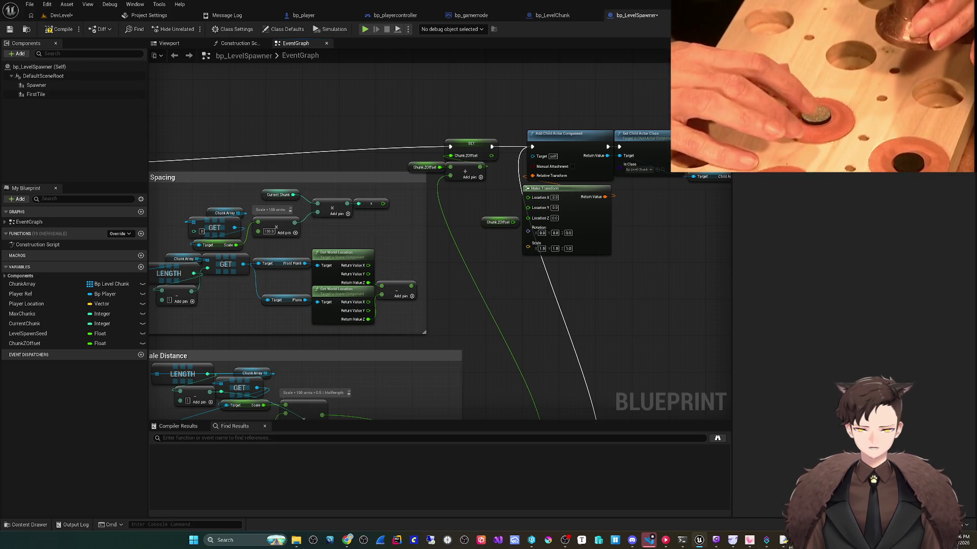
left_click_drag(278, 230, 308, 222)
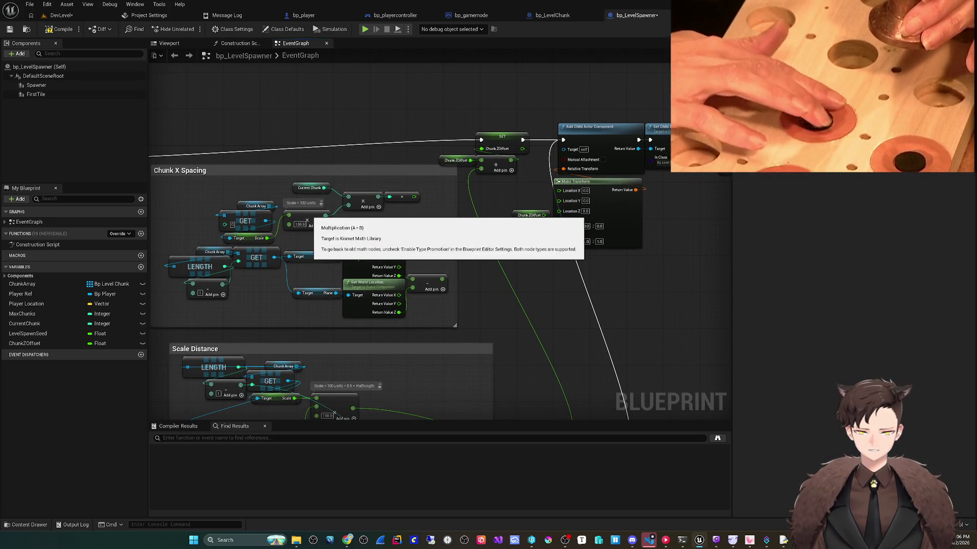
mouse_move(642, 190)
left_mouse_down()
mouse_move(712, 190)
mouse_move(460, 187)
left_mouse_up()
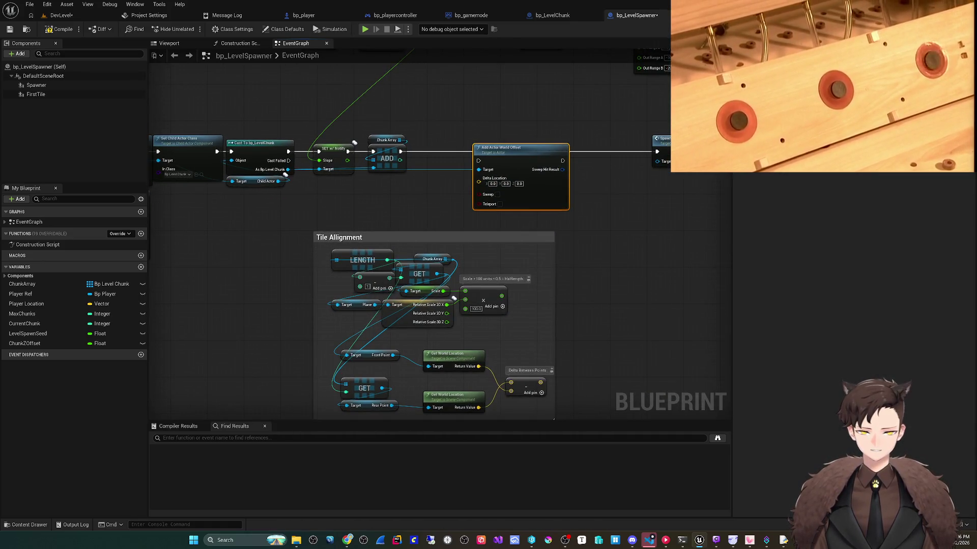
right_click(500, 190)
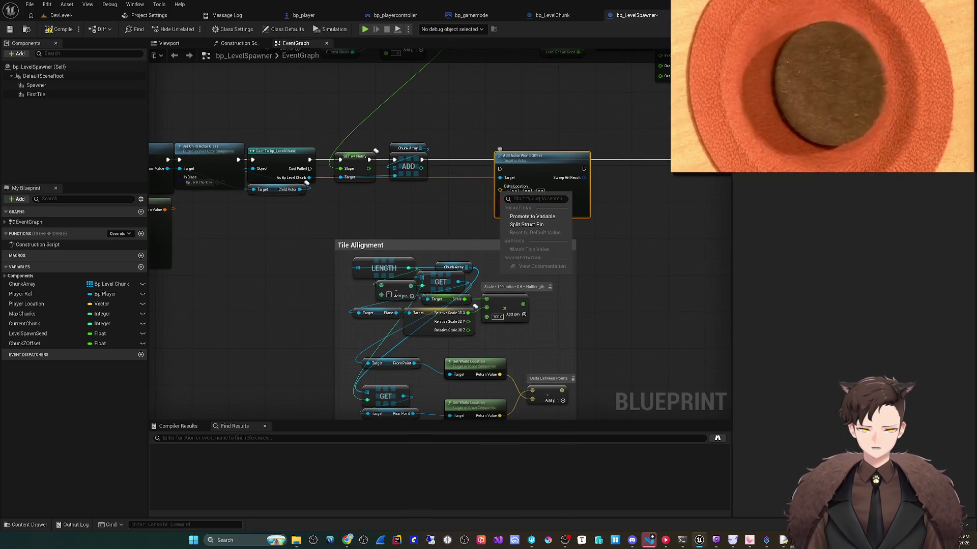
left_click(526, 224)
mouse_move(500, 203)
left_mouse_down()
mouse_move(222, 193)
mouse_move(259, 217)
left_mouse_up()
left_click_drag(407, 305, 242, 320)
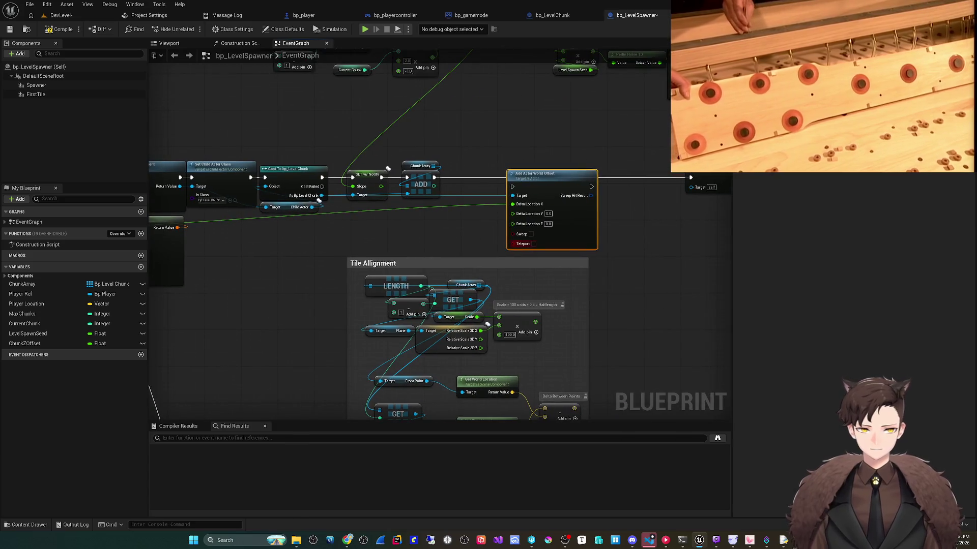
mouse_move(534, 174)
left_mouse_down()
mouse_move(469, 163)
mouse_move(488, 164)
left_mouse_up()
left_click_drag(540, 250, 559, 178)
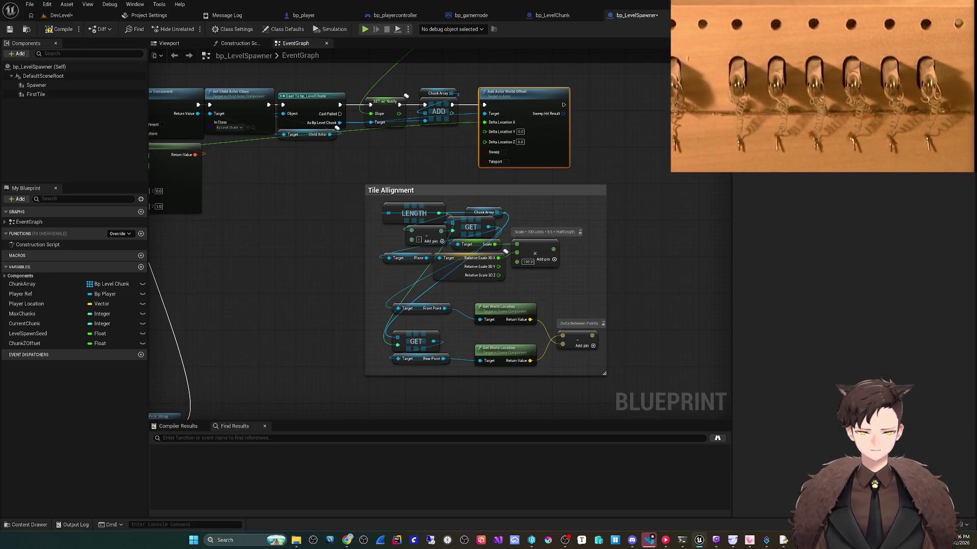
- Split the Delta Between Points result into X/Y/Z and wire its Z into Delta Location Z
right_click(592, 335)
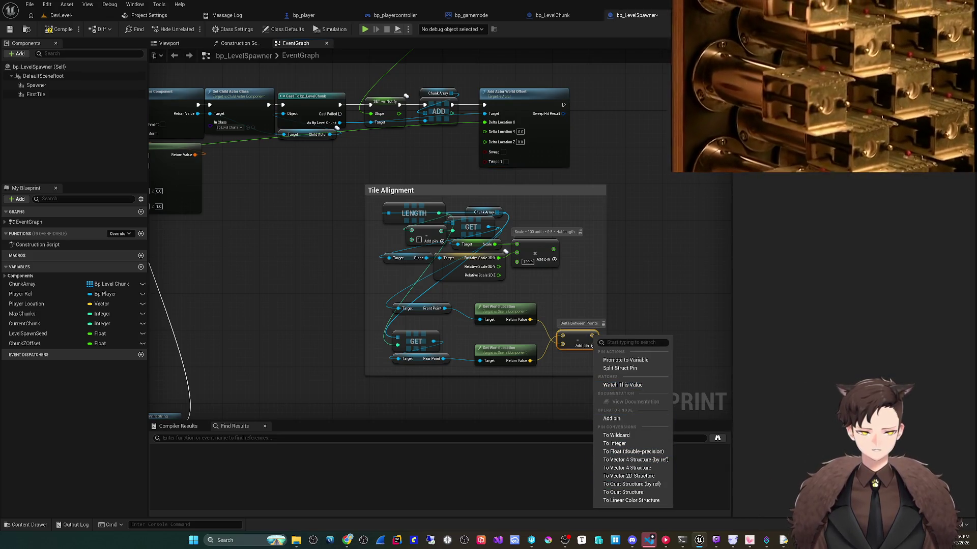
left_click(604, 373)
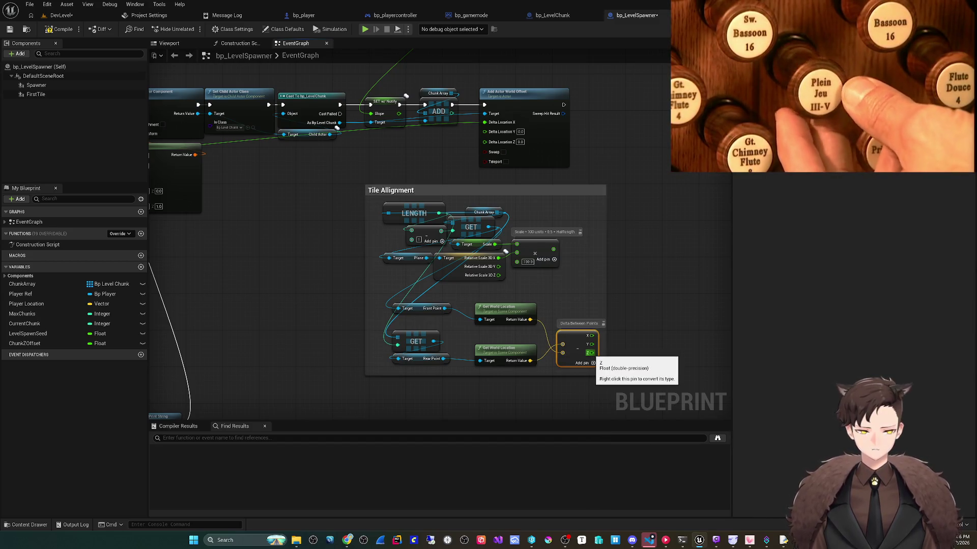
mouse_move(484, 142)
left_mouse_down()
mouse_move(598, 351)
mouse_move(559, 277)
mouse_move(590, 356)
mouse_move(491, 141)
left_mouse_up()
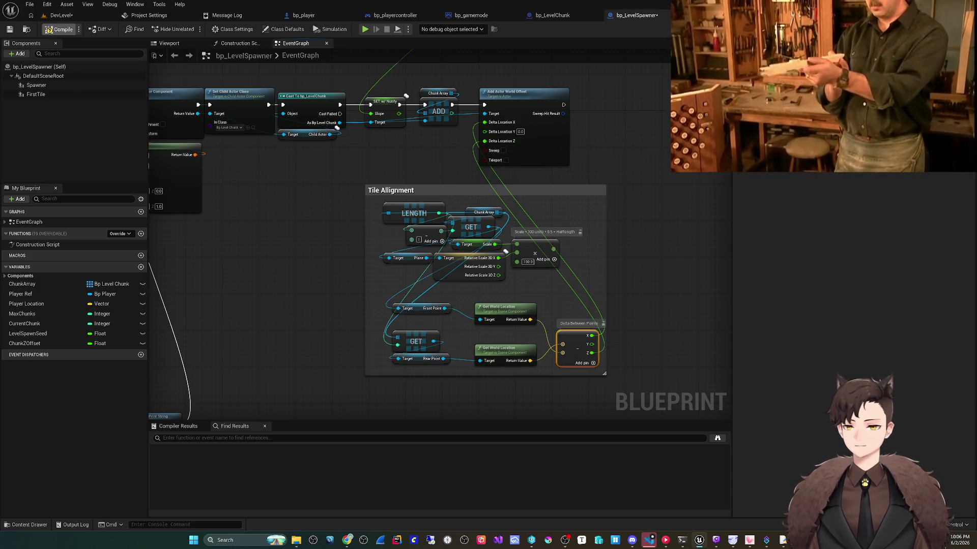
left_click(60, 15)
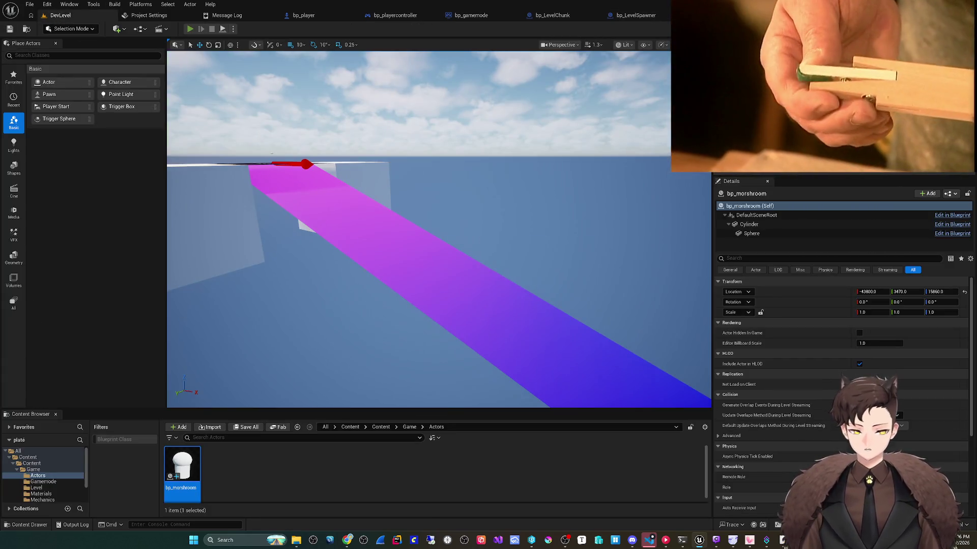
- Play-test the level and stop, showing 'Accessed None' errors from Add Actor World Offset
key("alt+p")
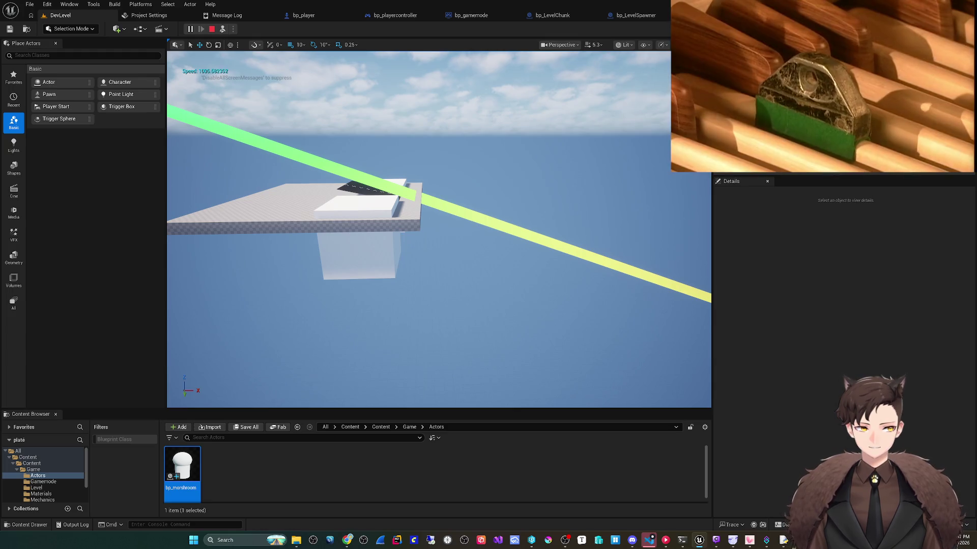
key("Escape")
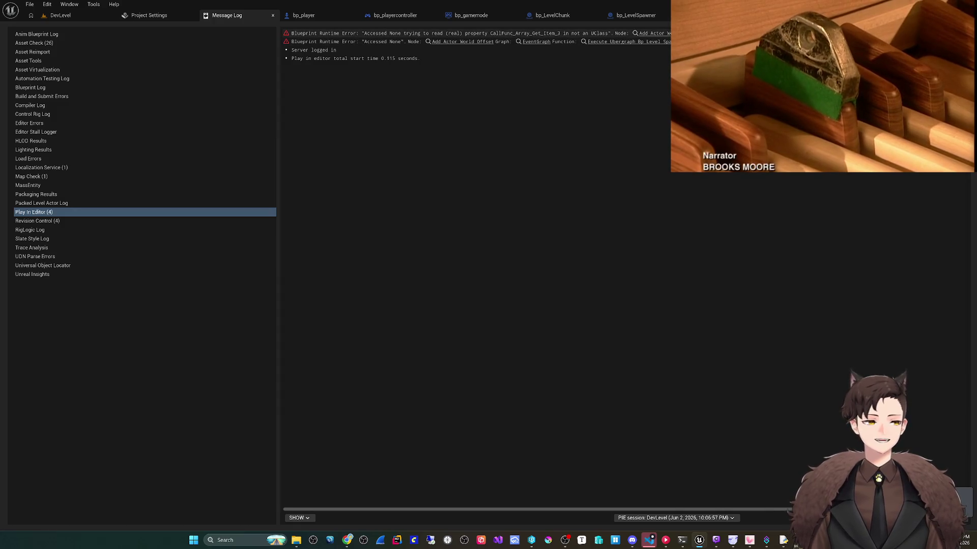
- Jump to the erroring Add Actor World Offset node and connect the chunk count to the lower GET
left_click(636, 15)
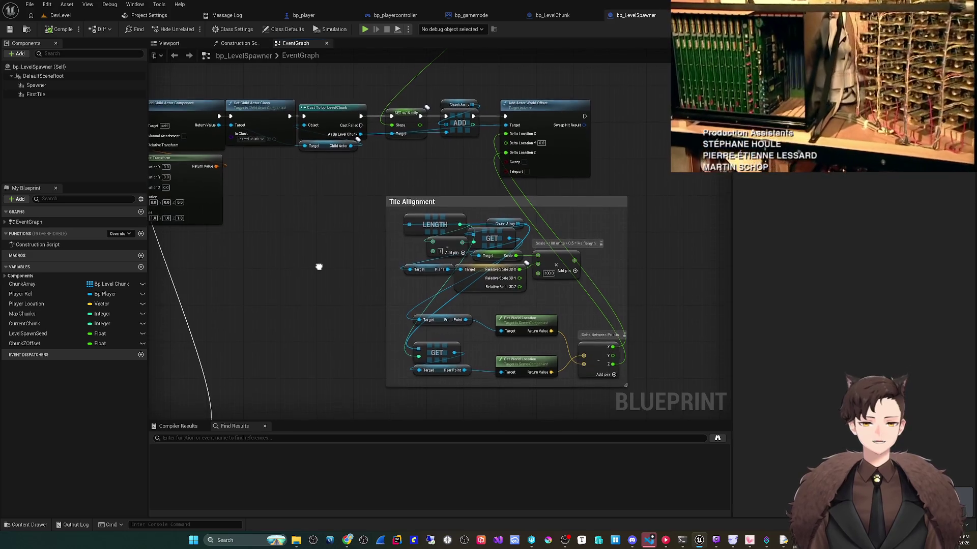
scroll(315, 290, "up", 1)
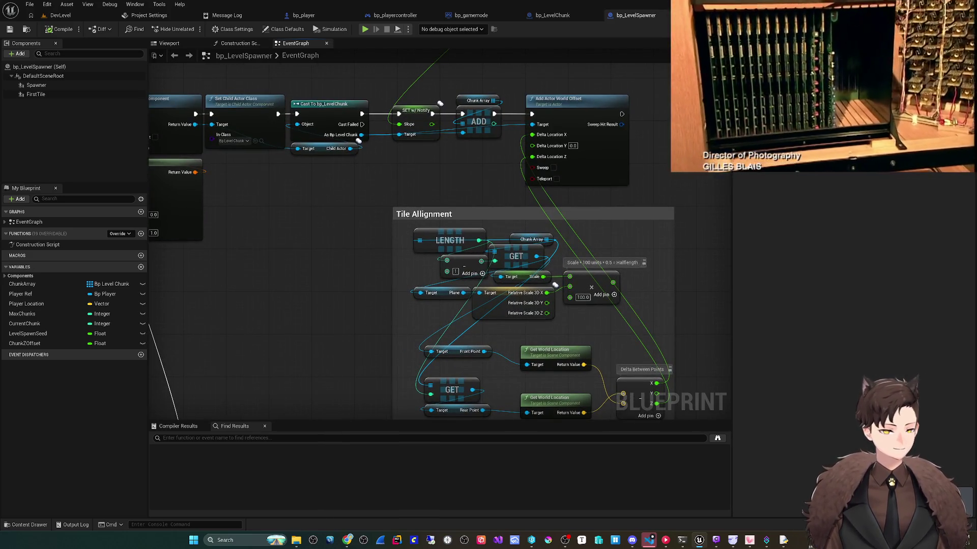
mouse_move(335, 271)
left_mouse_down()
mouse_move(290, 277)
mouse_move(301, 202)
left_mouse_up()
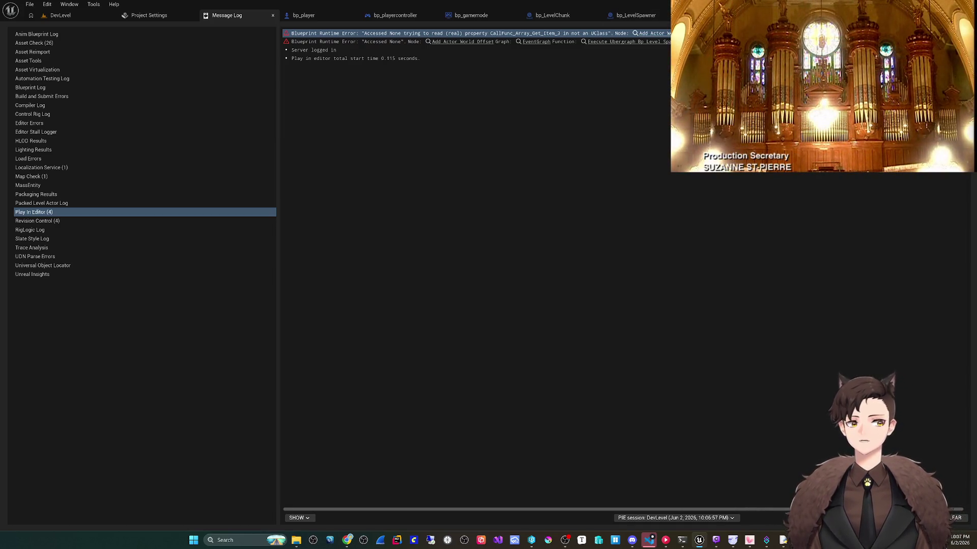
left_click(462, 41)
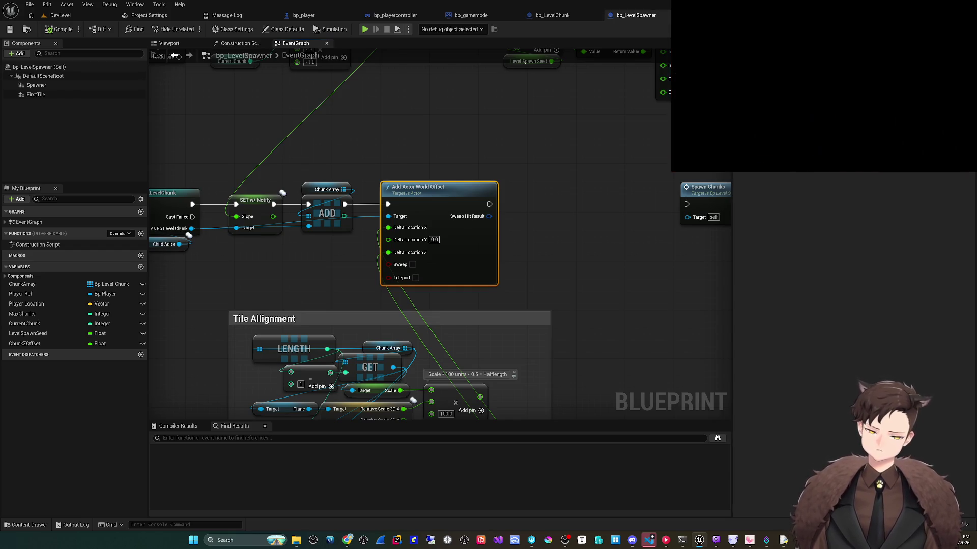
mouse_move(526, 216)
left_mouse_down()
mouse_move(540, 109)
mouse_move(568, 90)
mouse_move(585, 10)
left_mouse_up()
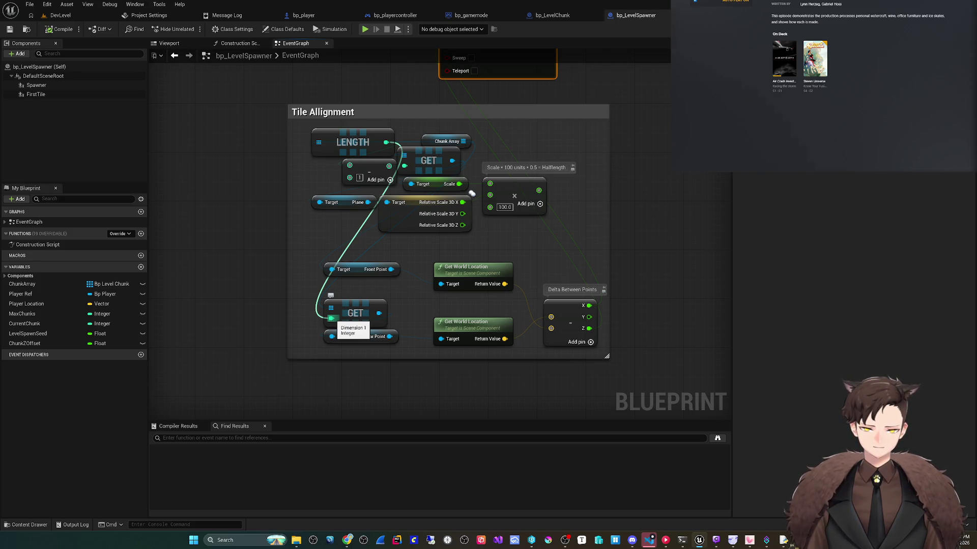
left_click_drag(331, 318, 331, 318)
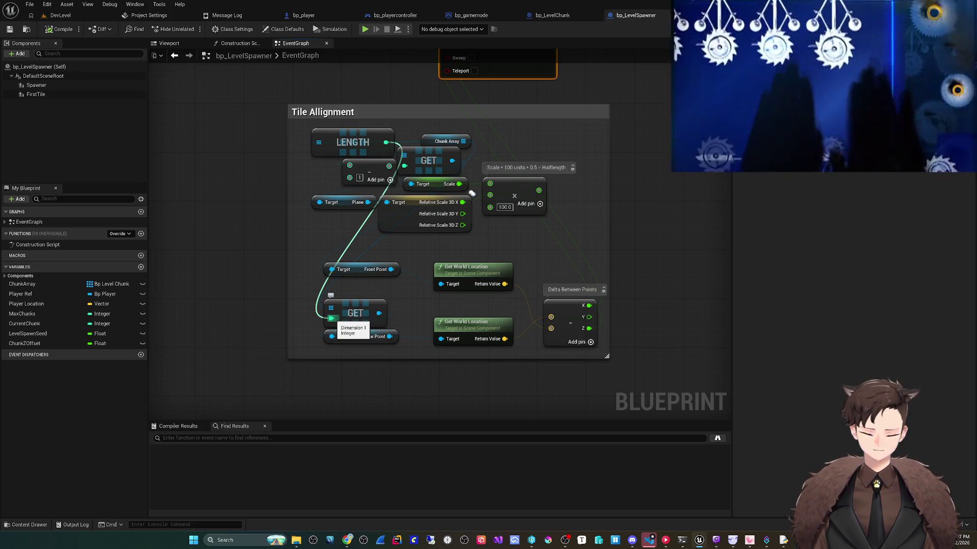
- Wire a copied Subtract (−1) into the lower GET index, set the upper Subtract to 2, and play-test
left_click_drag(472, 194, 534, 154)
key("ctrl+c")
key("ctrl+v")
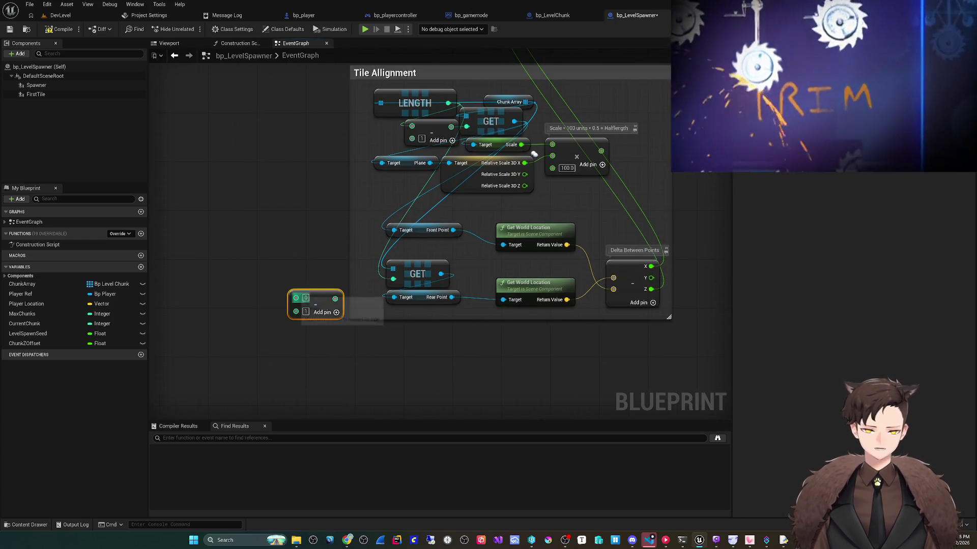
mouse_move(313, 304)
left_mouse_down()
mouse_move(407, 359)
mouse_move(413, 346)
left_mouse_up()
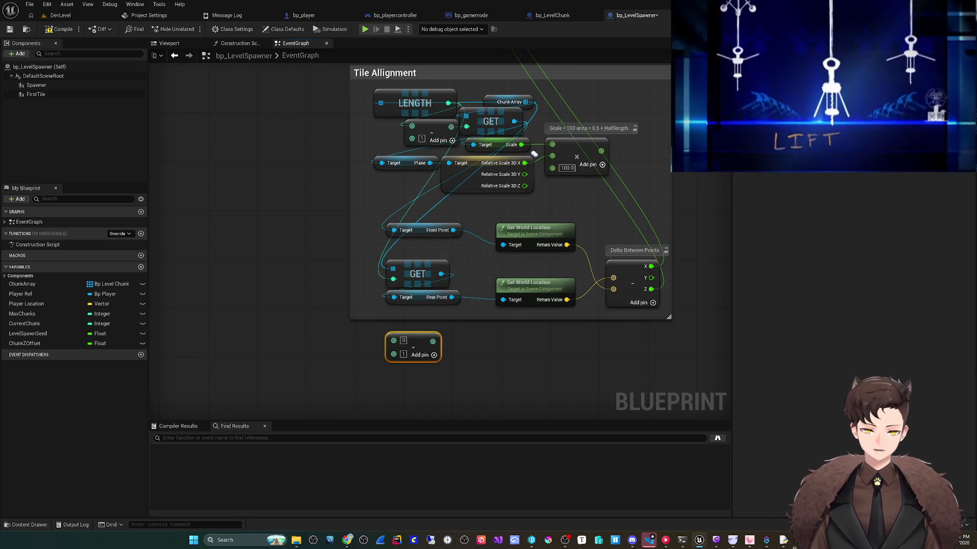
mouse_move(386, 203)
left_mouse_down()
mouse_move(404, 293)
mouse_move(409, 203)
left_mouse_up()
scroll(407, 229, "down", 2)
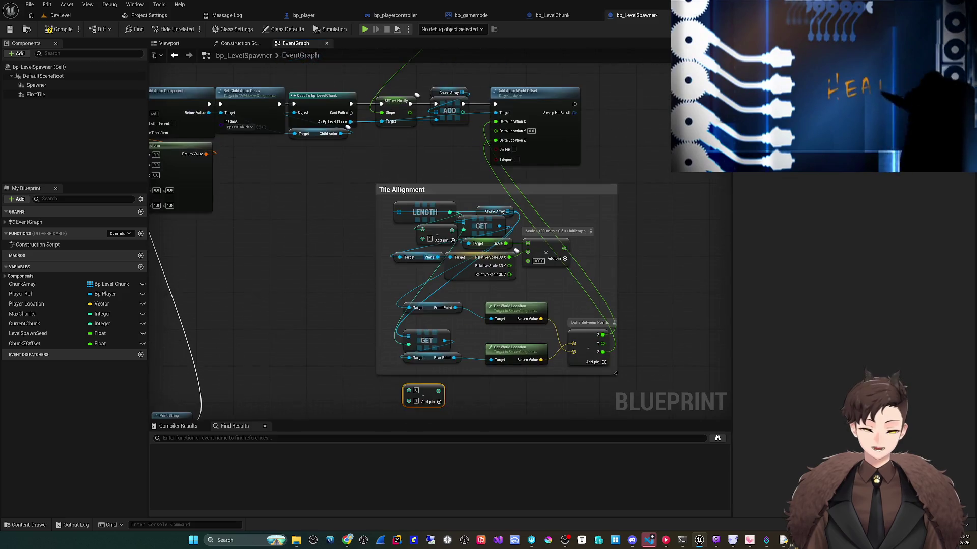
scroll(432, 279, "up", 2)
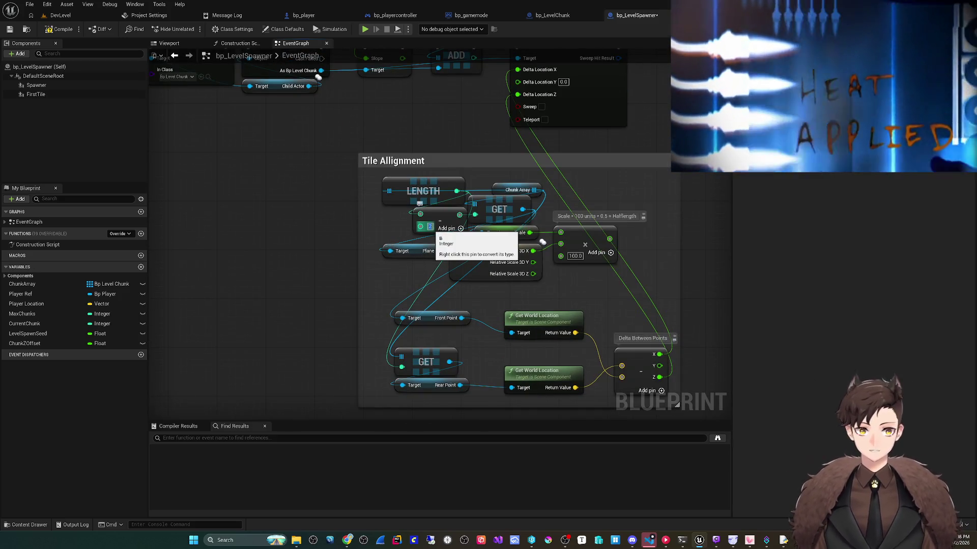
key("ctrl+v")
mouse_move(412, 407)
left_mouse_down()
mouse_move(402, 345)
mouse_move(413, 189)
mouse_move(447, 127)
left_mouse_up()
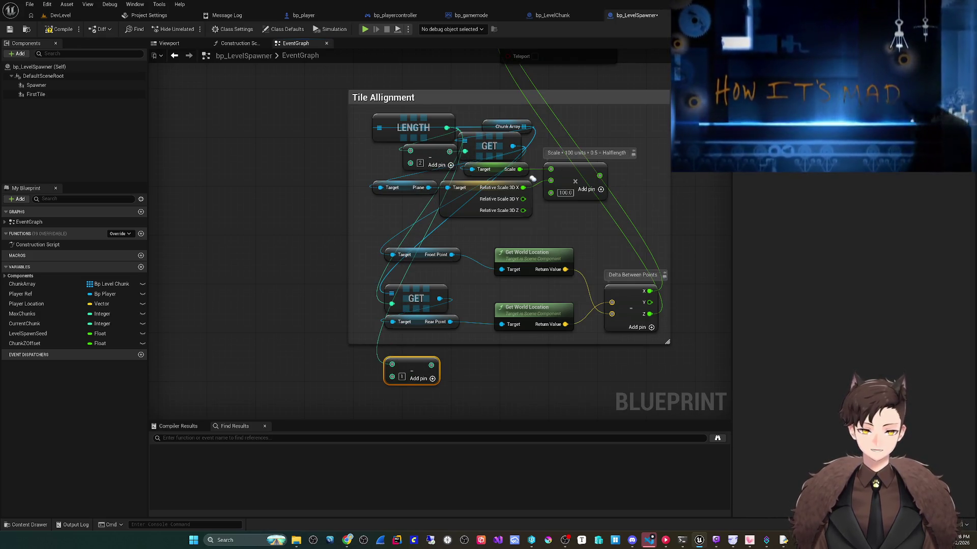
mouse_move(431, 365)
left_mouse_down()
mouse_move(392, 304)
mouse_move(349, 304)
mouse_move(386, 304)
left_mouse_up()
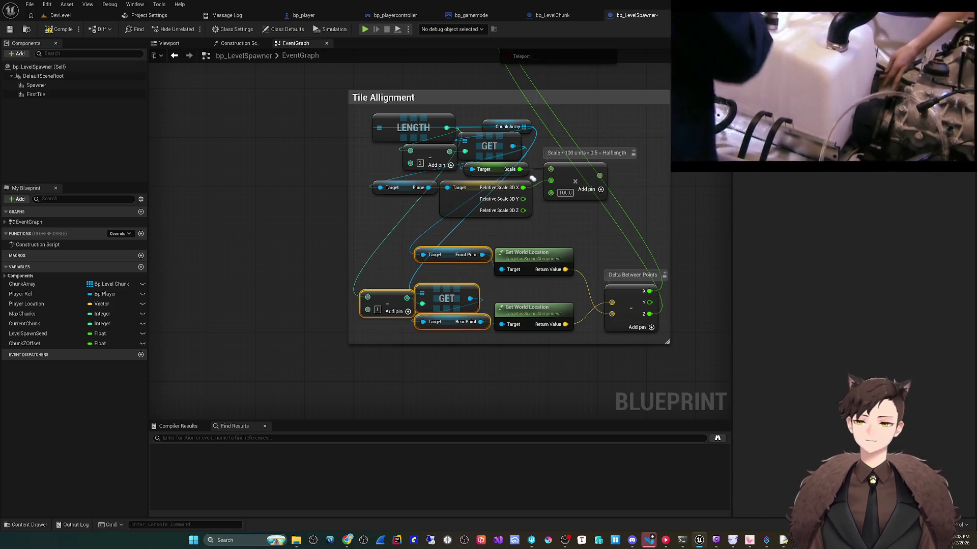
key("alt+p")
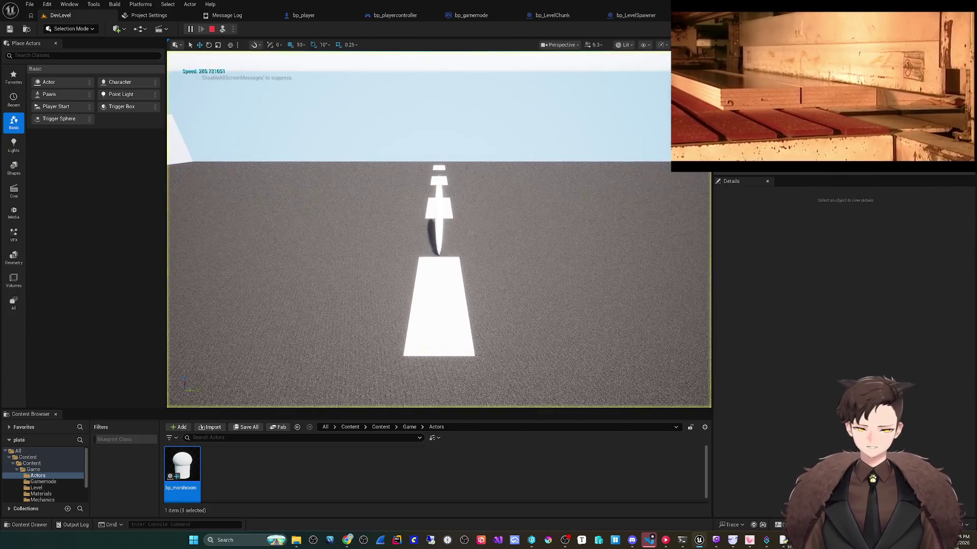
- Restart the play session to check the dashed road chunks, then return to bp_LevelSpawner's Event Graph
key("Escape")
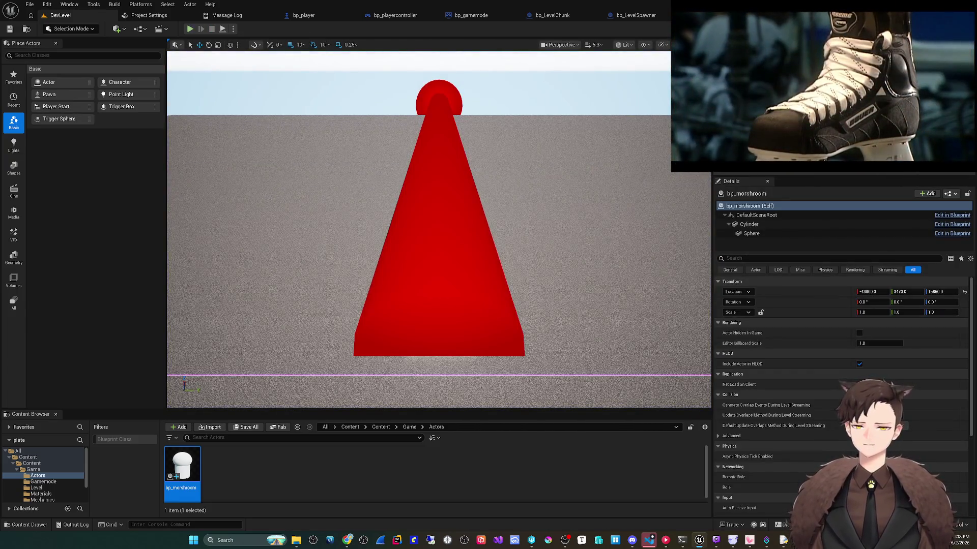
key("alt+p")
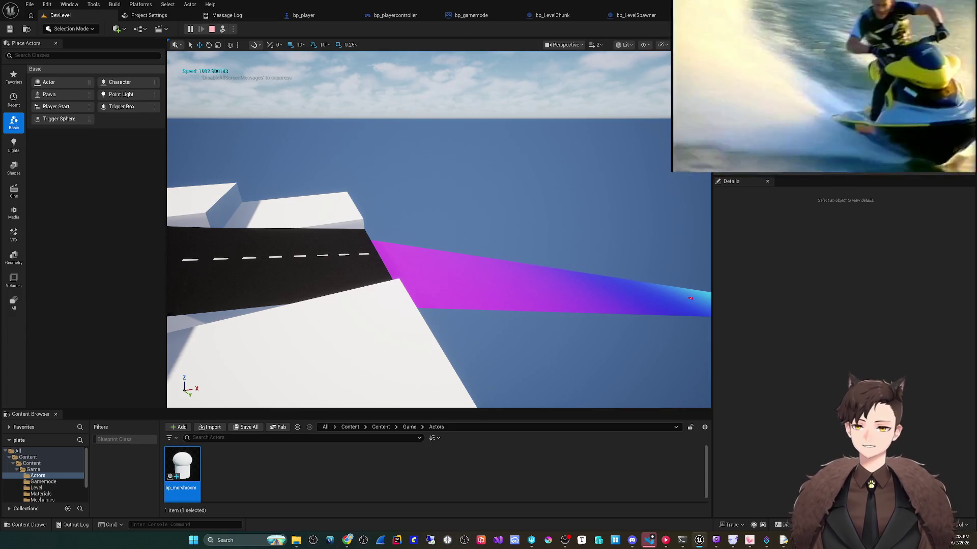
key("Escape")
left_click(636, 16)
scroll(441, 271, "down", 3)
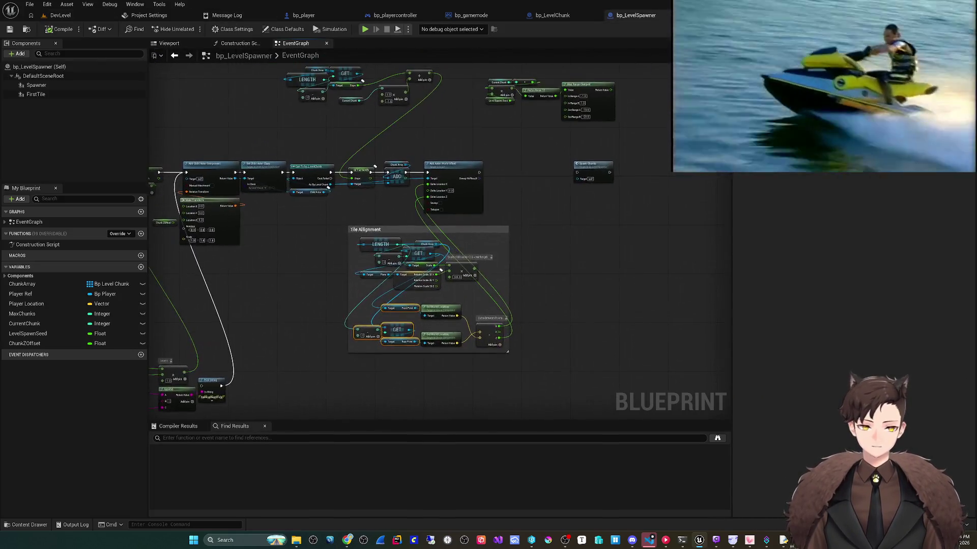
- Play the level and eject with F8 to inspect the sloped road chunks from a free camera
scroll(556, 178, "up", 4)
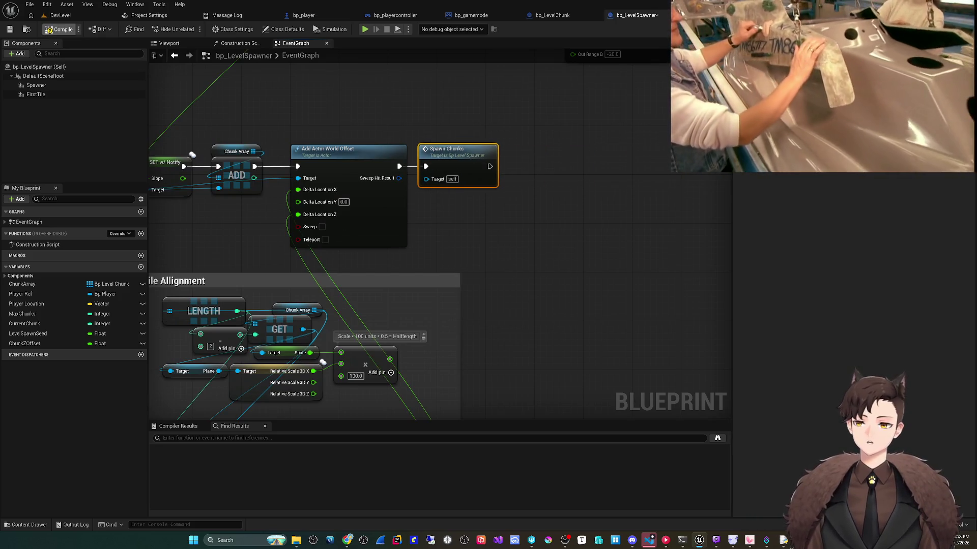
key("alt+p")
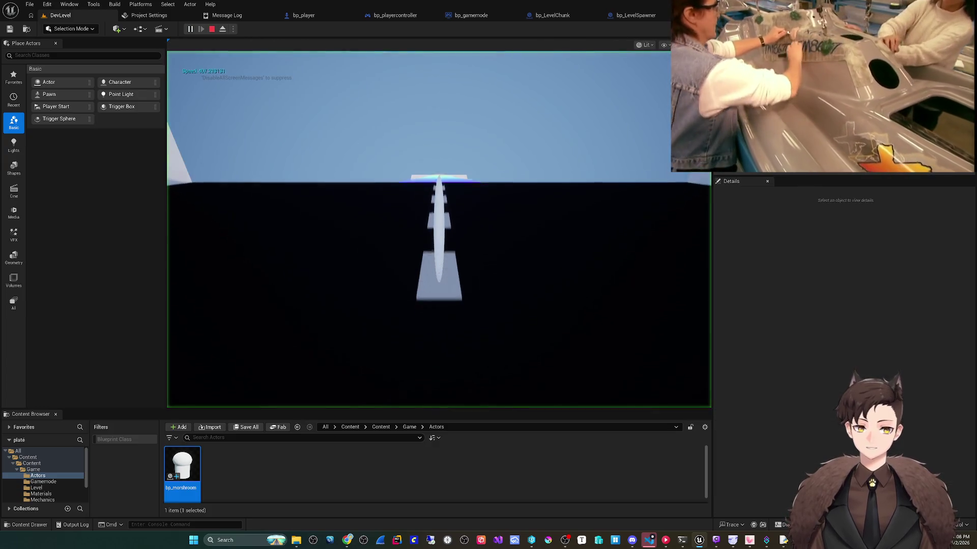
key("F8")
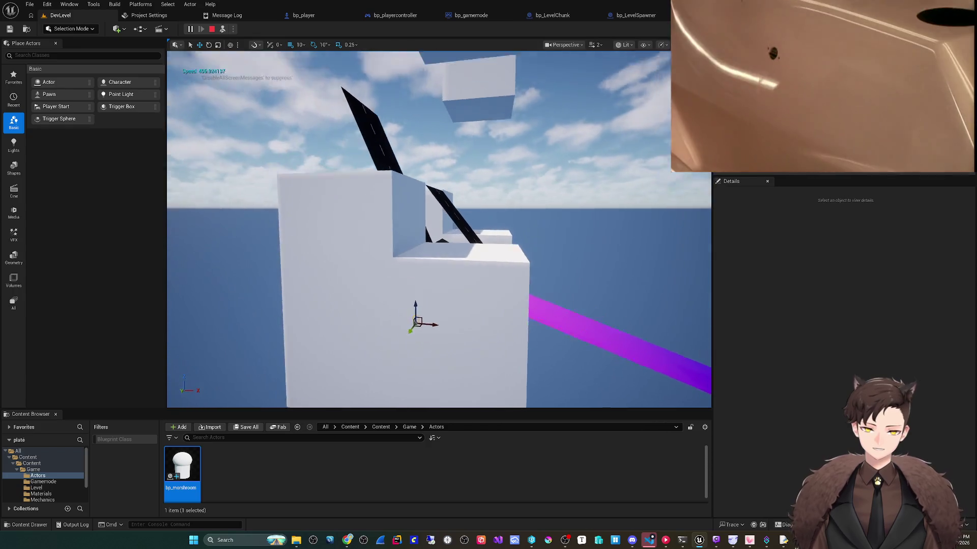
scroll(439, 229, "up", 2)
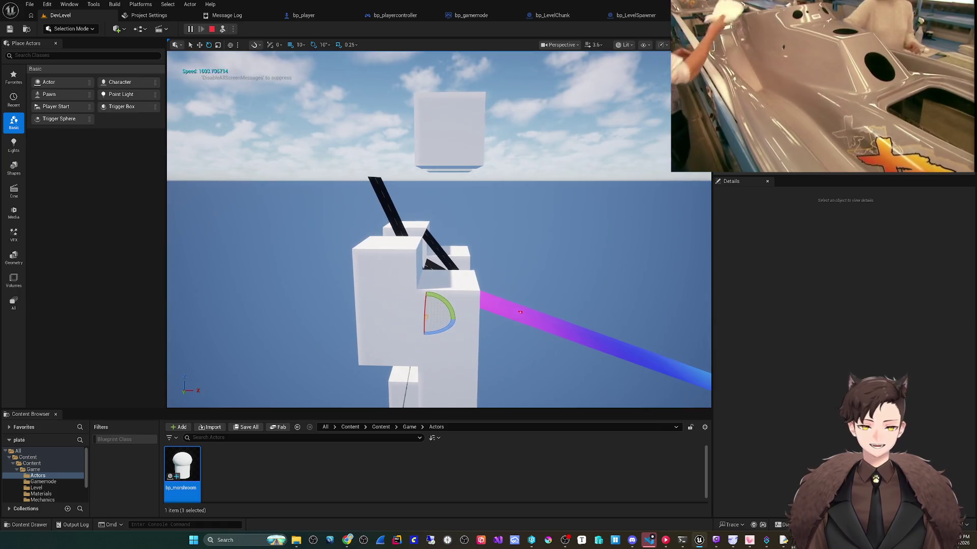
scroll(439, 229, "up", 1)
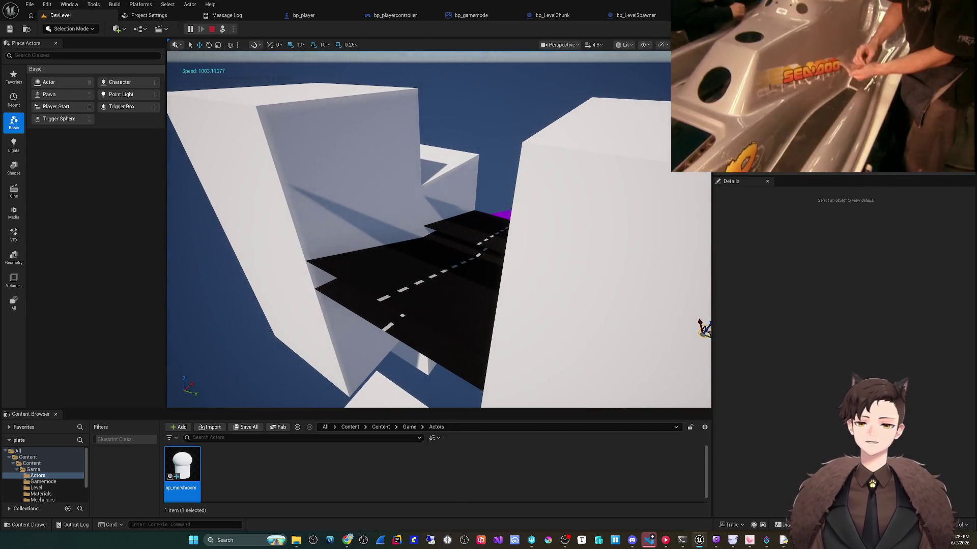
key("Escape")
- Review the spawning nodes in the bp_LevelSpawner graph before heading back to DevLevel
left_click(636, 16)
scroll(340, 177, "down", 3)
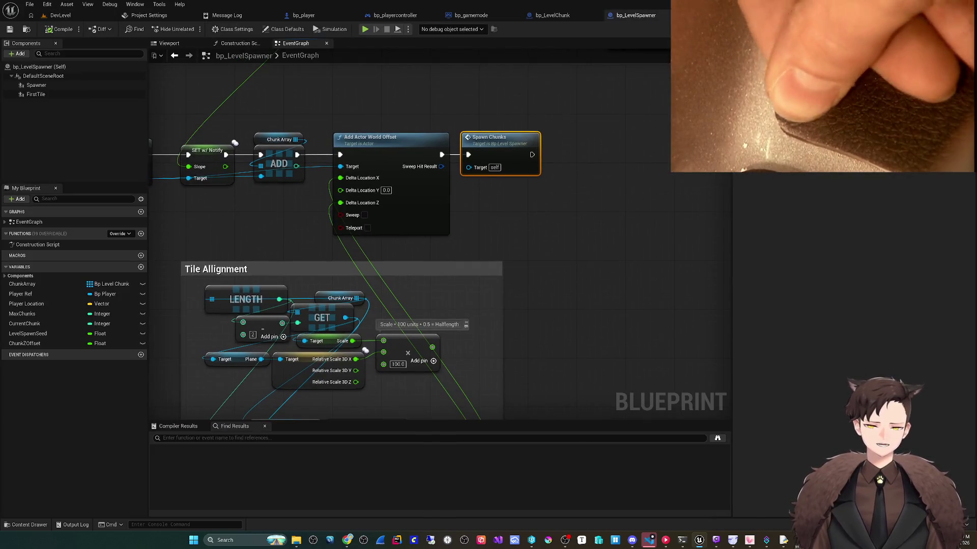
mouse_move(340, 177)
left_mouse_down()
mouse_move(534, 153)
mouse_move(265, 153)
left_mouse_up()
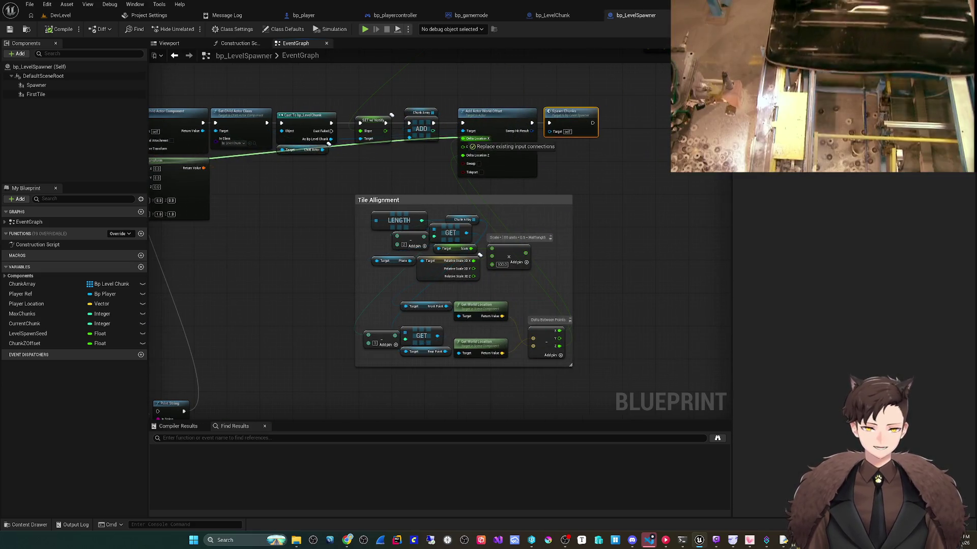
left_click(60, 15)
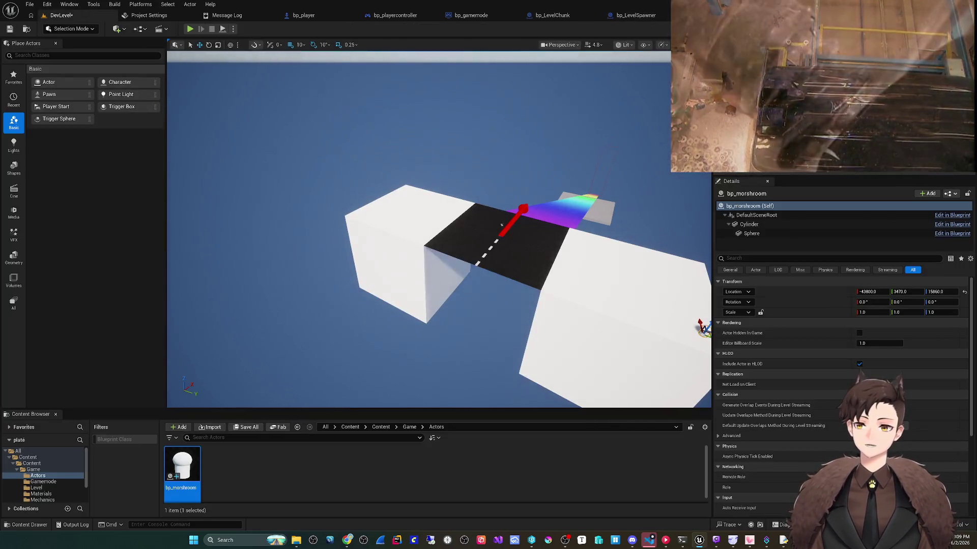
- Start playing, then inspect the upper nodes of the bp_LevelSpawner graph
left_click(189, 29)
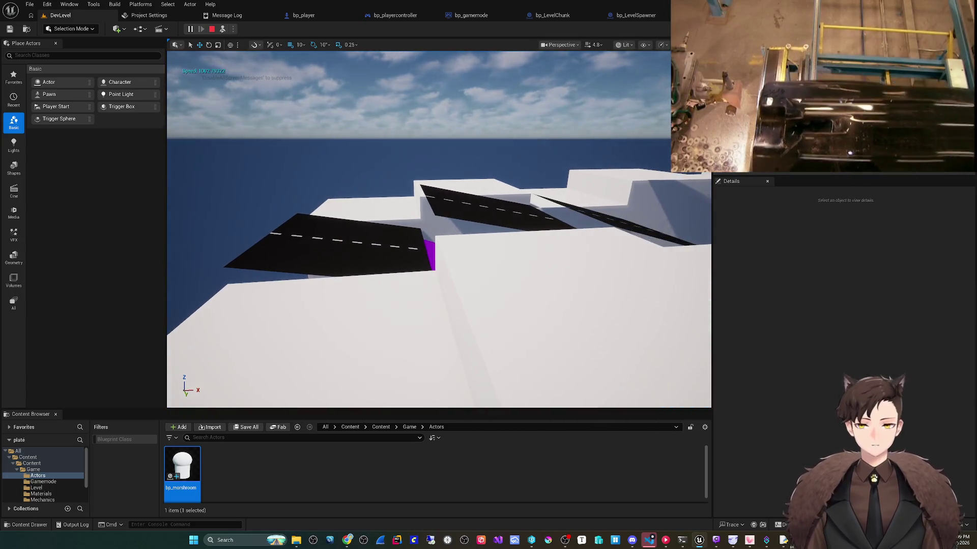
left_click(636, 15)
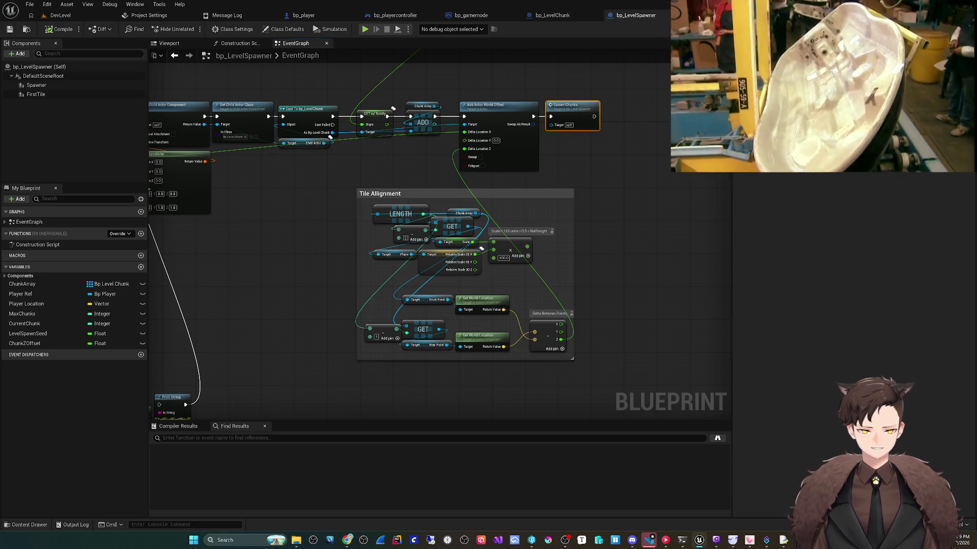
scroll(512, 363, "up", 2)
mouse_move(465, 193)
left_mouse_down()
mouse_move(451, 254)
mouse_move(457, 271)
mouse_move(449, 209)
left_mouse_up()
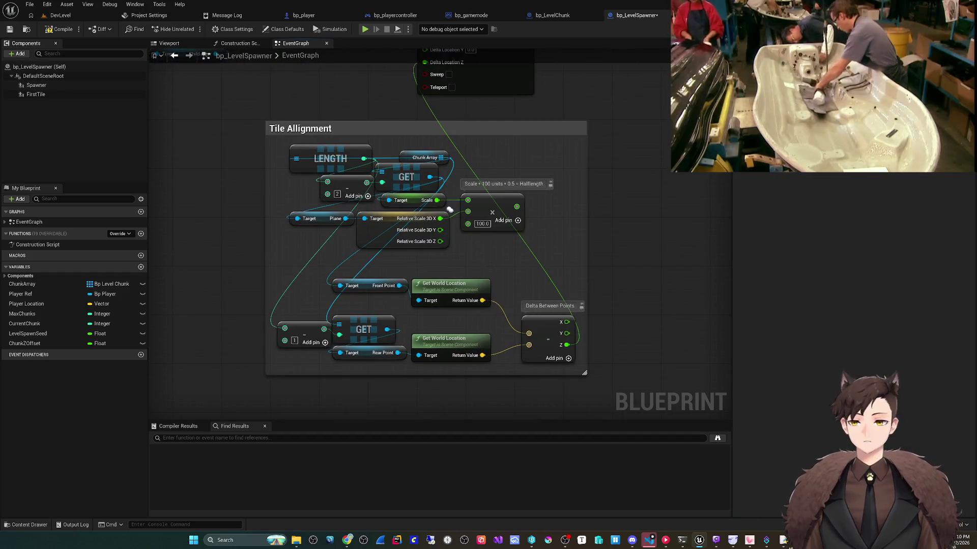
- Back in DevLevel, play-test again, eject with F8 to view the track, and stop
key("ctrl+Tab")
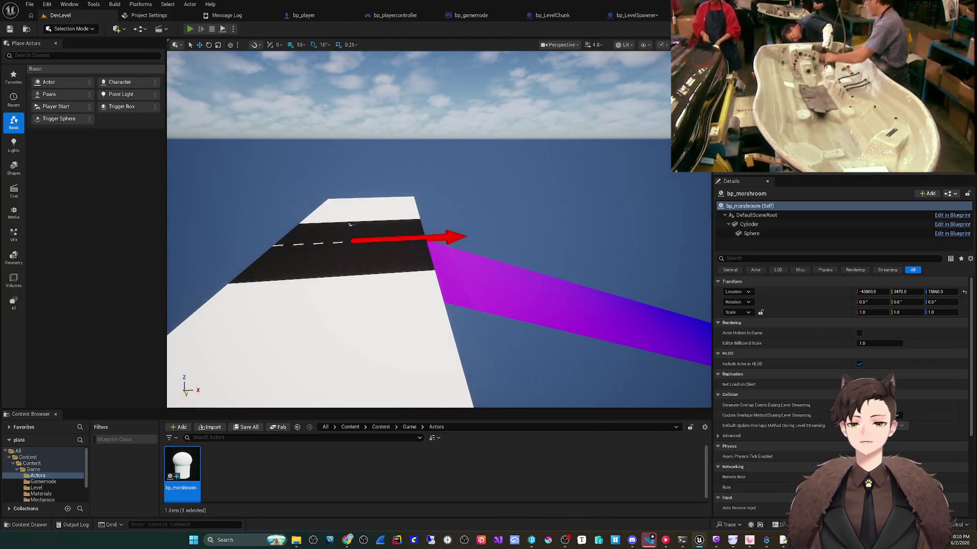
key("alt+p")
key("F8")
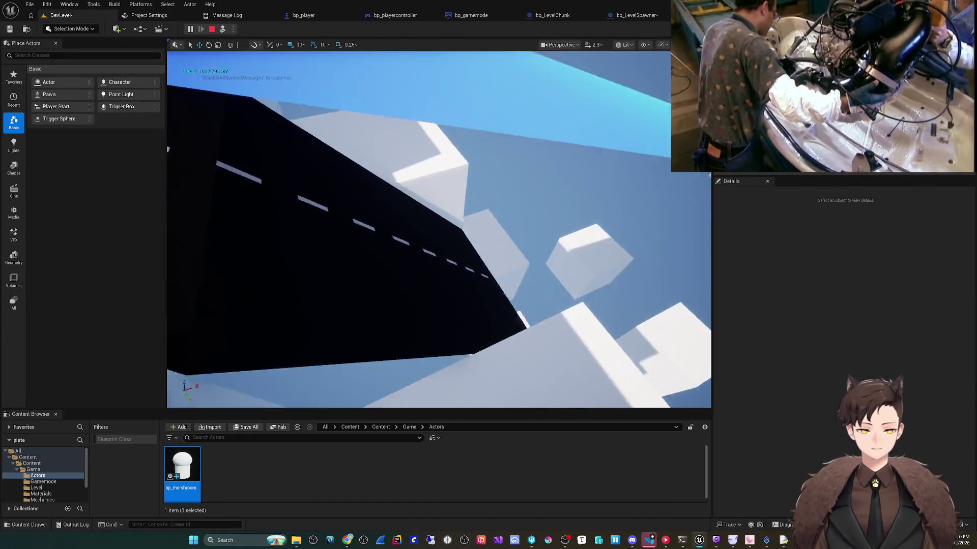
key("Escape")
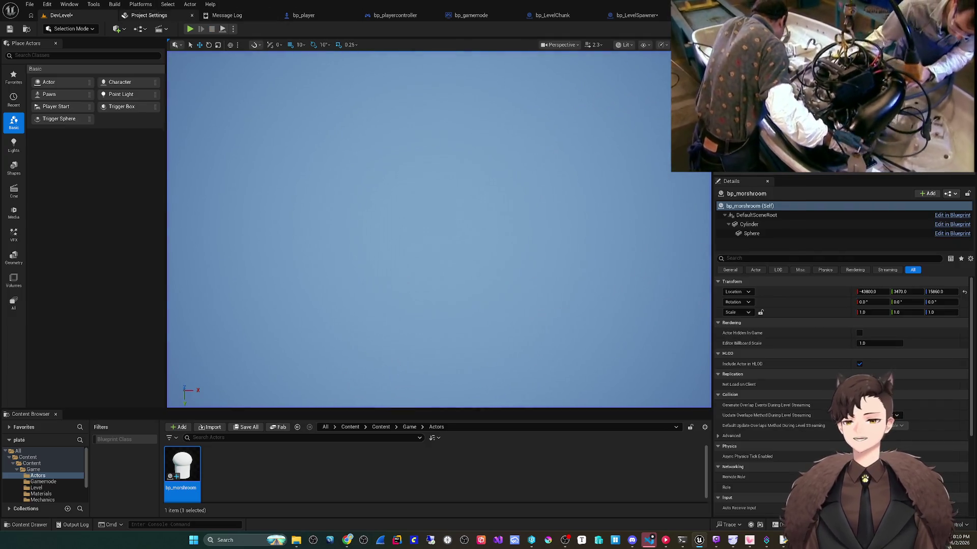
- Focus and orbit around the -20° tilted Plane beside the road, then play-test again, ejecting with F8
key("alt+p")
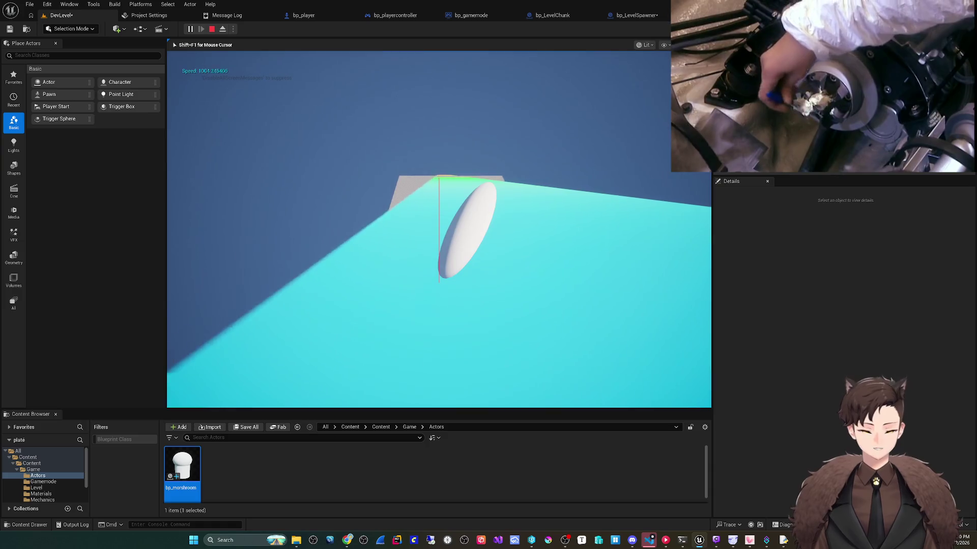
key("Escape")
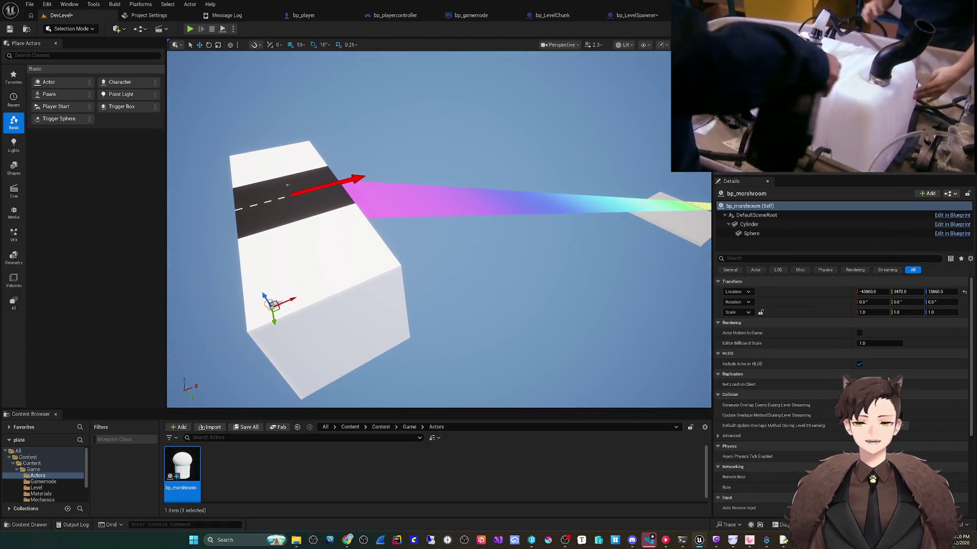
left_click(271, 286)
key("f")
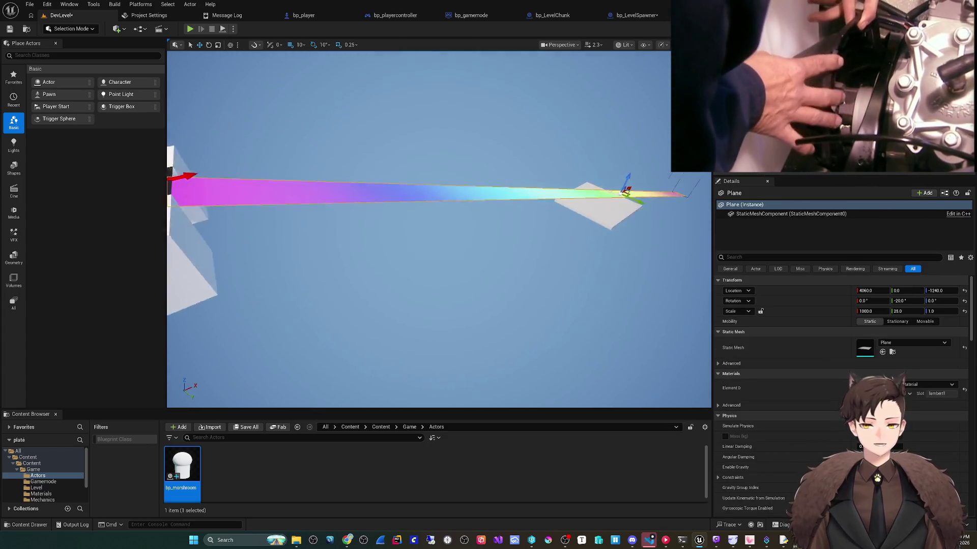
mouse_move(304, 375)
left_mouse_down()
mouse_move(274, 375)
mouse_move(366, 374)
left_mouse_up()
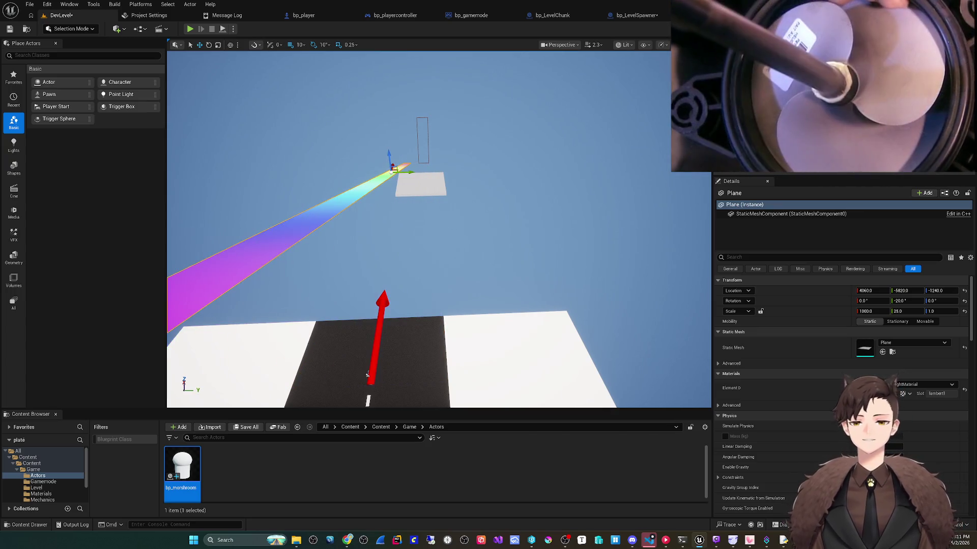
key("alt+p")
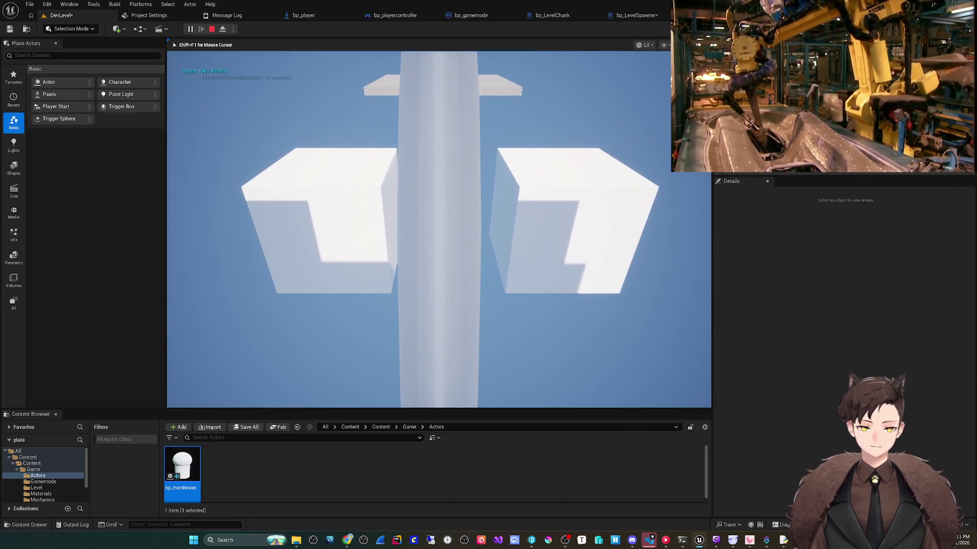
key("F8")
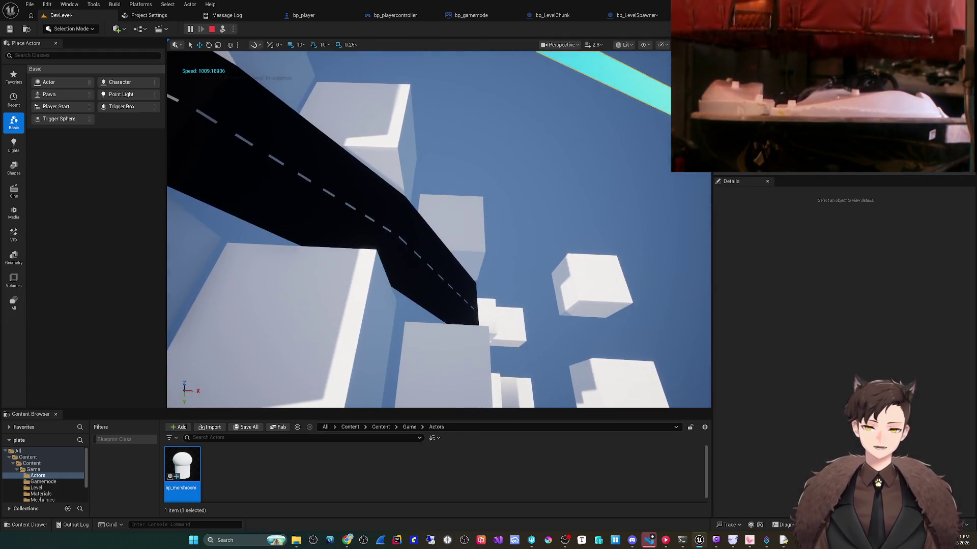
- End the play session and wire the Map Range Clamped result into each chunk's Slope
key("Escape")
left_click(631, 15)
scroll(412, 262, "down", 2)
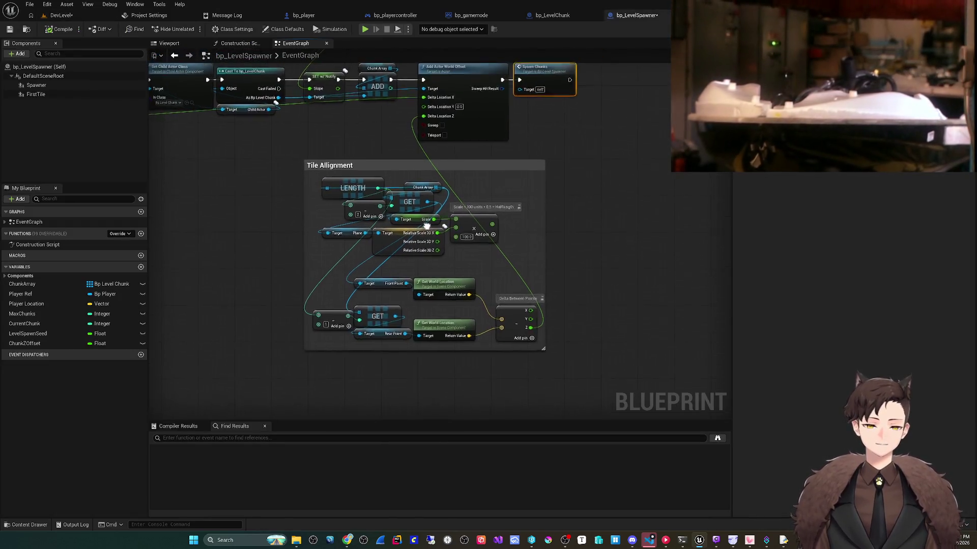
scroll(422, 263, "down", 2)
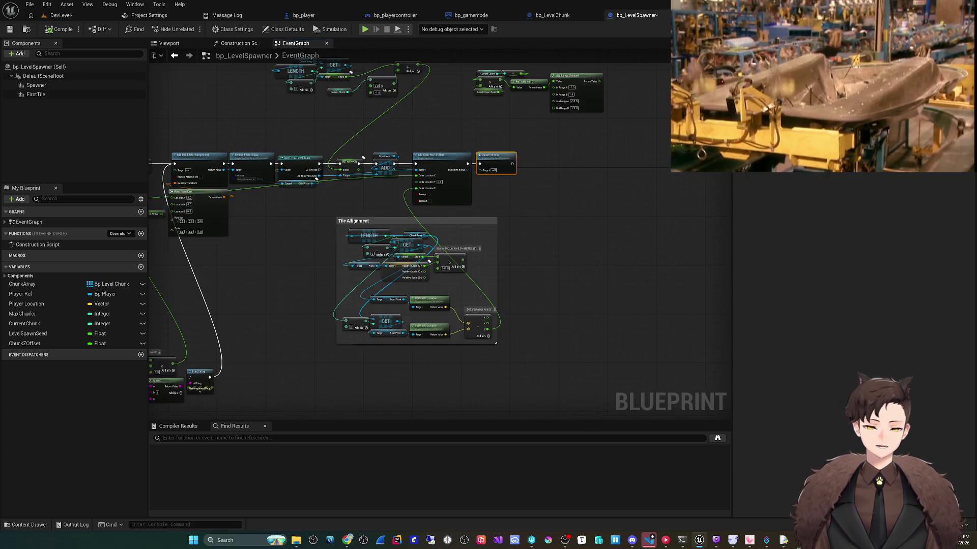
scroll(422, 262, "up", 2)
left_click_drag(422, 262, 616, 237)
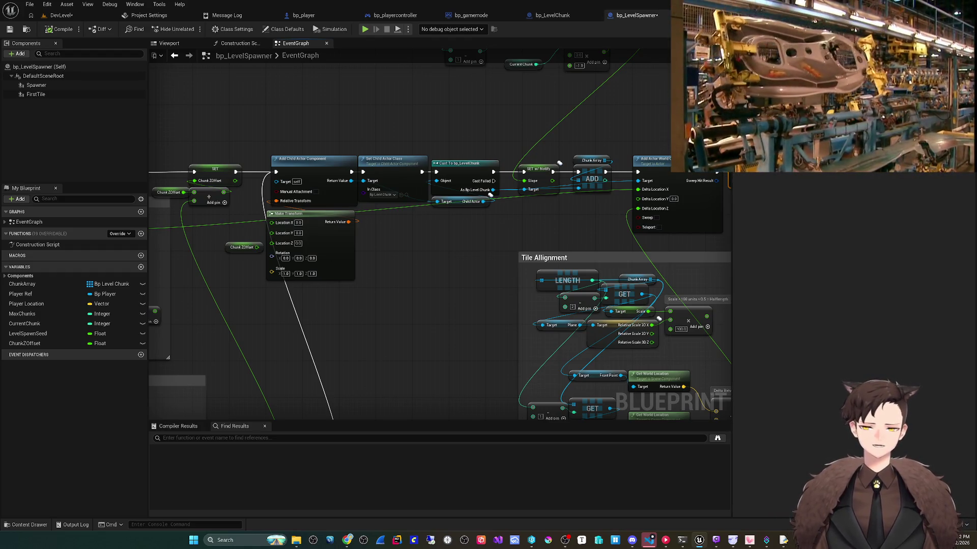
mouse_move(470, 251)
left_mouse_down()
mouse_move(573, 246)
mouse_move(463, 305)
left_mouse_up()
left_click_drag(563, 279, 350, 309)
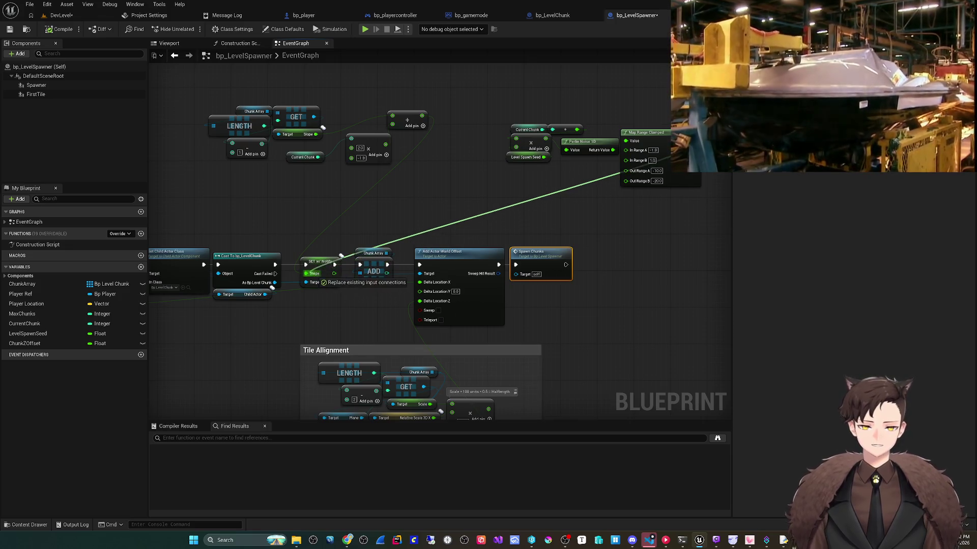
left_click_drag(308, 275, 307, 275)
- Move the noise nodes beside the Cast node and shift the Tile Allignment group aside
left_click_drag(631, 204, 651, 175)
mouse_move(664, 102)
left_mouse_down()
mouse_move(343, 257)
mouse_move(328, 276)
mouse_move(418, 156)
left_mouse_up()
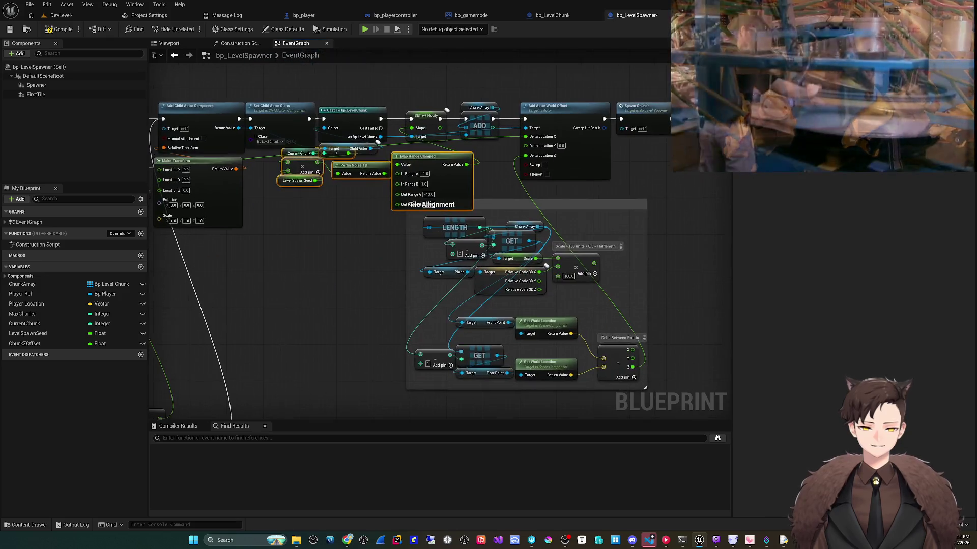
mouse_move(546, 265)
left_mouse_down()
mouse_move(610, 270)
mouse_move(486, 311)
mouse_move(522, 300)
mouse_move(551, 326)
left_mouse_up()
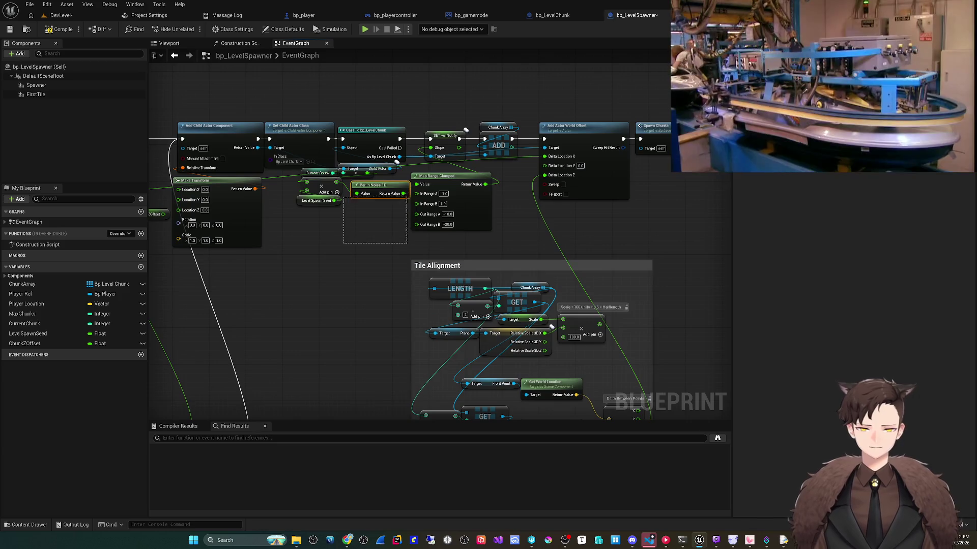
left_click_drag(396, 161, 401, 176)
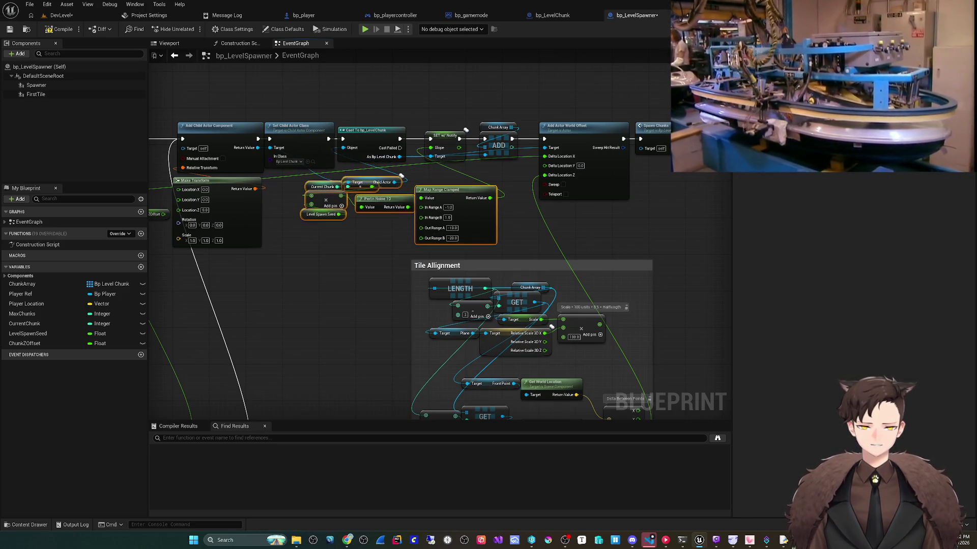
left_click_drag(356, 305, 354, 247)
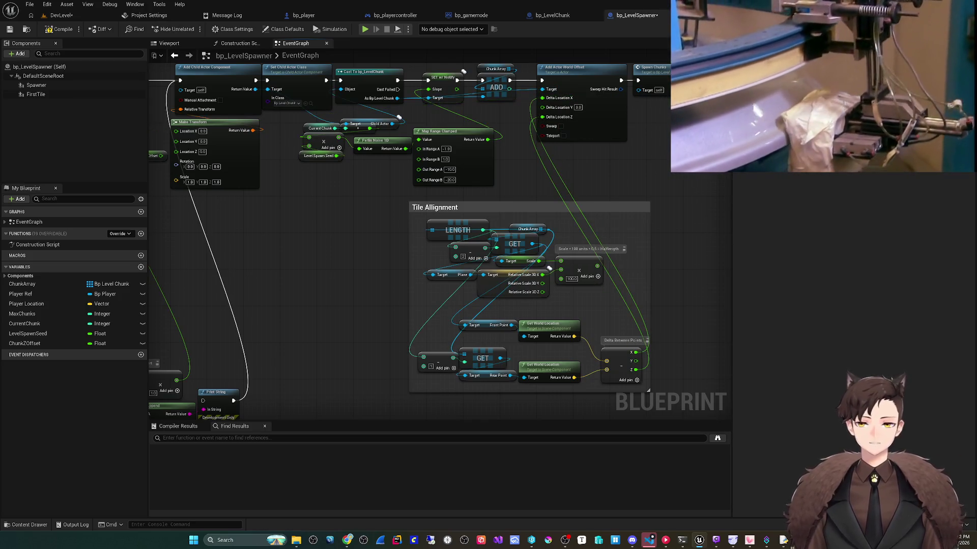
- Play-test the sloped road in DevLevel
left_click(60, 15)
left_click(190, 29)
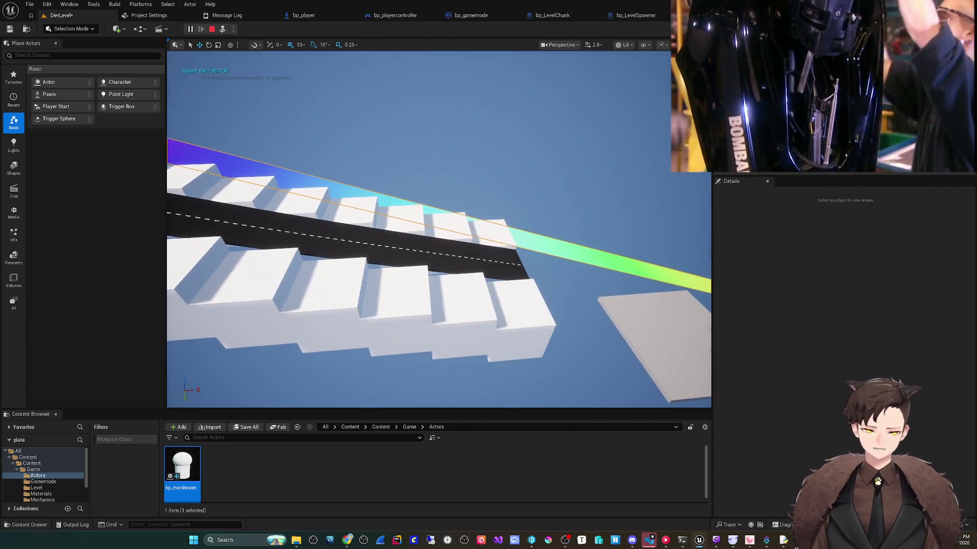
key("Escape")
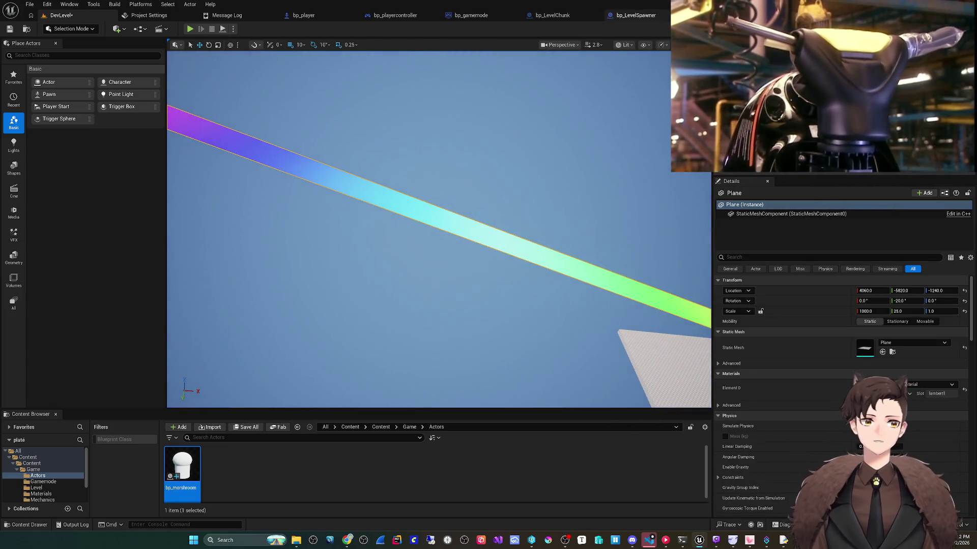
- Delete the 2 × -1 multiply node from the Get Next Slope logic and save all assets
left_click(635, 16)
scroll(530, 258, "up", 3)
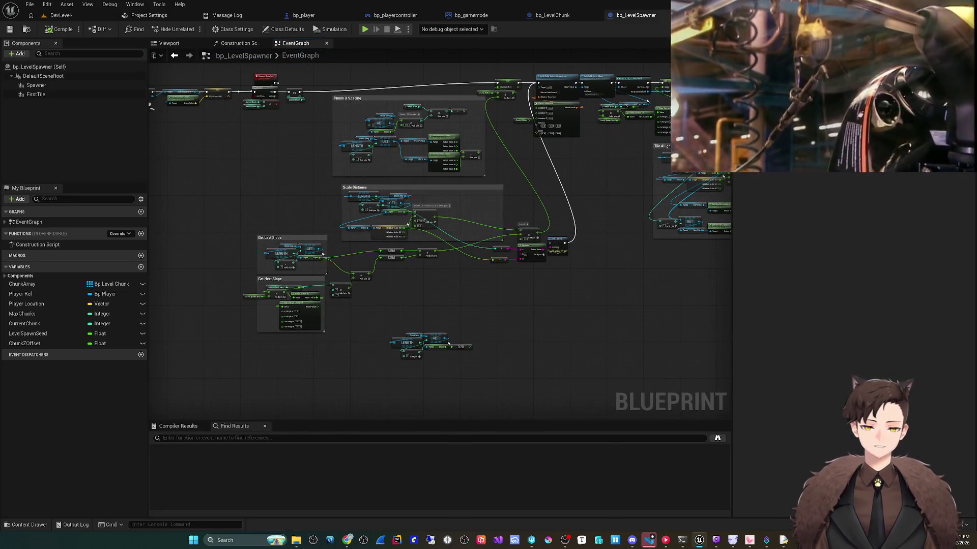
scroll(449, 344, "up", 3)
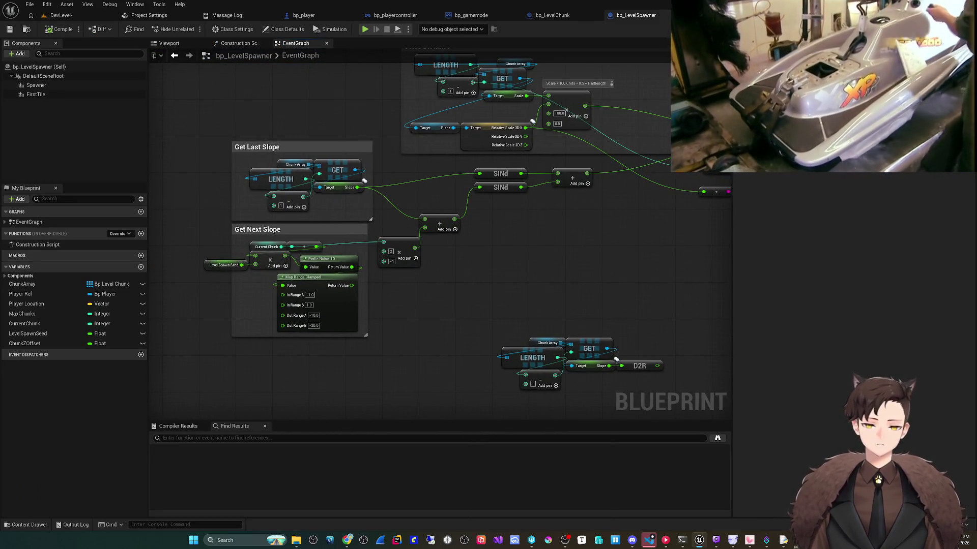
scroll(414, 305, "up", 2)
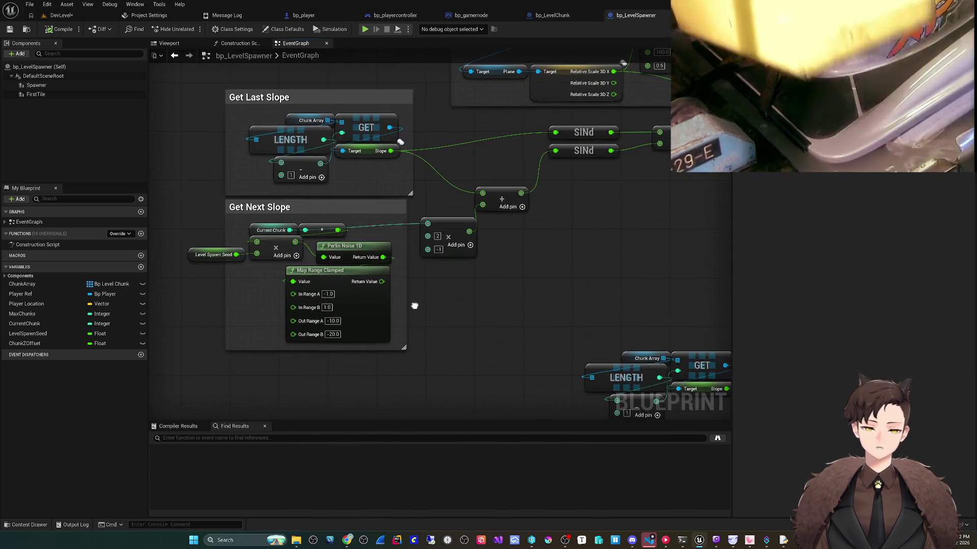
left_click_drag(426, 309, 432, 317)
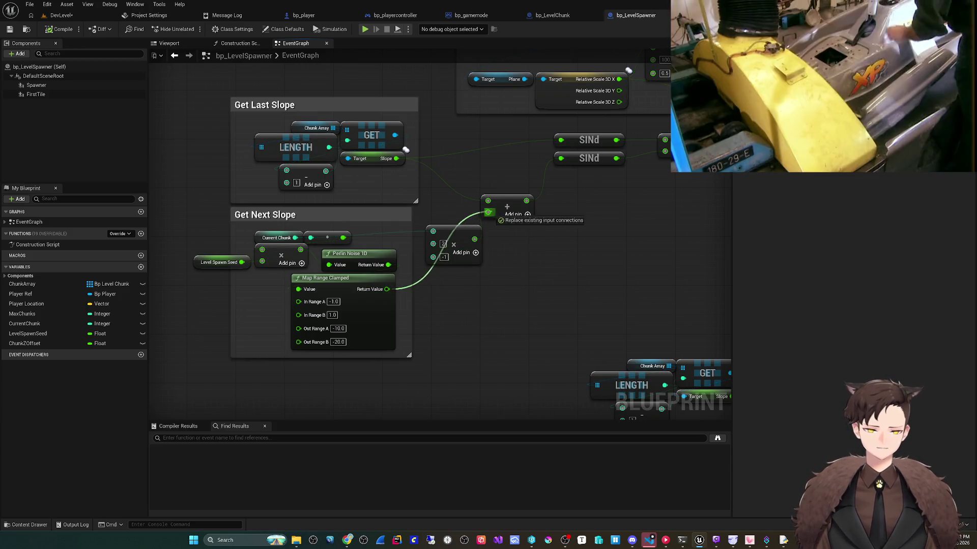
key("Delete")
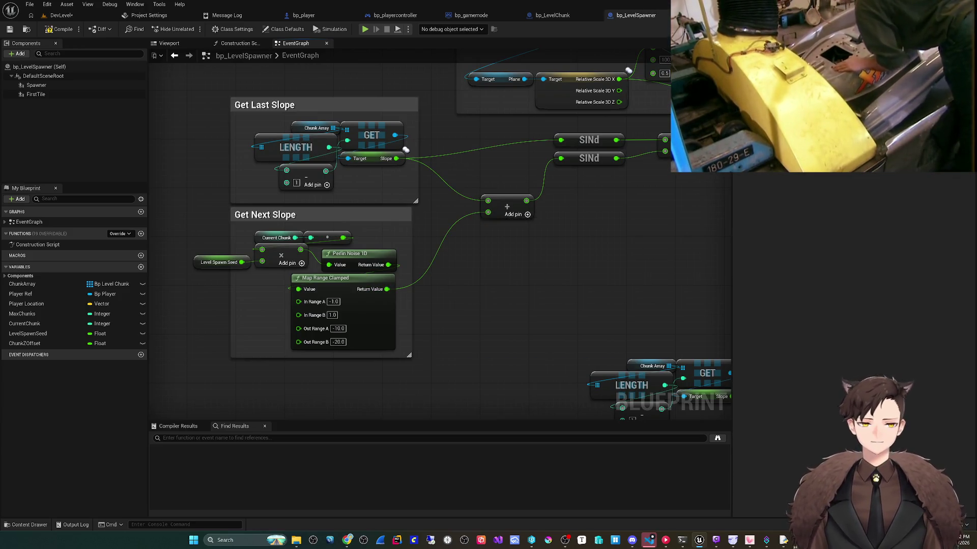
key("alt+f")
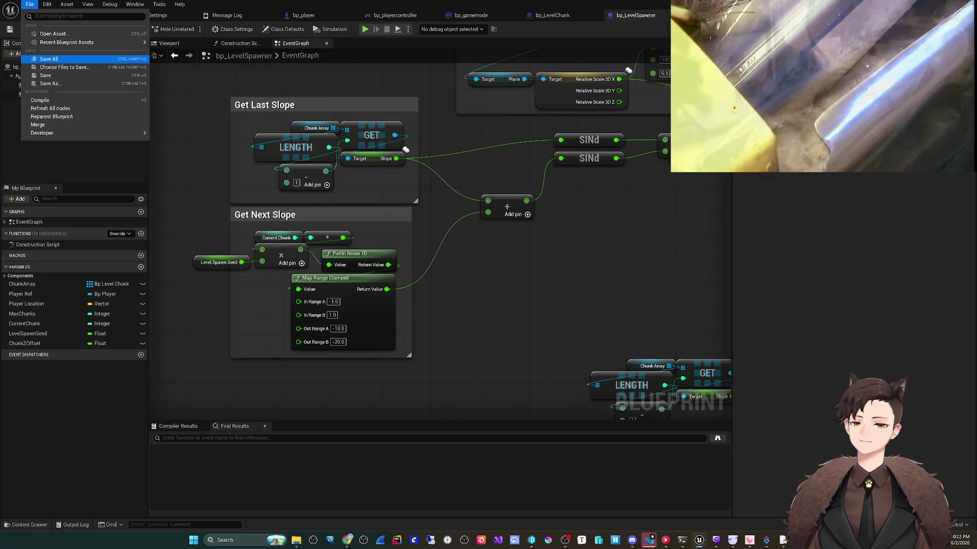
key("Down")
key("Return")
- Add and position the Chunk ZOffset SET nodes, then compile bp_LevelSpawner
mouse_move(406, 149)
left_mouse_down()
mouse_move(414, 264)
mouse_move(353, 298)
mouse_move(253, 317)
left_mouse_up()
scroll(553, 207, "down", 6)
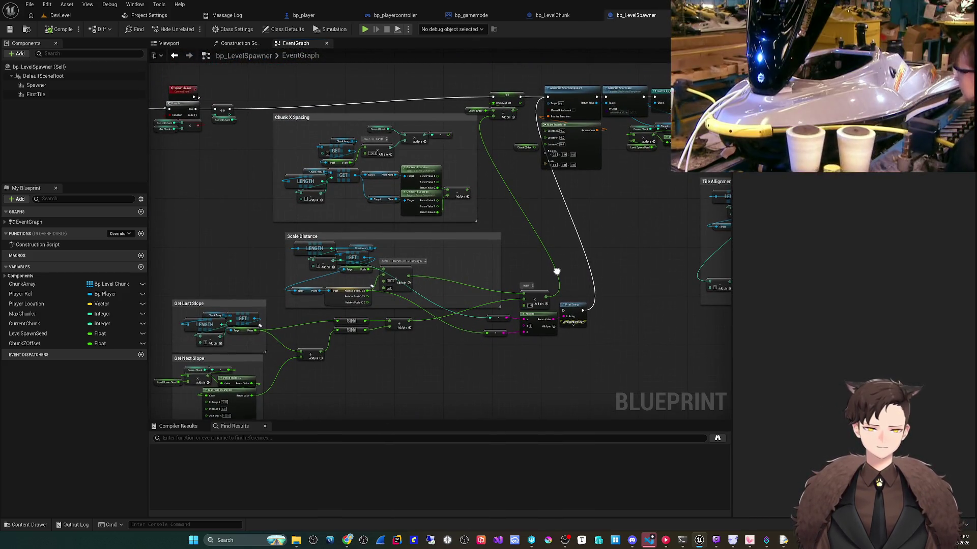
scroll(372, 287, "up", 3)
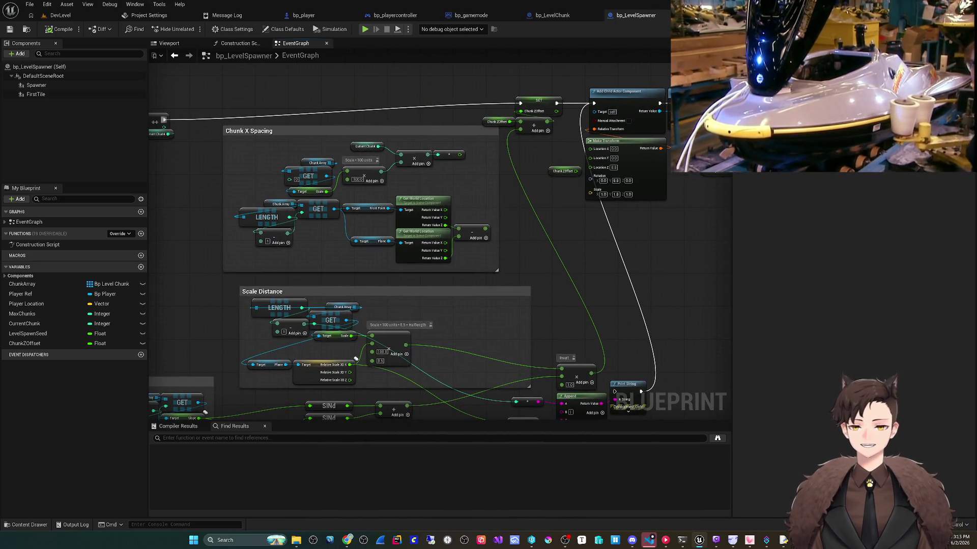
mouse_move(164, 120)
left_mouse_down()
mouse_move(606, 108)
mouse_move(594, 104)
mouse_move(534, 168)
mouse_move(530, 212)
left_mouse_up()
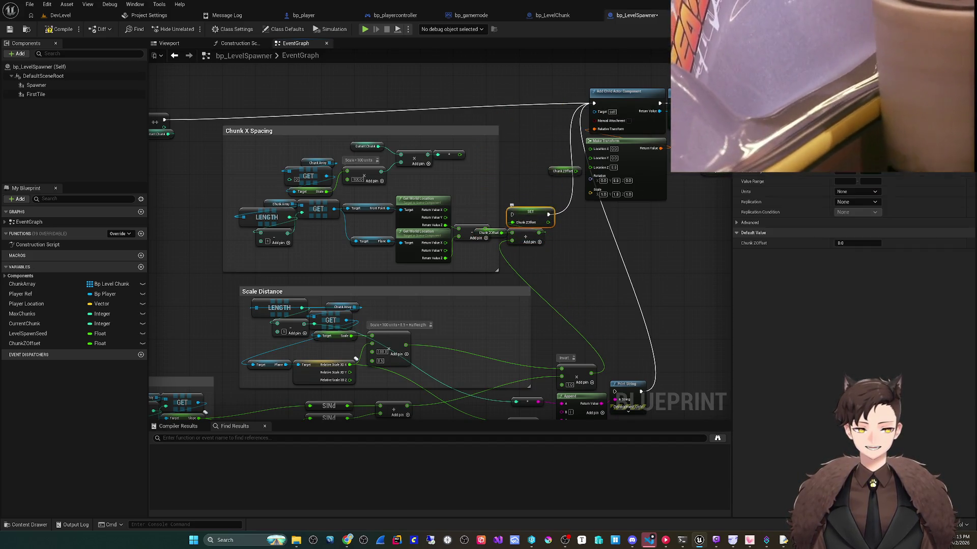
left_click_drag(538, 215, 568, 228)
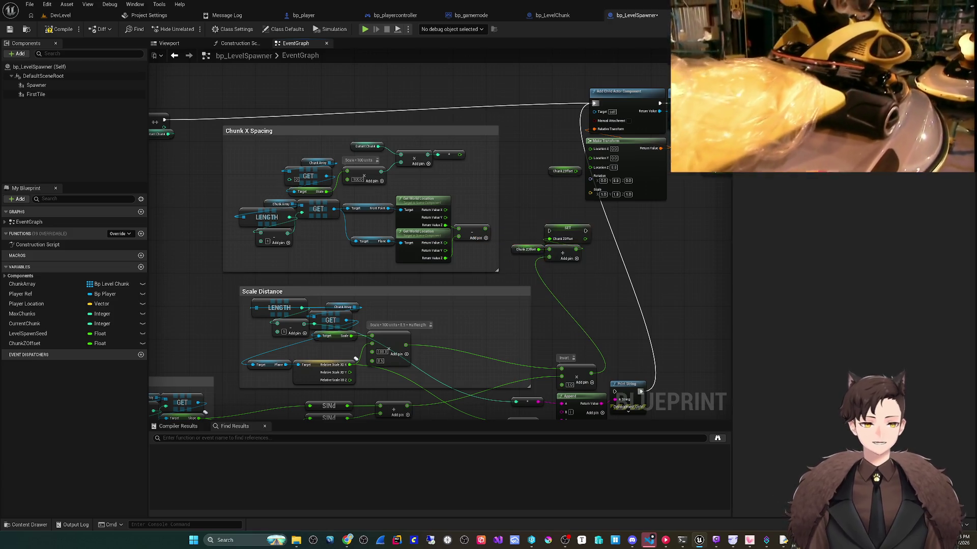
scroll(622, 106, "up", 2)
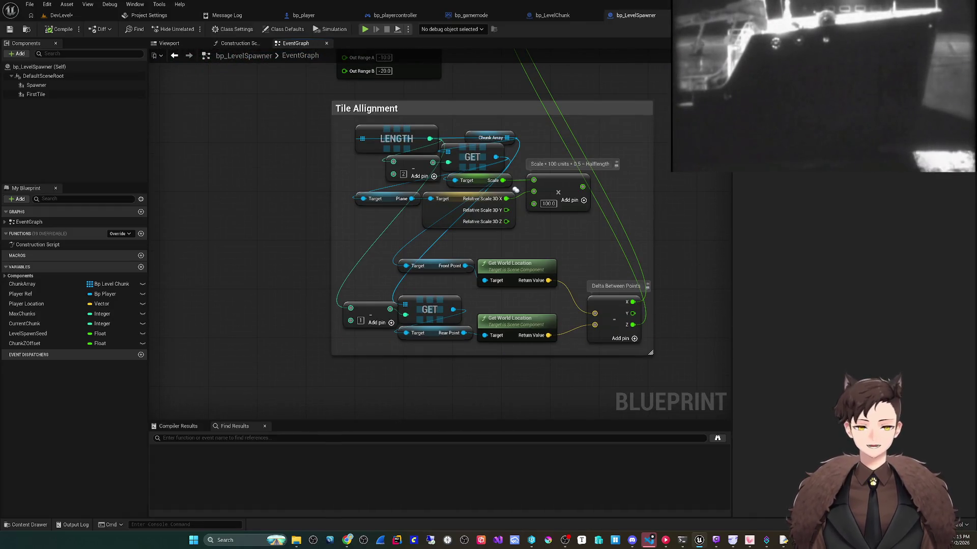
left_click(516, 190)
left_click(60, 29)
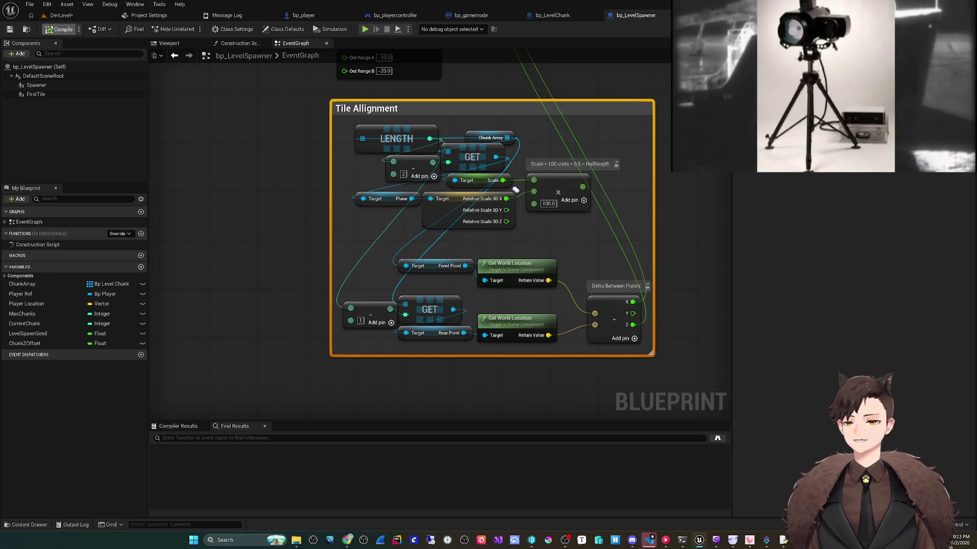
- Compile and save bp_LevelSpawner, then run a quick play test
left_click(61, 15)
key("ctrl+s")
key("alt+p")
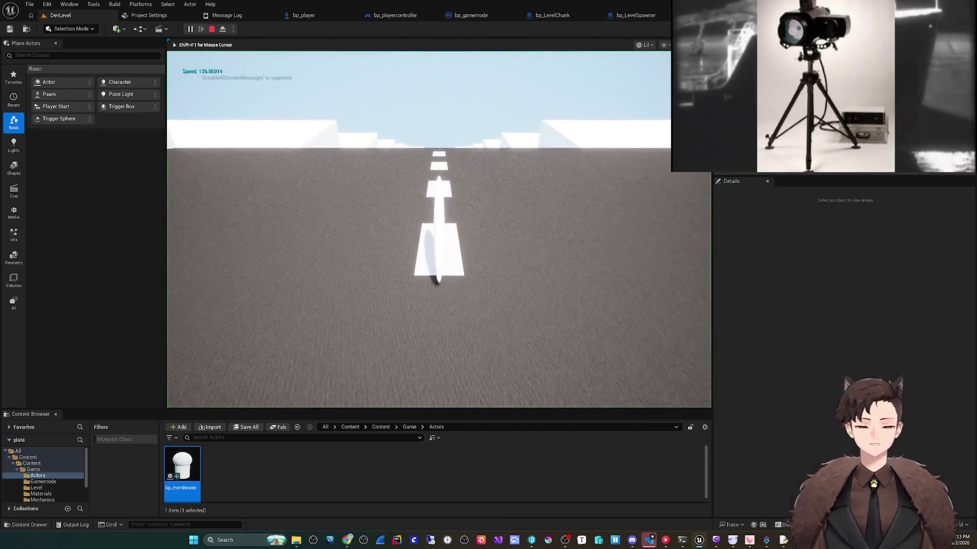
key("Escape")
- Return to the bp_LevelSpawner graph and zoom out to see the whole node network
left_click(636, 14)
scroll(471, 383, "down", 3)
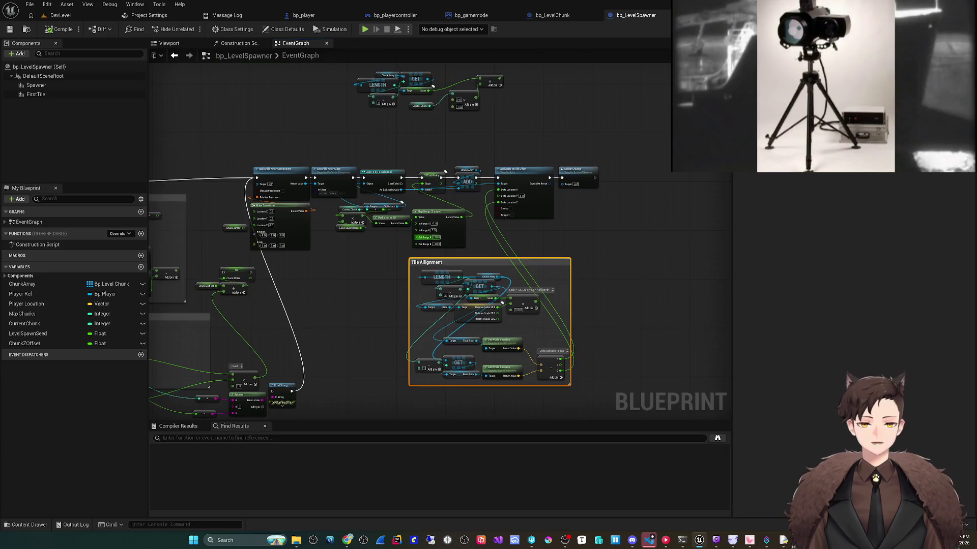
scroll(478, 225, "up", 2)
left_click_drag(457, 255, 504, 279)
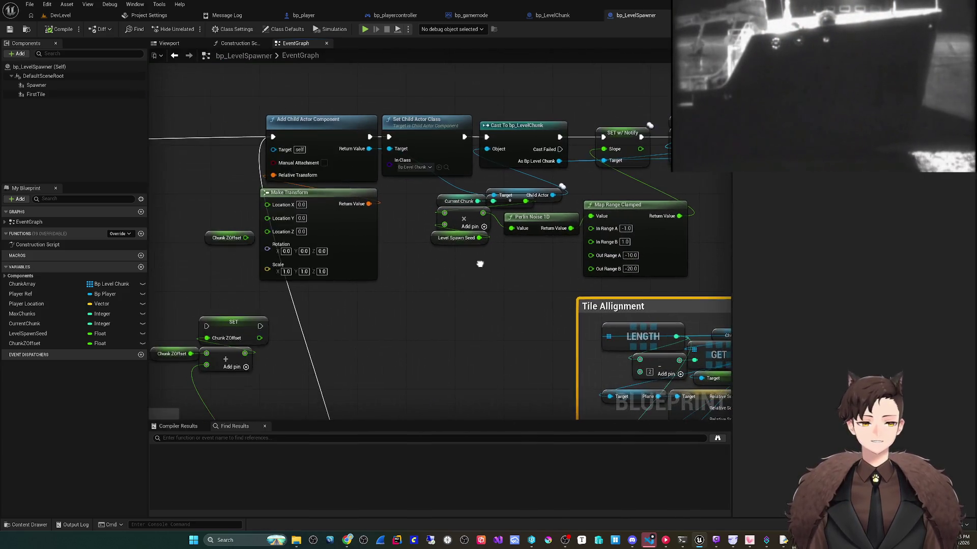
left_click(60, 14)
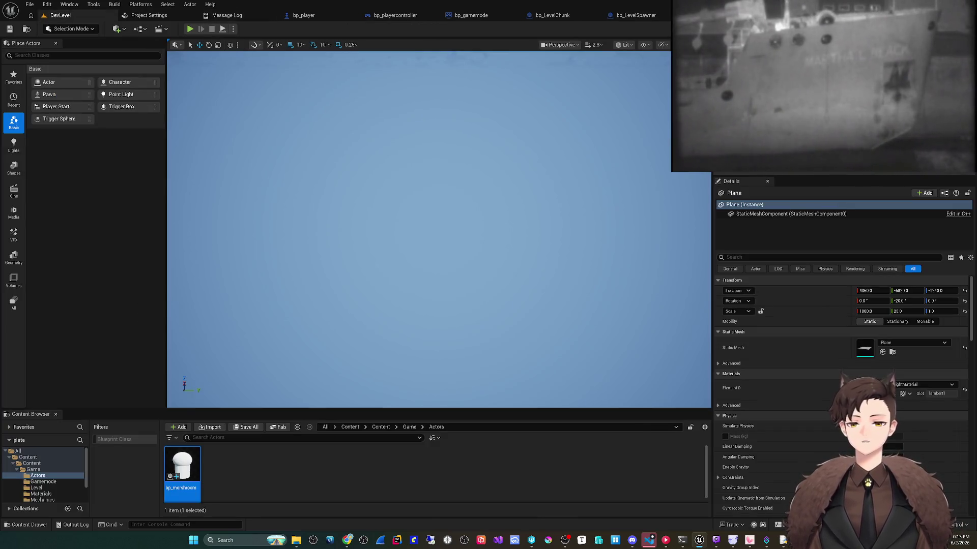
left_click(636, 15)
scroll(368, 311, "down", 3)
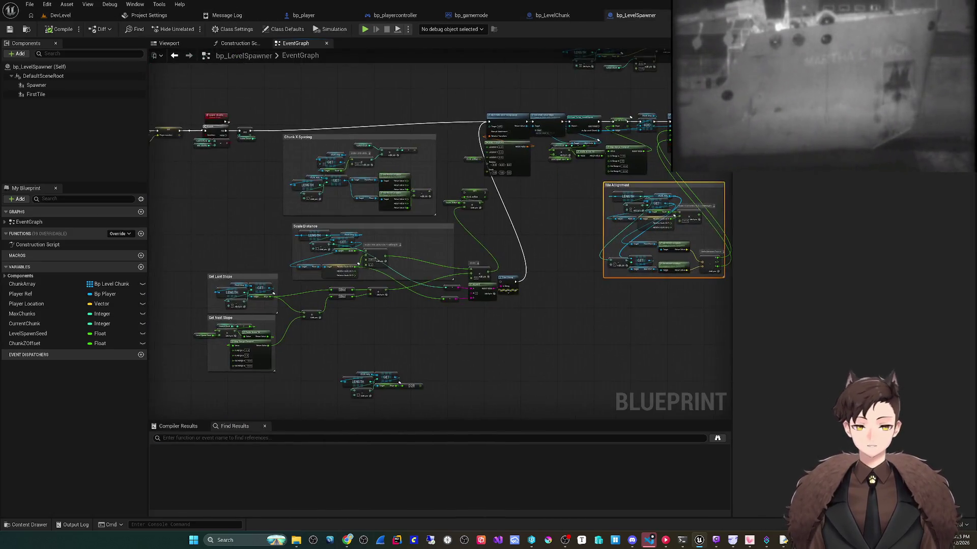
scroll(530, 401, "up", 3)
left_click_drag(447, 162, 360, 218)
scroll(683, 245, "down", 3)
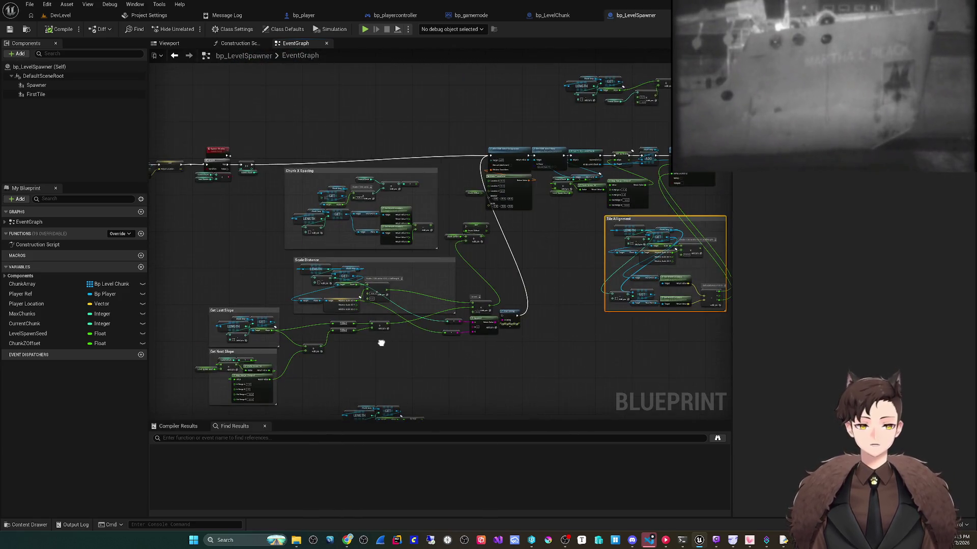
left_click_drag(367, 293, 413, 243)
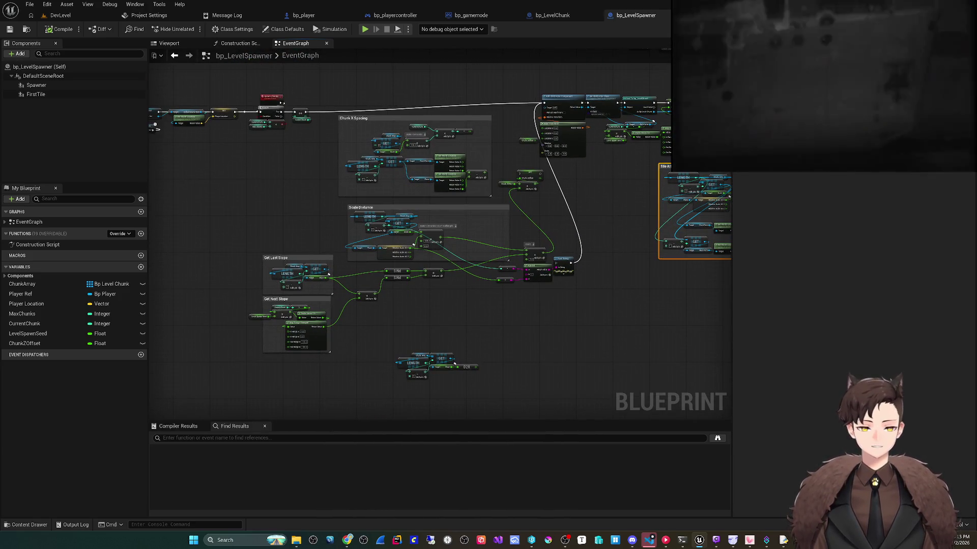
- Box-select the Chunk X Spacing, Scale Distance and slope groups, and drag Make Transform down-left
mouse_move(238, 397)
left_mouse_down()
mouse_move(507, 279)
mouse_move(632, 205)
left_mouse_up()
scroll(532, 225, "up", 3)
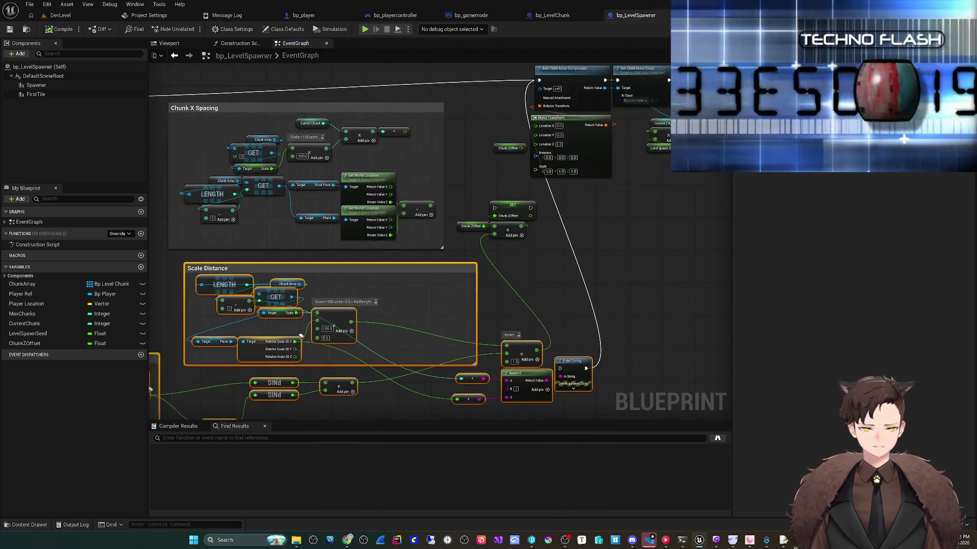
left_click_drag(527, 255, 160, 92)
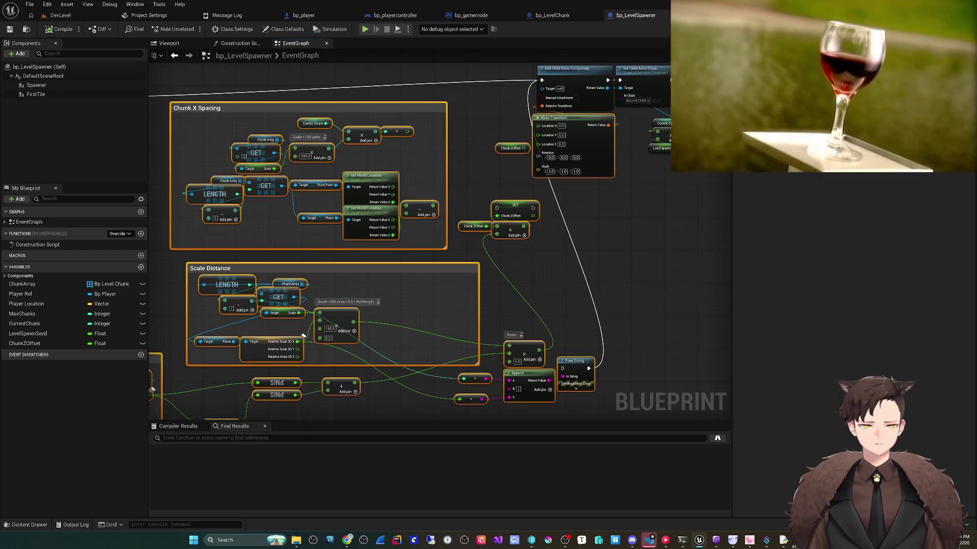
scroll(303, 336, "down", 6)
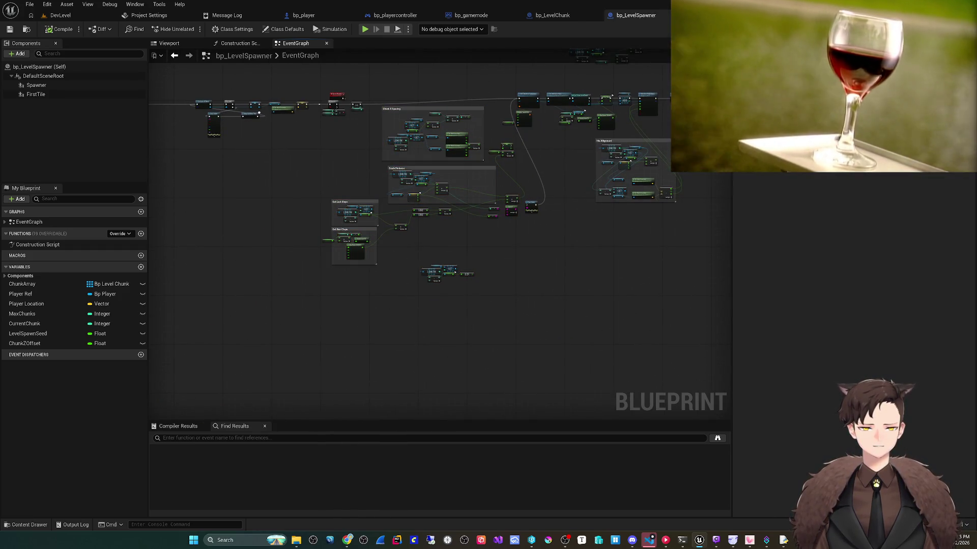
scroll(321, 287, "up", 4)
scroll(305, 284, "down", 3)
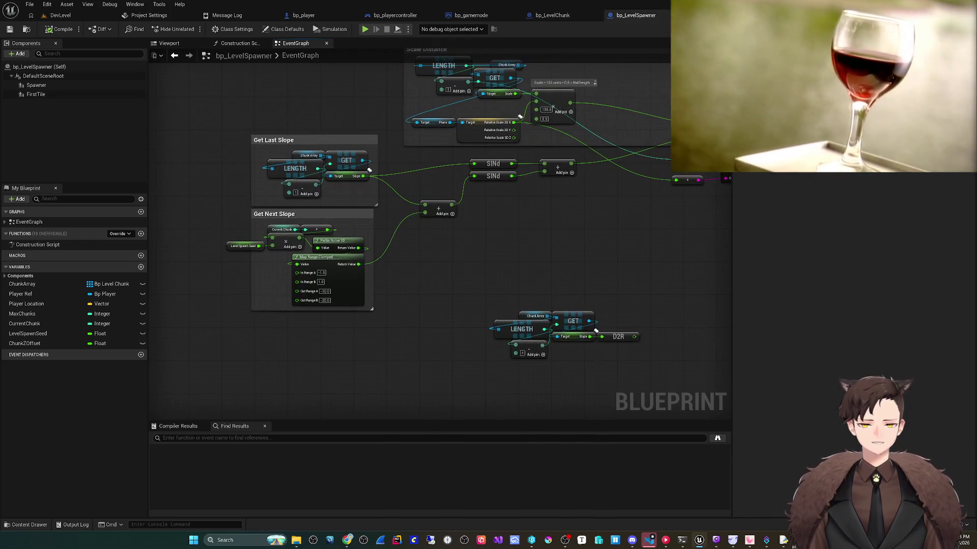
left_click_drag(226, 296, 384, 376)
left_click_drag(384, 297, 569, 193)
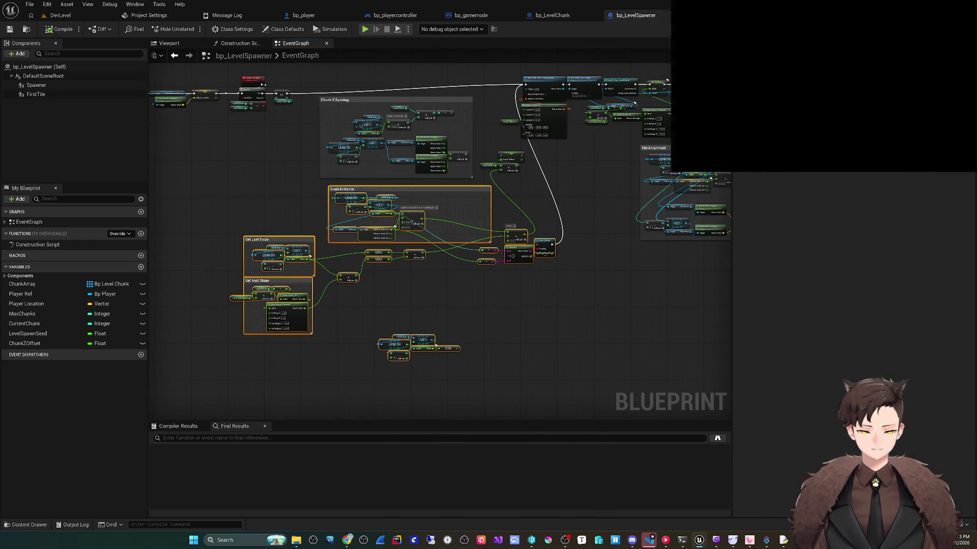
scroll(569, 193, "up", 2)
mouse_move(234, 192)
left_mouse_down()
mouse_move(464, 255)
mouse_move(503, 280)
mouse_move(473, 326)
mouse_move(447, 402)
left_mouse_up()
scroll(503, 280, "down", 2)
left_click_drag(529, 219, 490, 362)
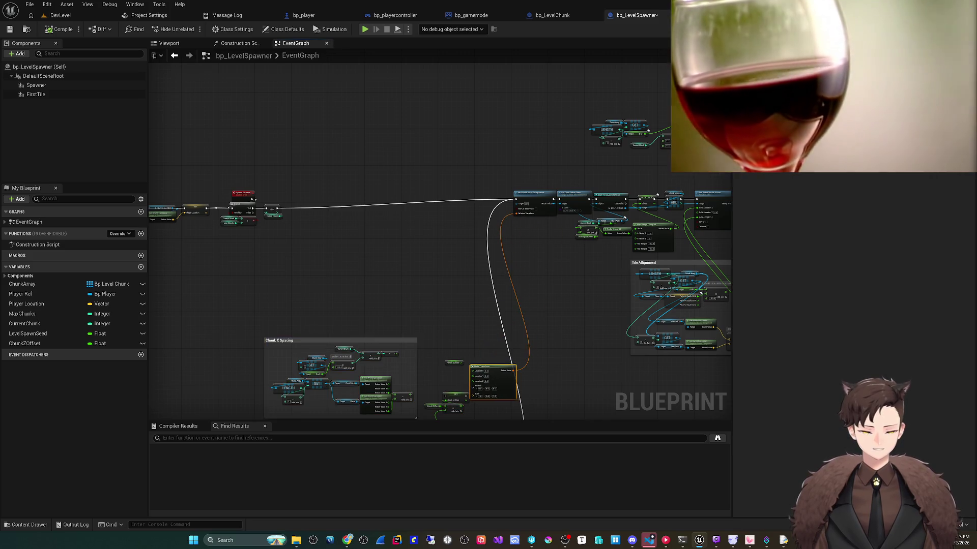
- Move the spacing and slope groups down and wrap them in a comment titled 'This made me cry. Big Sad'
scroll(518, 227, "up", 3)
left_click_drag(533, 200, 495, 169)
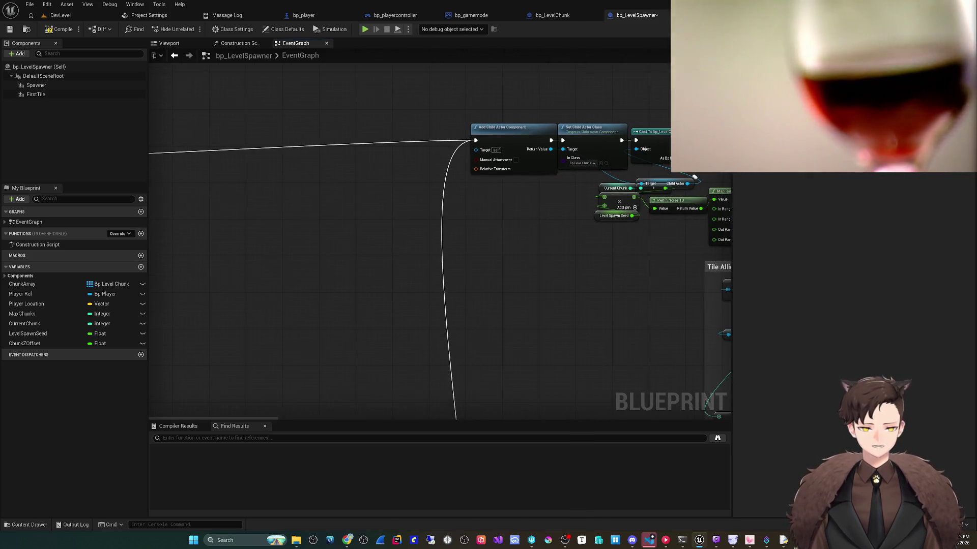
left_click_drag(694, 177, 675, 166)
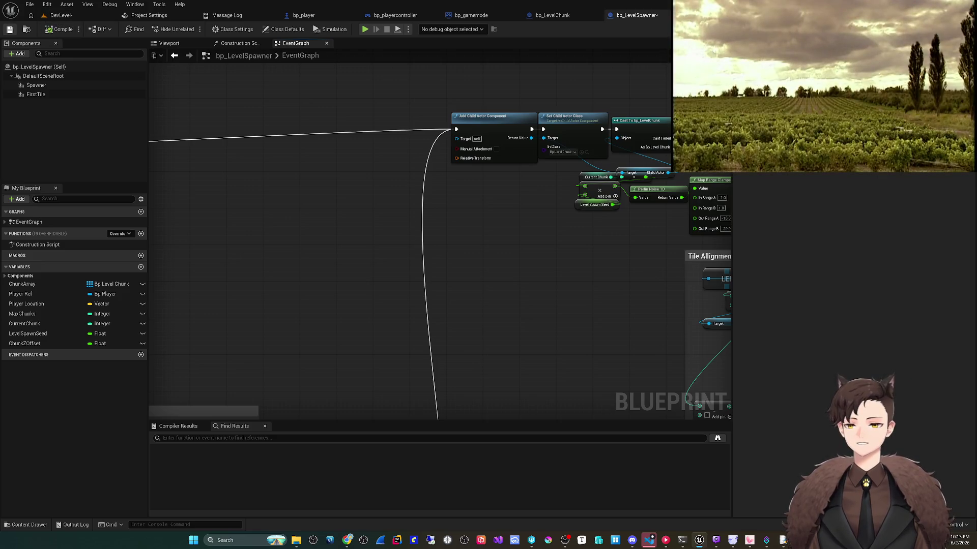
scroll(488, 219, "down", 5)
left_click_drag(266, 167, 539, 350)
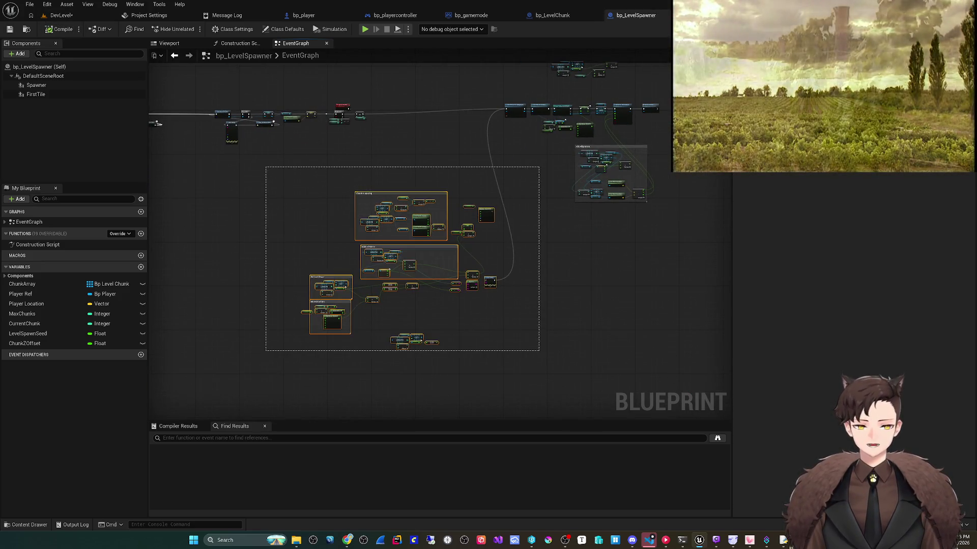
left_click_drag(400, 216, 397, 298)
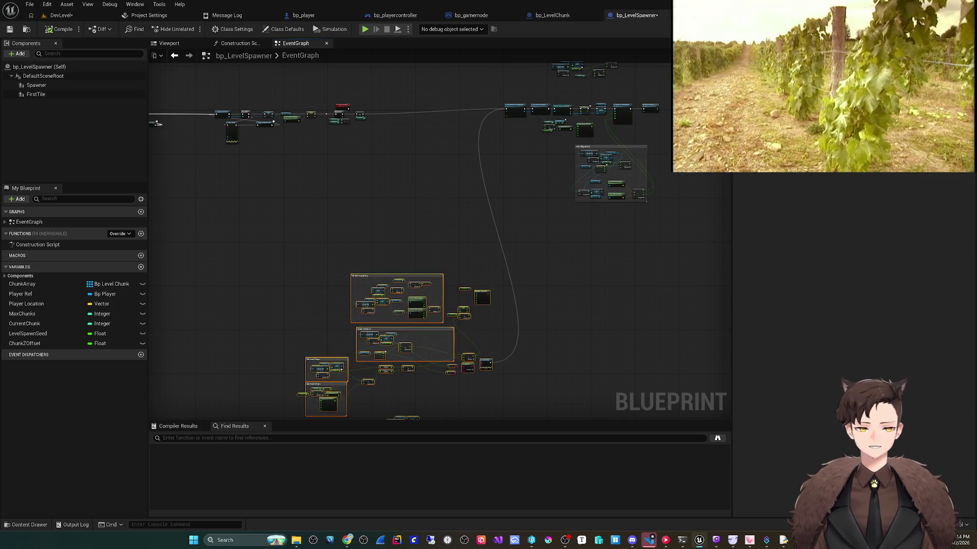
key("c")
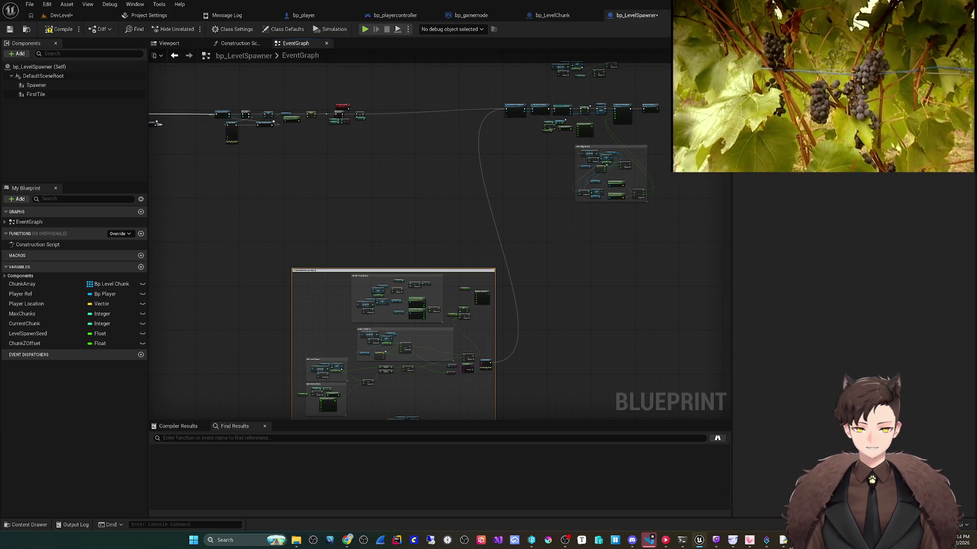
- Save all modified assets and go back to the DevLevel level editor
scroll(467, 334, "up", 5)
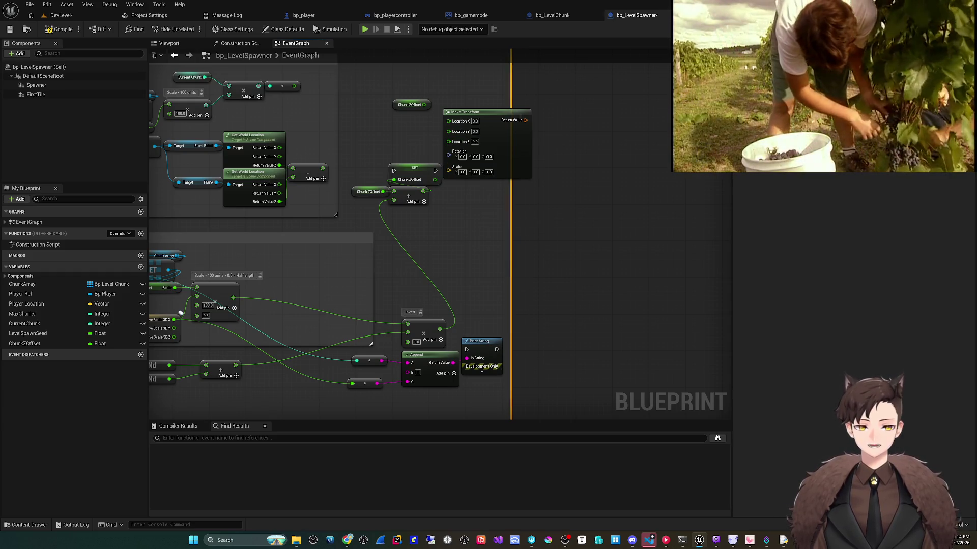
scroll(180, 313, "down", 6)
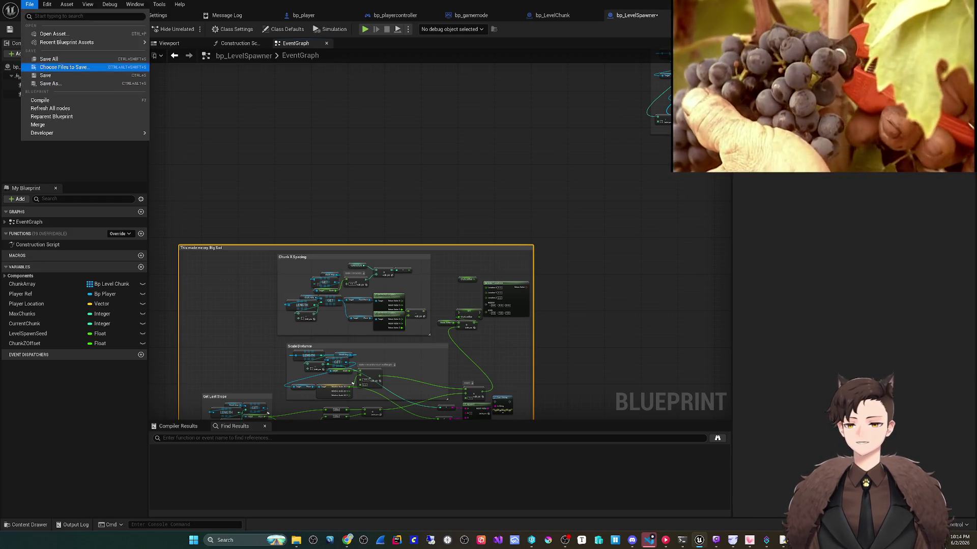
left_click(43, 59)
right_click(201, 369)
left_click_drag(476, 206, 462, 216)
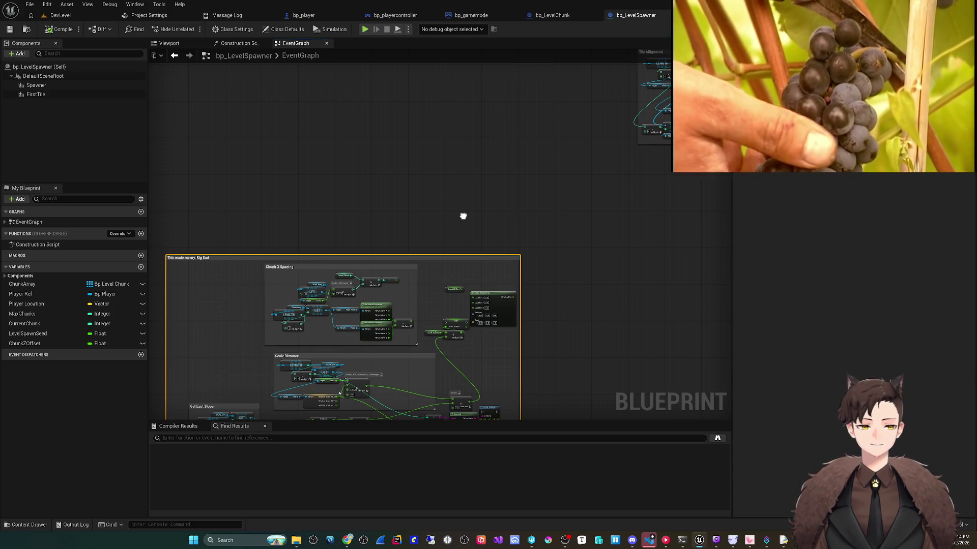
left_click_drag(462, 216, 355, 298)
scroll(355, 298, "up", 5)
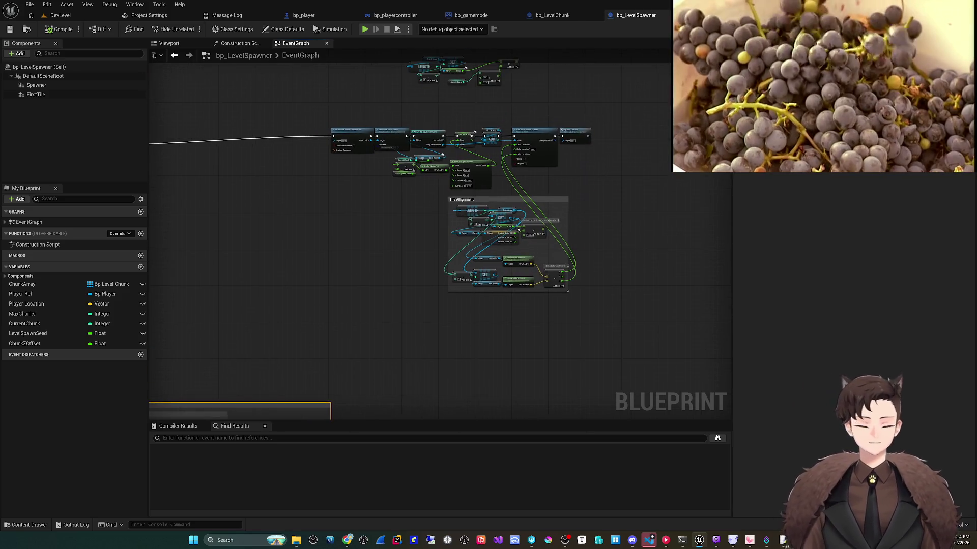
left_click_drag(586, 220, 593, 227)
left_click(60, 15)
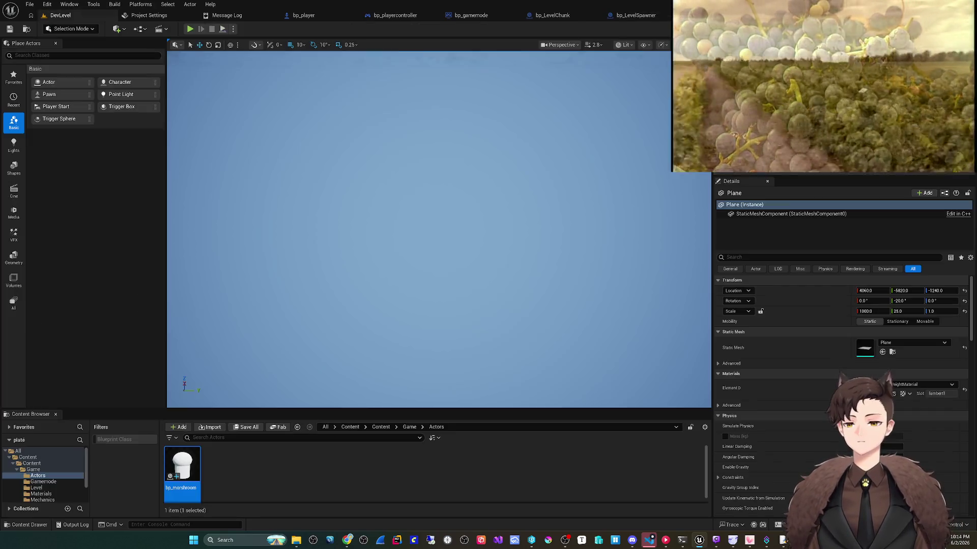
- Open Tools > View Changes and expand the default changelist
left_click(30, 4)
key("Escape")
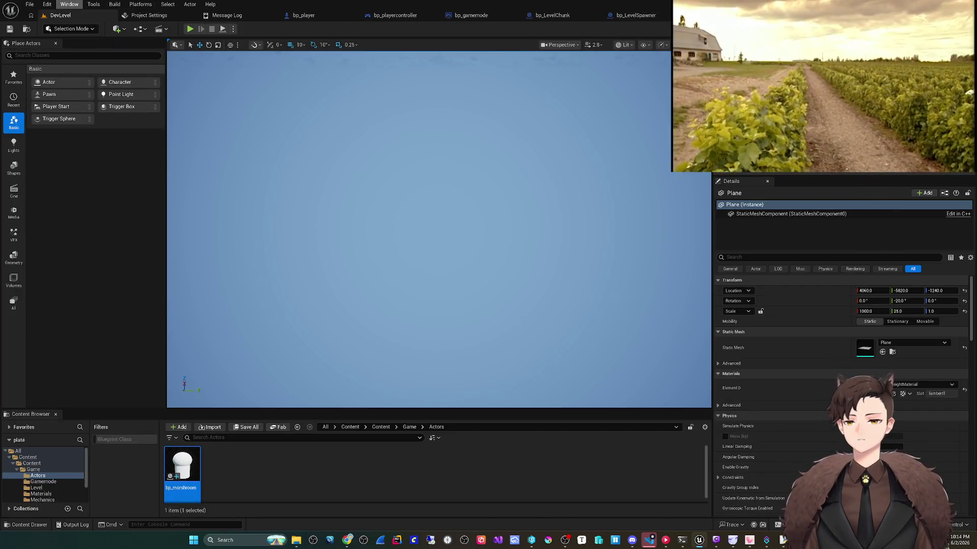
left_click(70, 5)
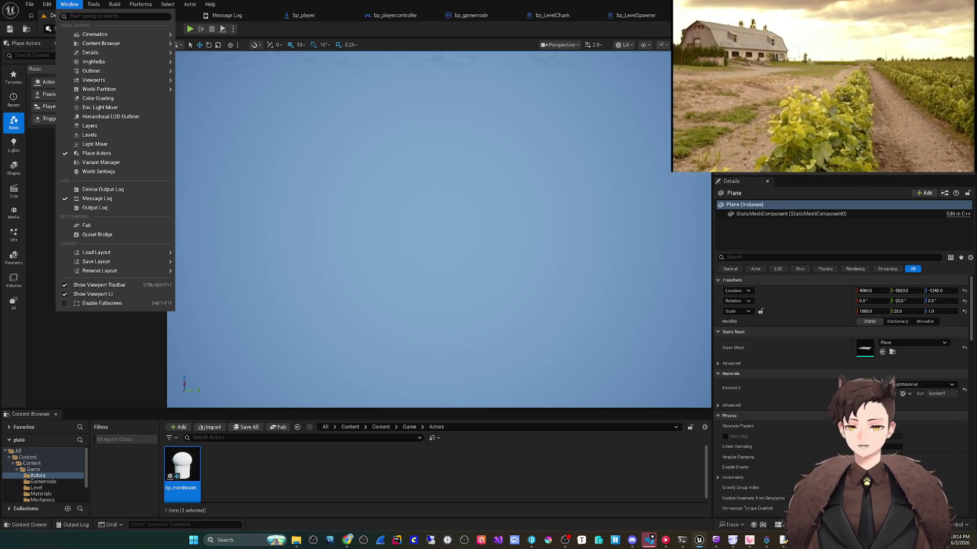
left_click(93, 4)
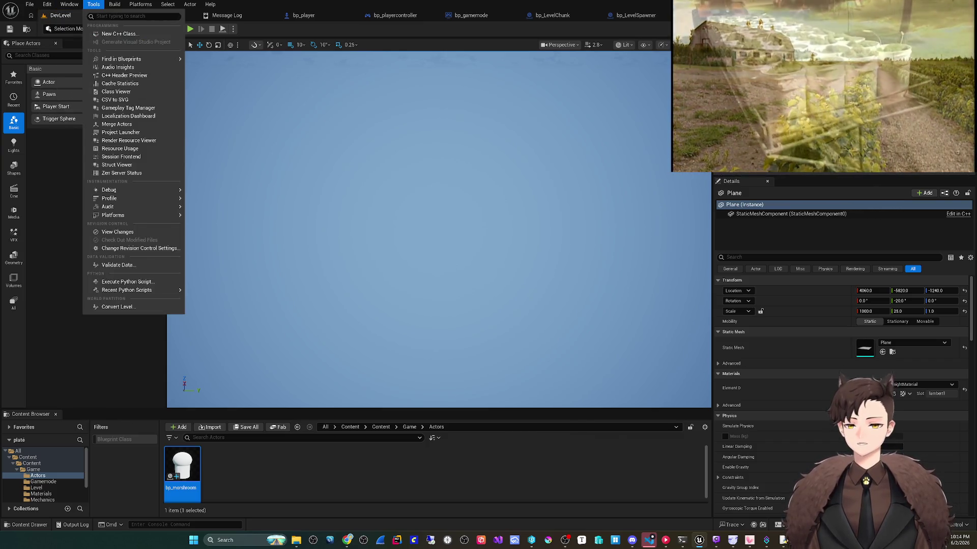
left_click(117, 232)
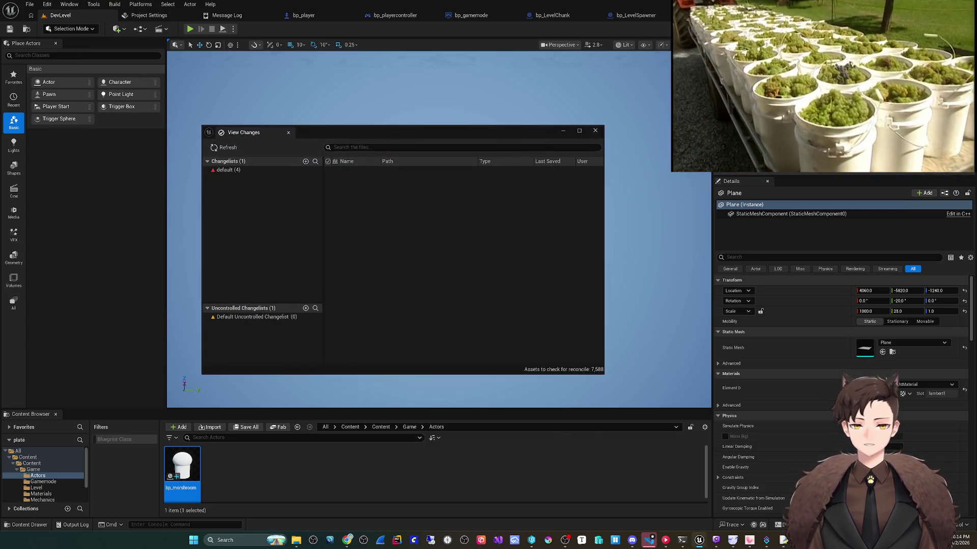
left_click(228, 170)
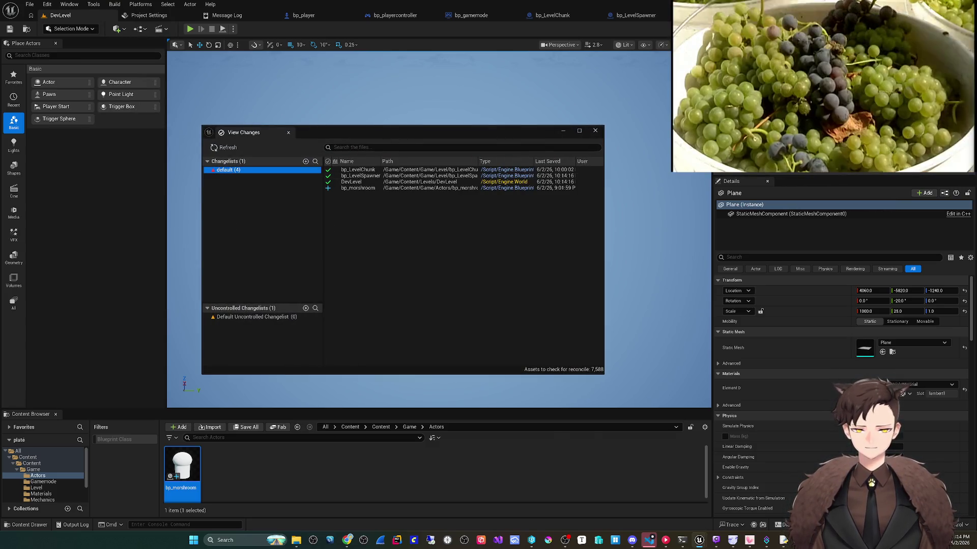
- Submit all four changed files with the description 'We made mapgeneration Work'
left_click(431, 187)
key("ctrl+a")
right_click(432, 186)
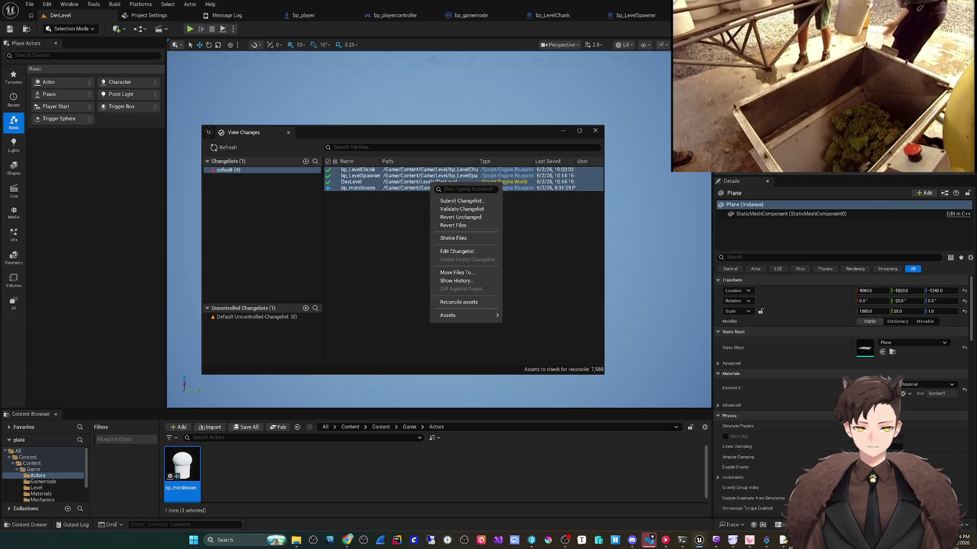
left_click(460, 201)
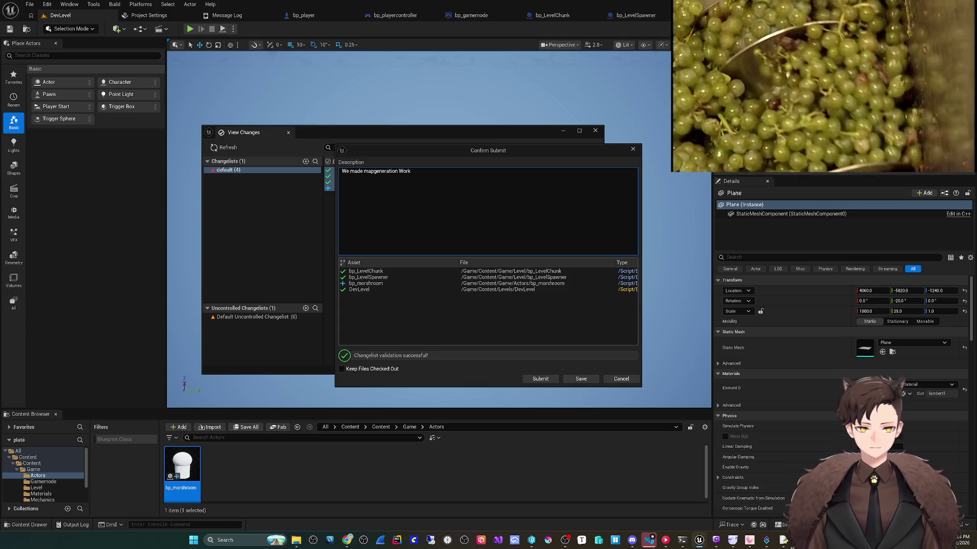
key("ctrl+Return")
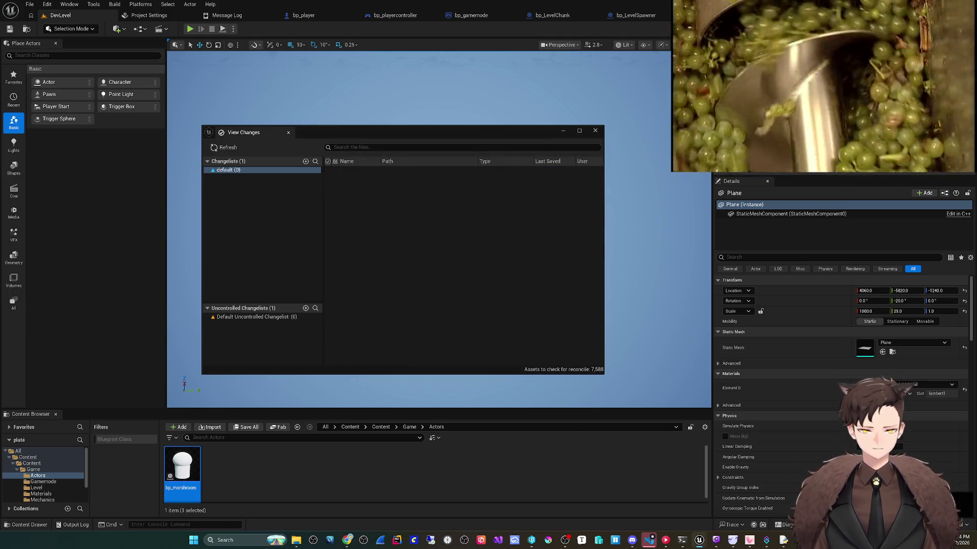
left_click(595, 130)
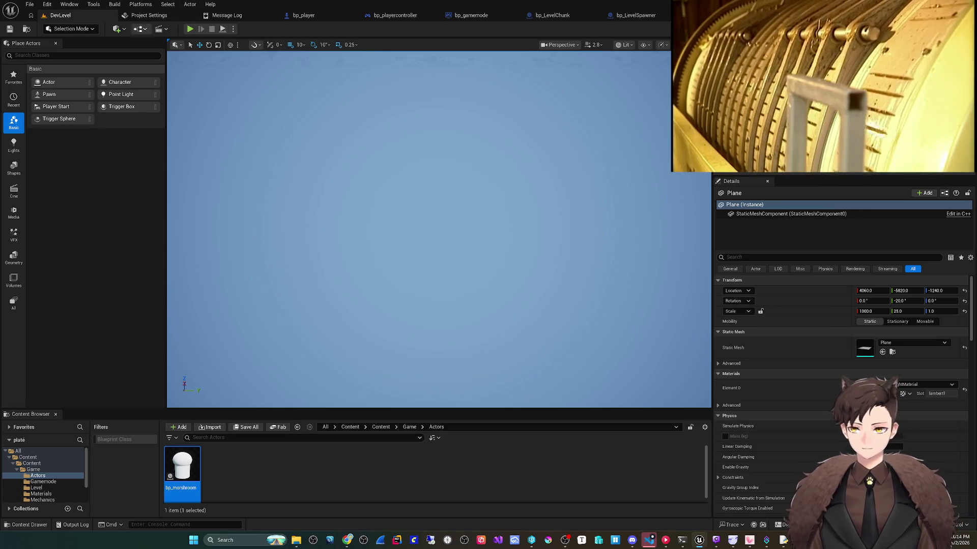
left_click(30, 4)
left_click(50, 122)
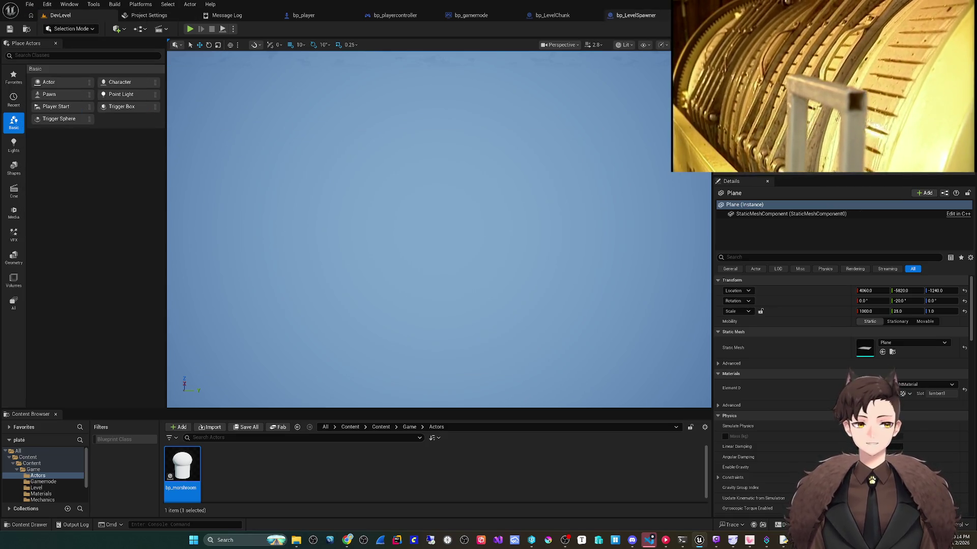
left_click(636, 15)
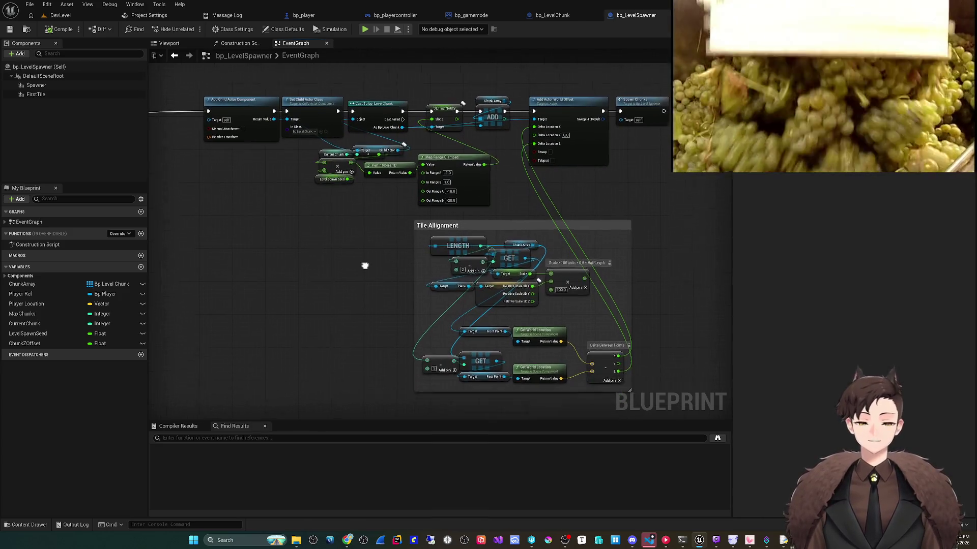
left_click(61, 15)
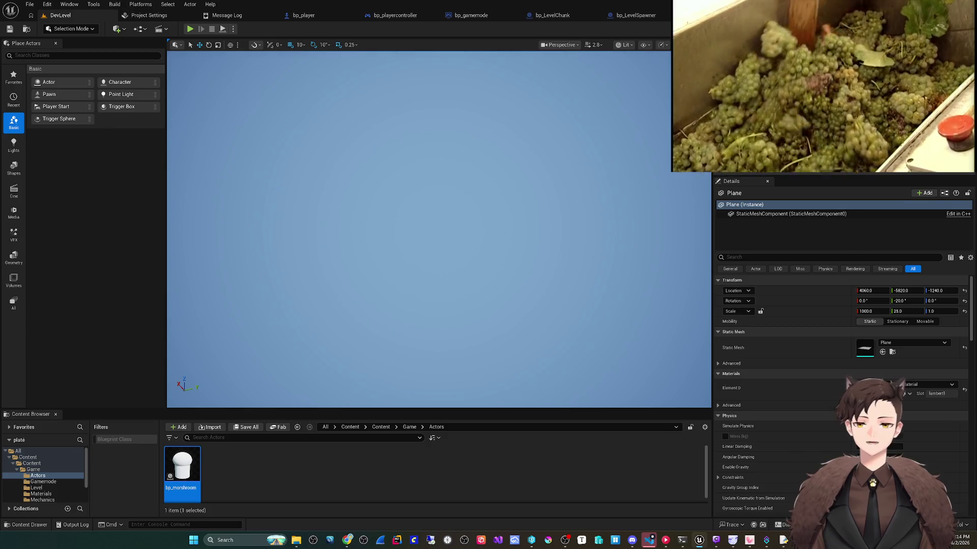
key("alt+p")
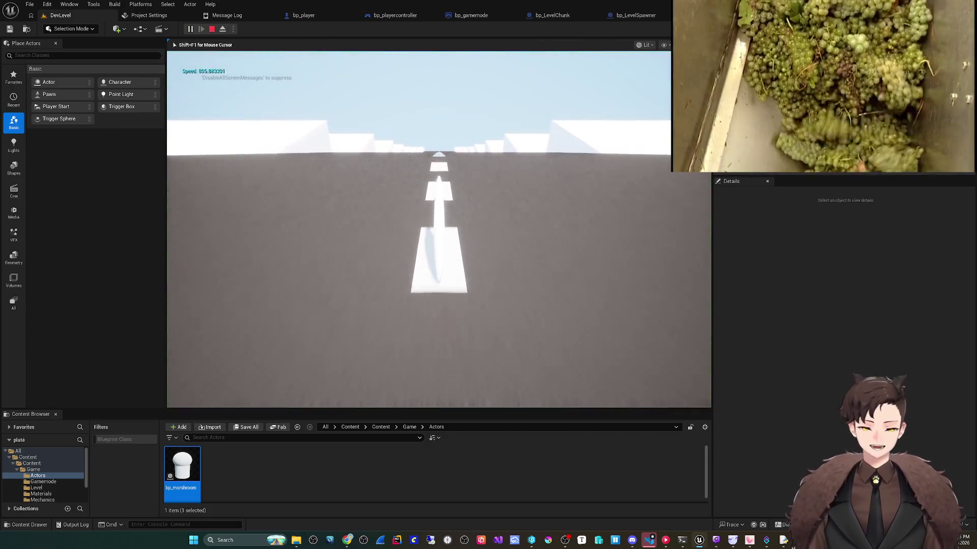
- Steer the disc left and right with A/D down the sloped road, then stop the session
key("d")
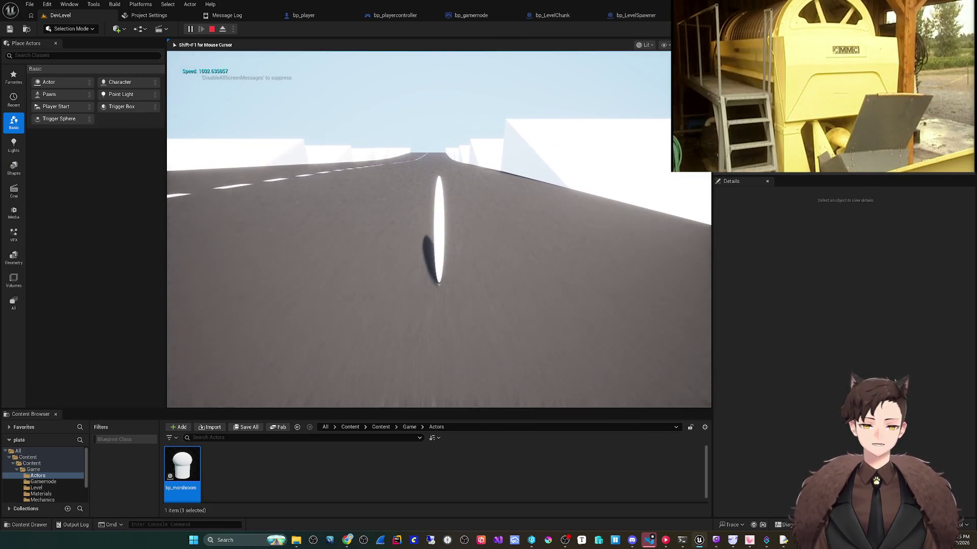
key("a")
key("d")
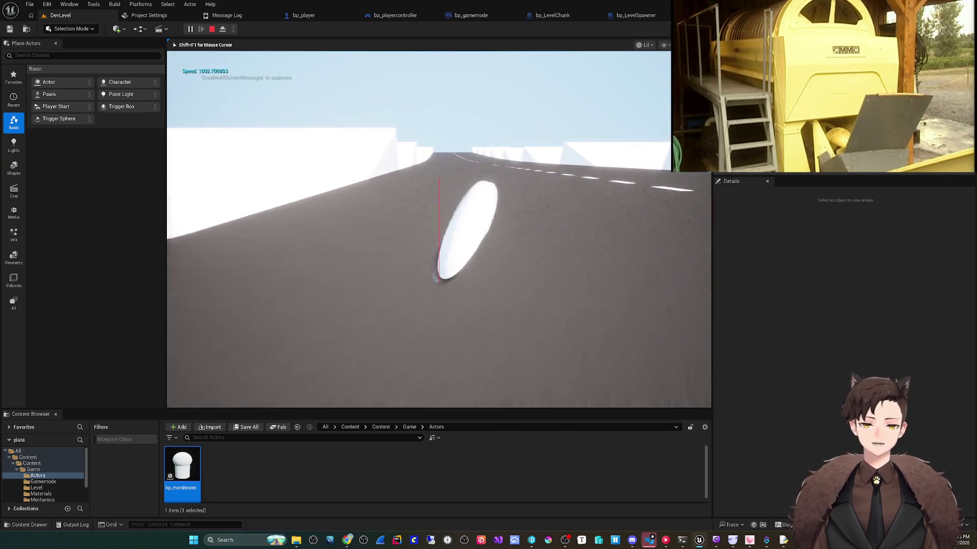
key("a")
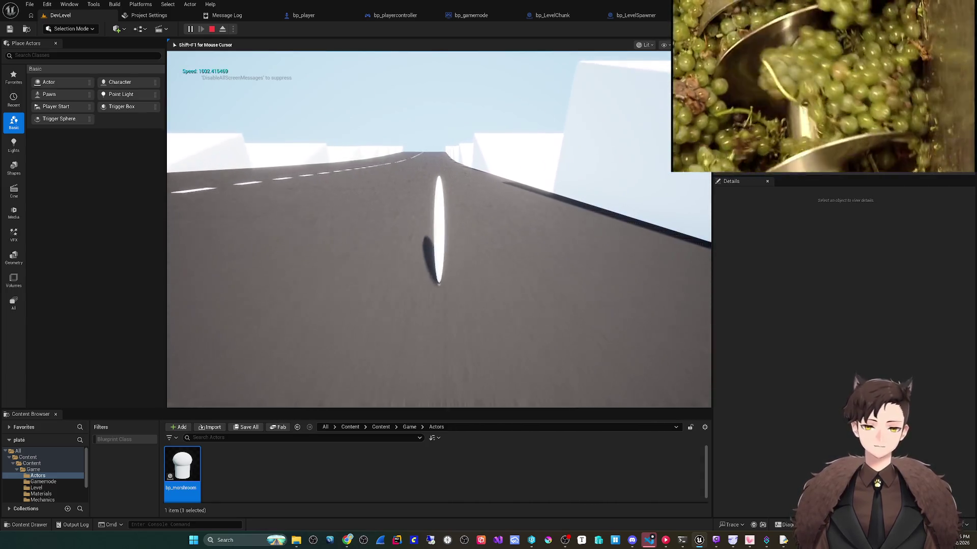
key("d")
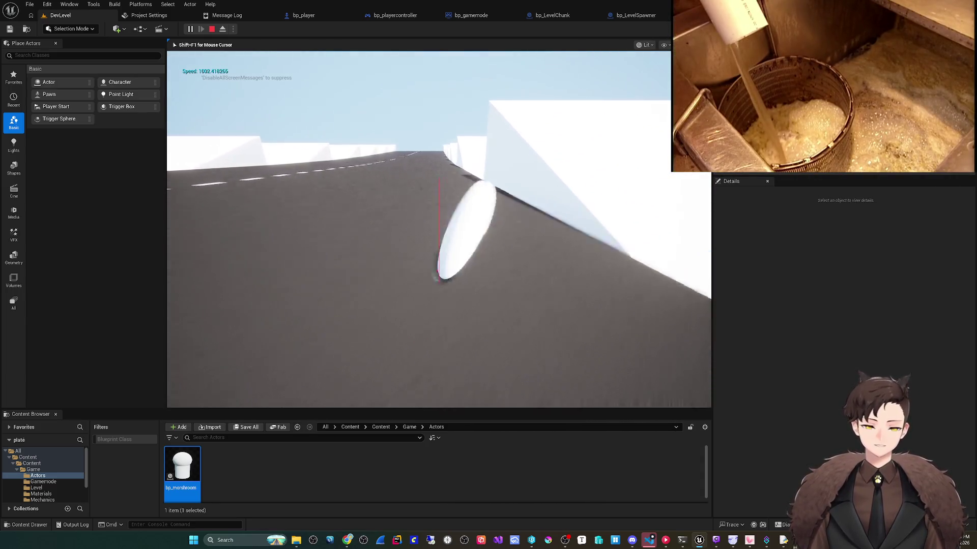
key("a")
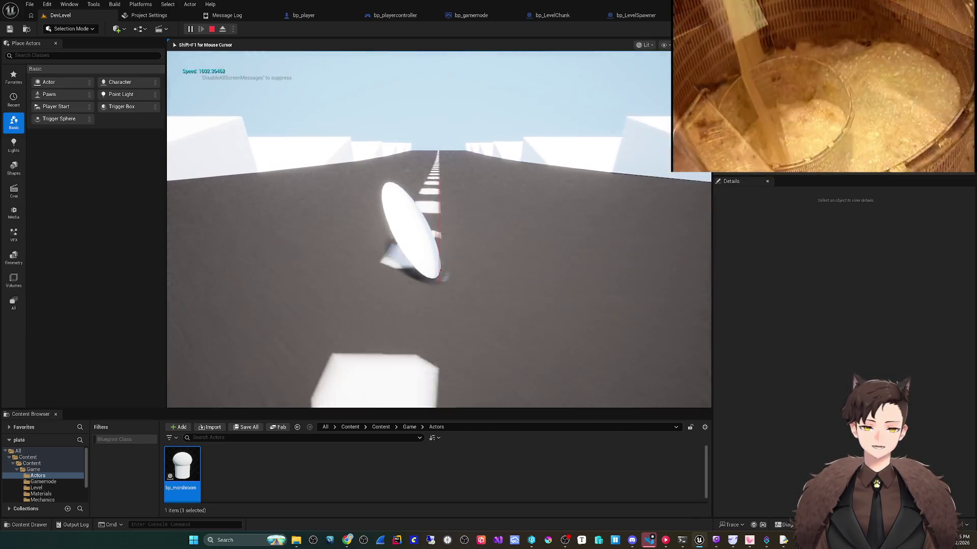
key("d")
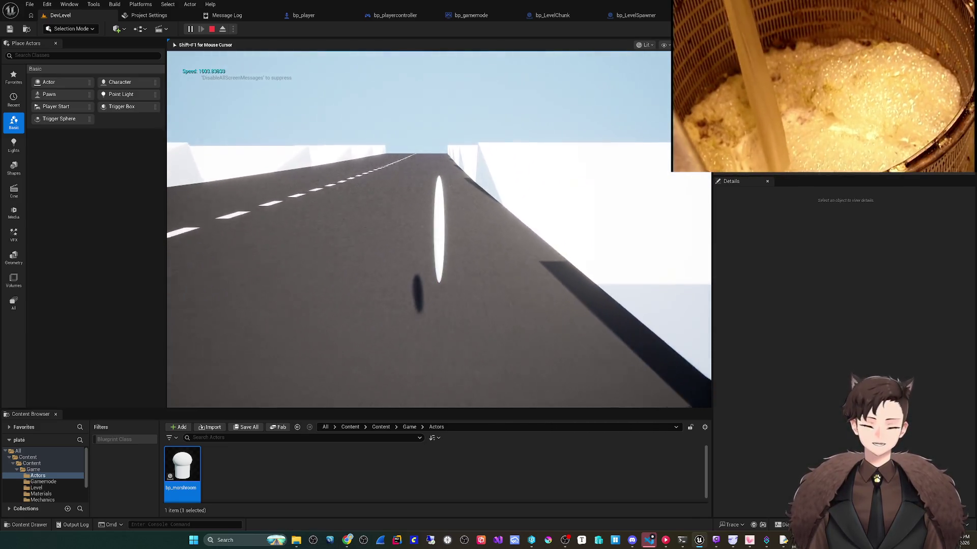
key("a")
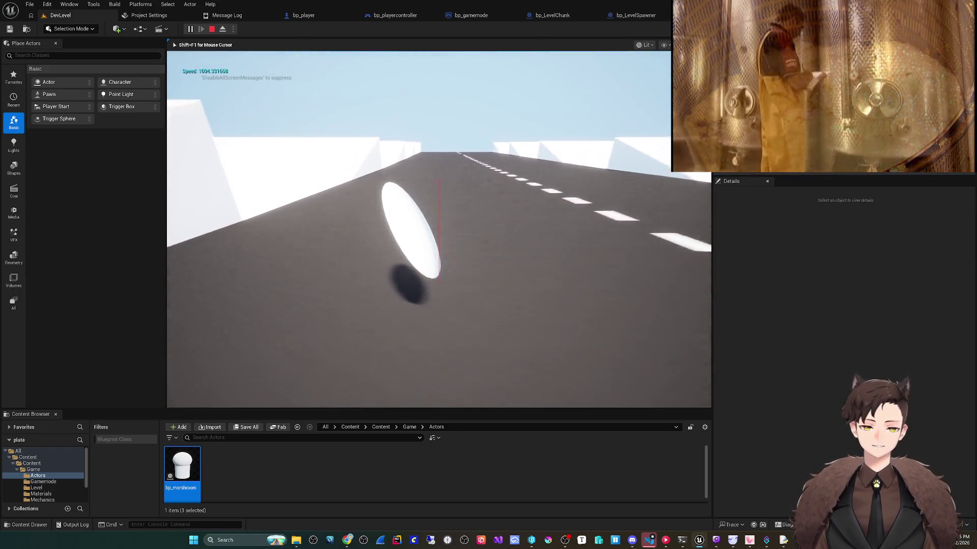
key("d")
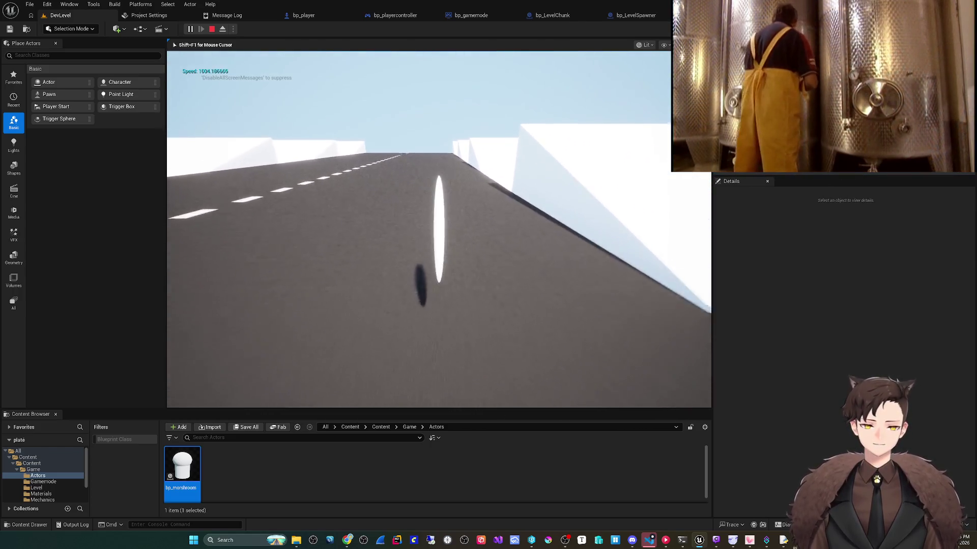
key("a")
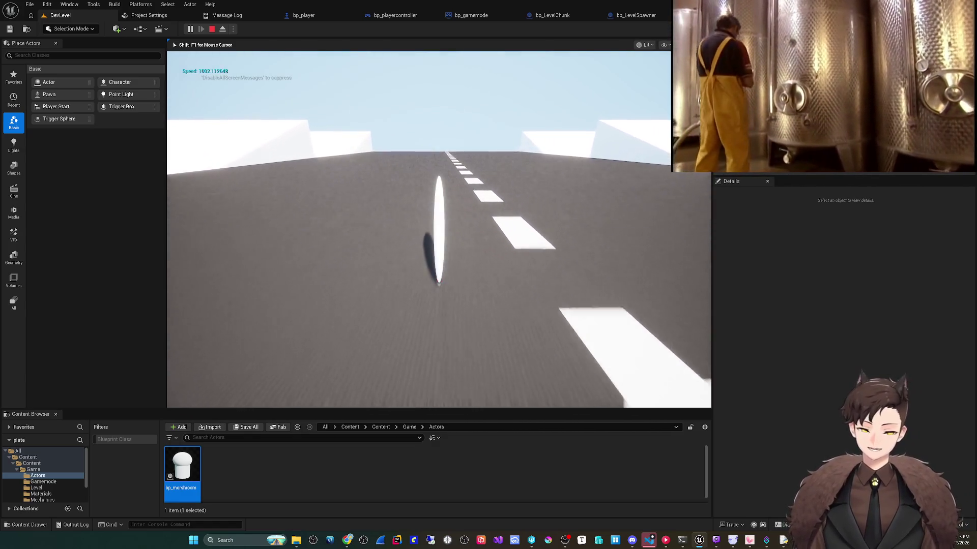
key("a")
key("d")
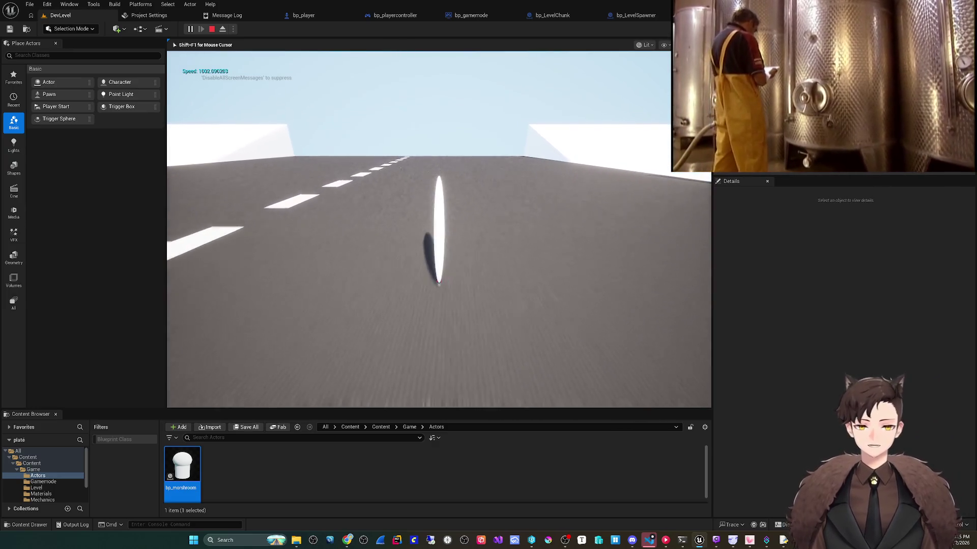
key("a")
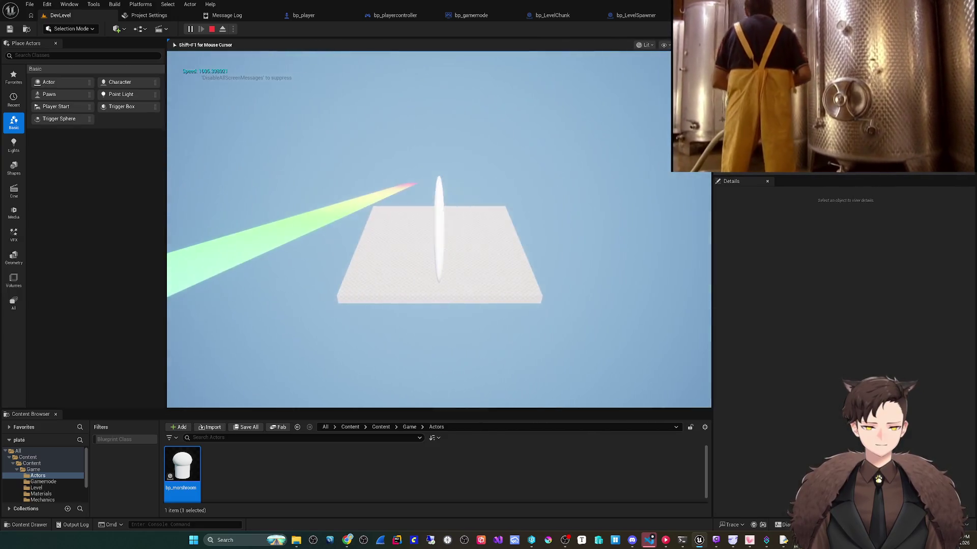
key("Escape")
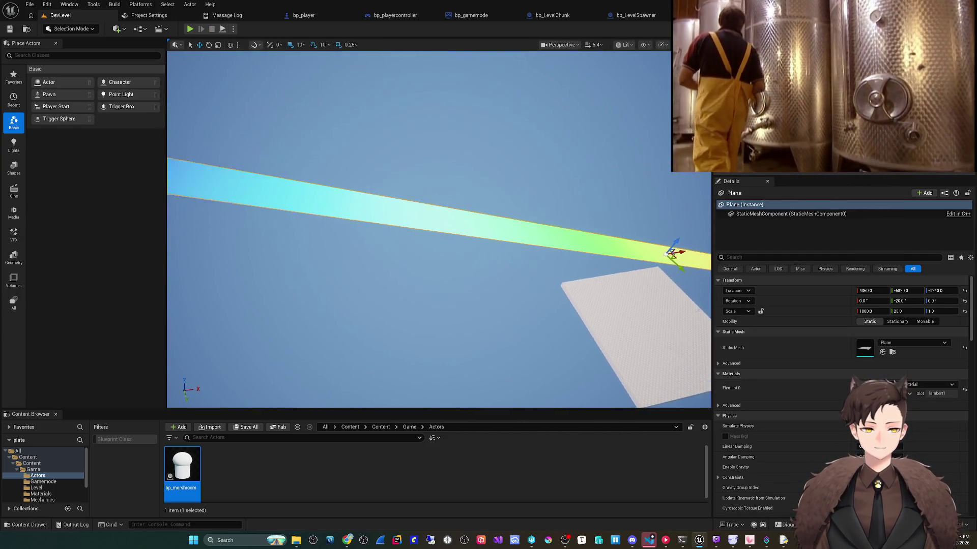
- Fly the camera back to the beam's end block, then switch to bp_LevelSpawner's Event Graph
key("s")
scroll(438, 229, "up", 2)
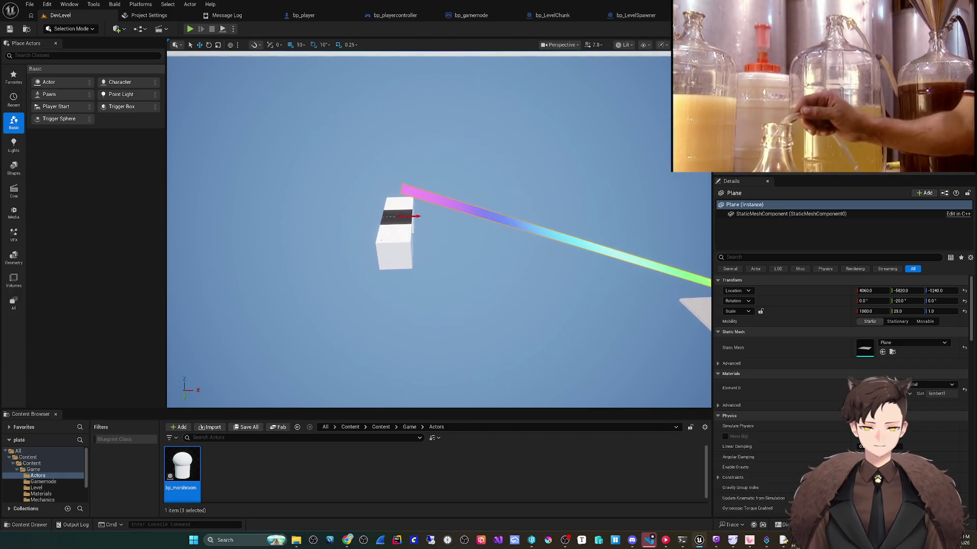
key("ctrl+Tab")
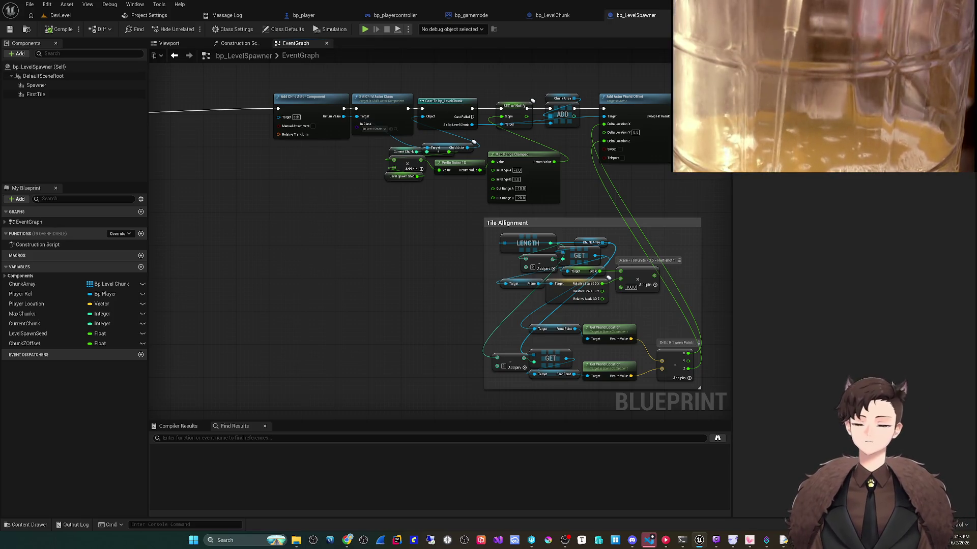
- Select MaxChunks to show its default of 10, then pan across the chunk spawning chain
mouse_move(407, 254)
left_mouse_down()
mouse_move(407, 229)
mouse_move(448, 282)
left_mouse_up()
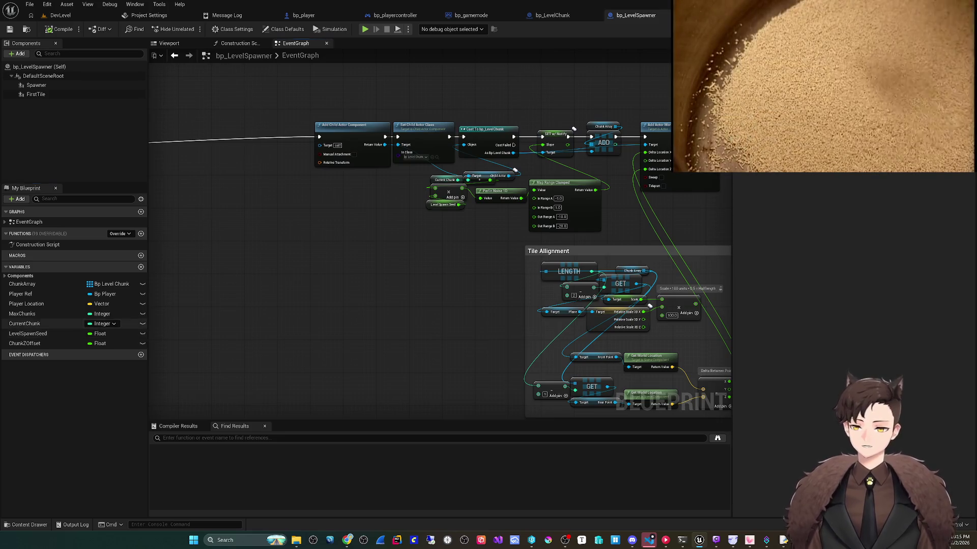
left_click(25, 323)
left_click(22, 313)
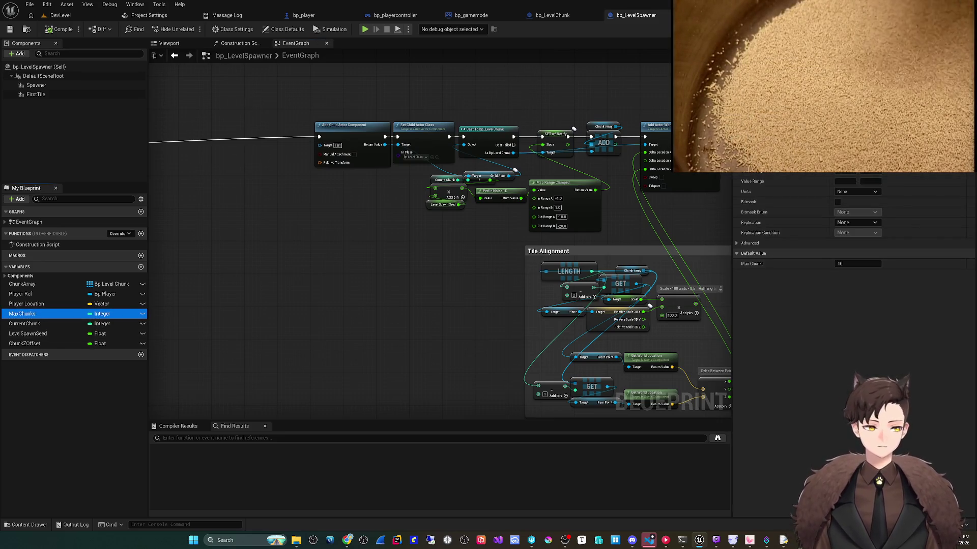
left_click_drag(468, 307, 369, 249)
scroll(369, 249, "up", 3)
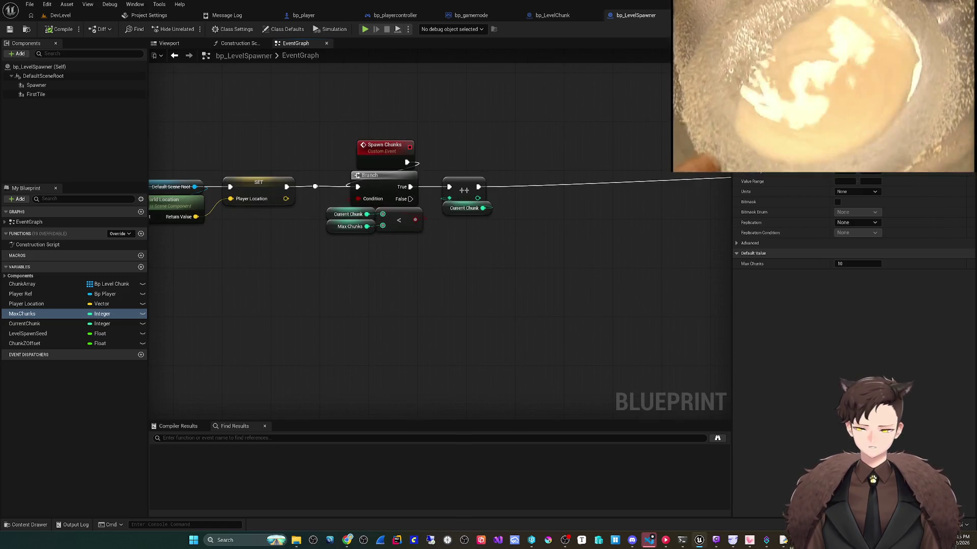
mouse_move(382, 277)
left_mouse_down()
mouse_move(281, 287)
mouse_move(291, 246)
mouse_move(346, 229)
left_mouse_up()
scroll(458, 229, "down", 5)
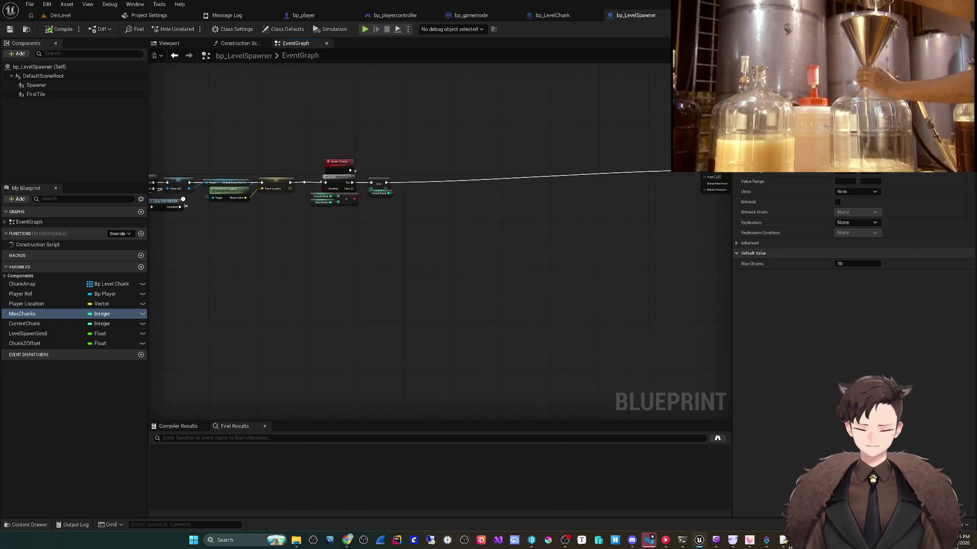
scroll(543, 266, "up", 3)
left_click_drag(543, 266, 471, 272)
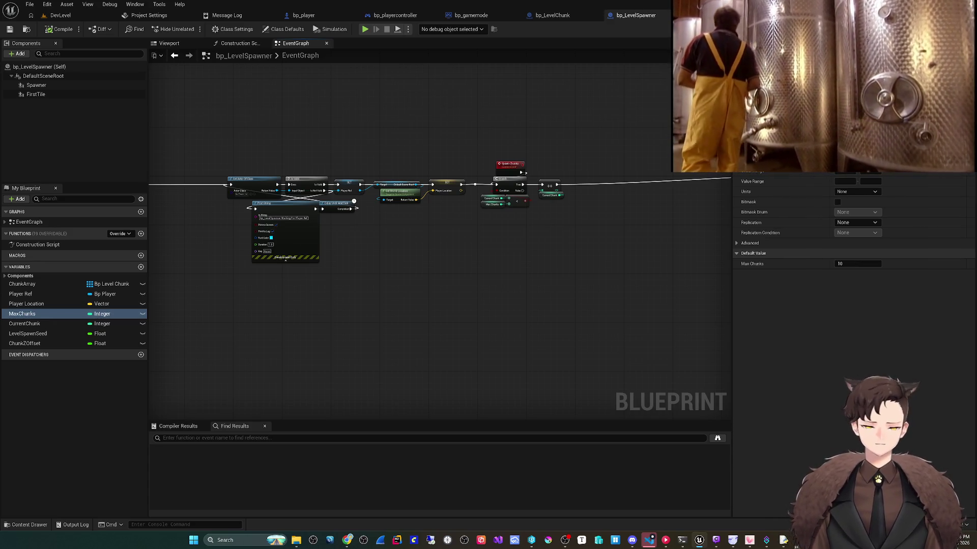
mouse_move(354, 302)
left_mouse_down()
mouse_move(388, 325)
mouse_move(484, 285)
mouse_move(471, 273)
mouse_move(545, 288)
mouse_move(684, 277)
left_mouse_up()
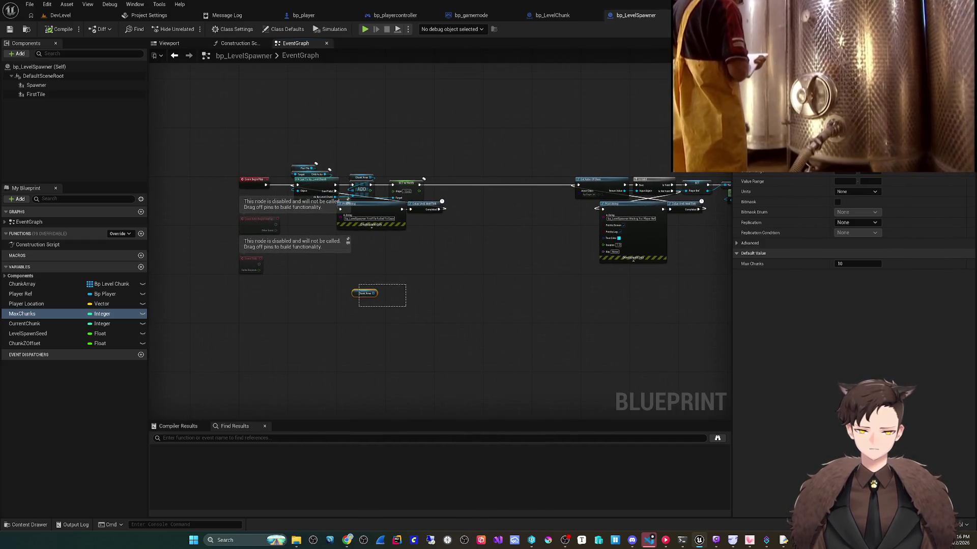
- Move the disabled ActorBeginOverlap and Tick event nodes lower in the graph
left_click(364, 293)
scroll(185, 270, "up", 2)
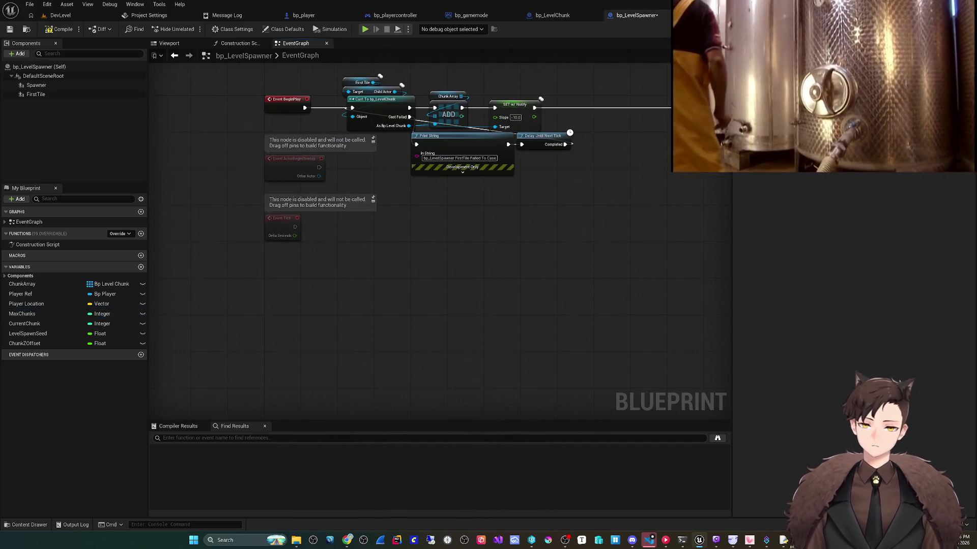
mouse_move(262, 148)
left_mouse_down()
mouse_move(327, 244)
mouse_move(331, 270)
mouse_move(282, 313)
left_mouse_up()
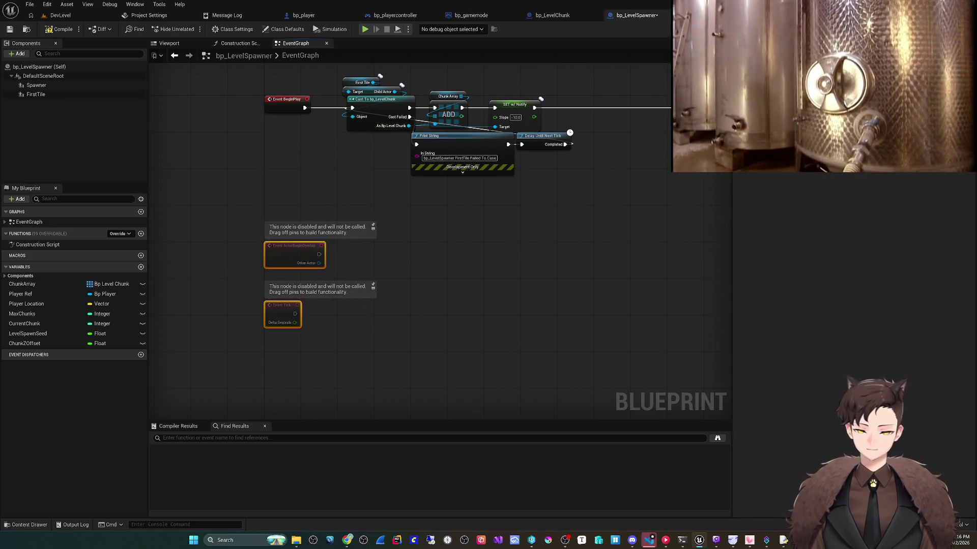
left_click(407, 356)
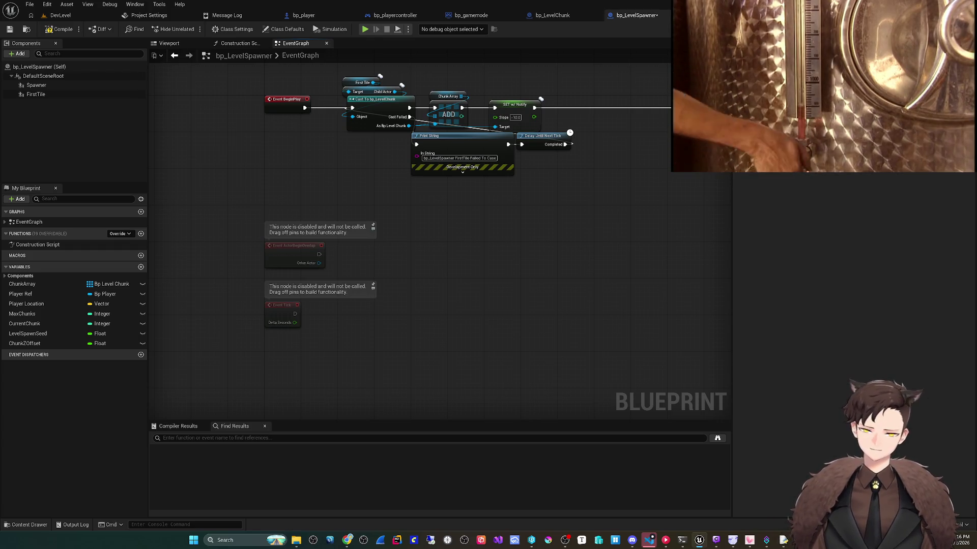
mouse_move(494, 245)
left_mouse_down()
mouse_move(447, 298)
mouse_move(458, 323)
mouse_move(355, 322)
mouse_move(454, 313)
mouse_move(362, 318)
mouse_move(461, 193)
left_mouse_up()
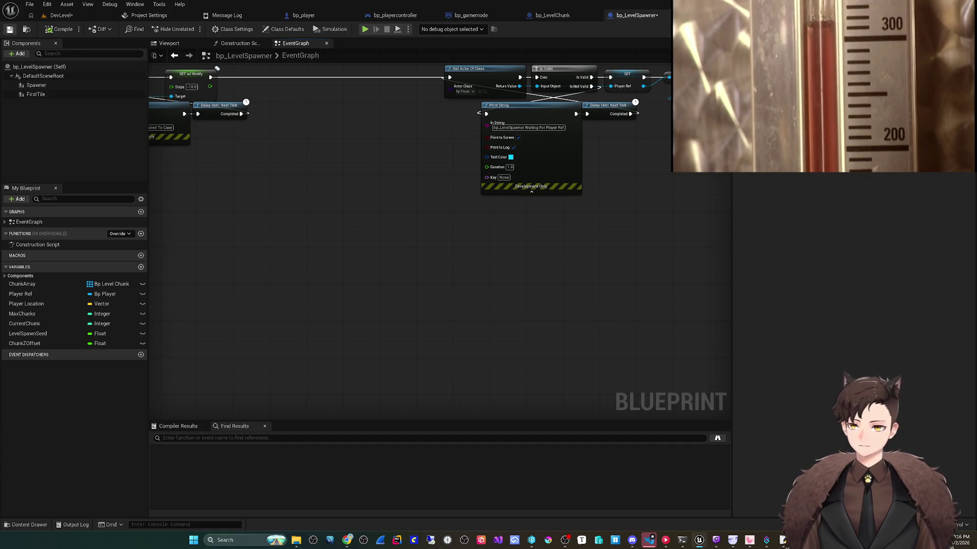
- Save bp_LevelSpawner, checking it out of source control
key("ctrl+s")
left_click(515, 354)
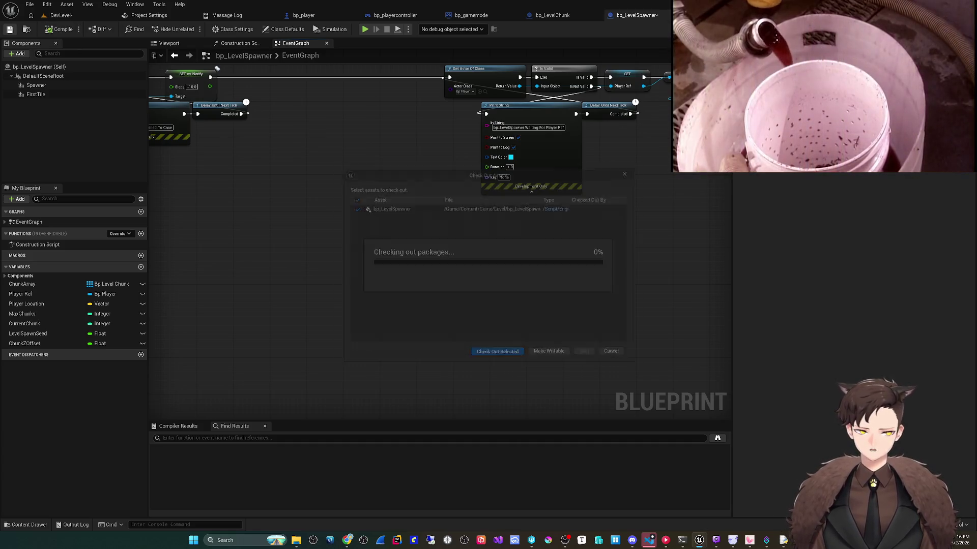
mouse_move(345, 317)
left_mouse_down()
mouse_move(414, 290)
mouse_move(591, 256)
mouse_move(625, 253)
mouse_move(556, 283)
mouse_move(640, 268)
left_mouse_up()
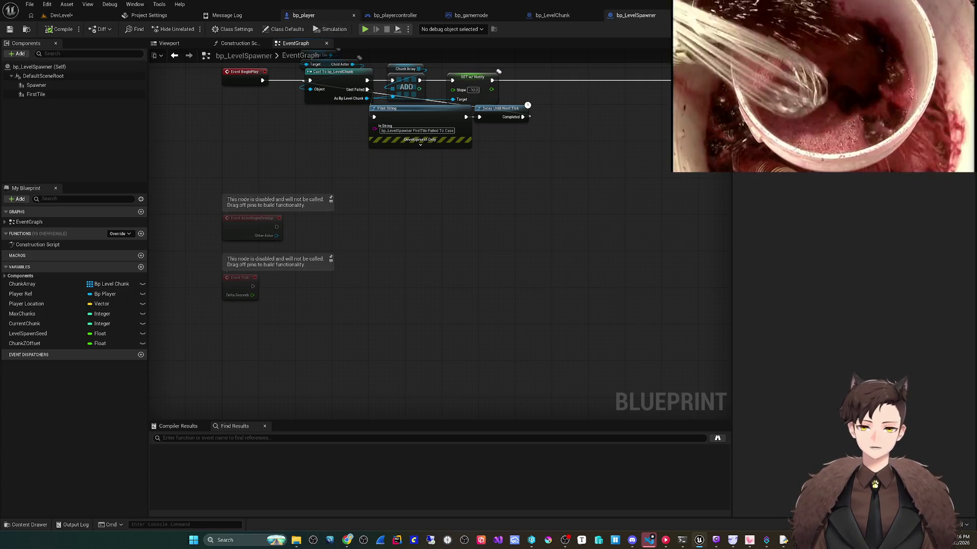
- Switch to bp_player and pan its Reset Right Input graph to show the velocity and clamp nodes
left_click(303, 15)
mouse_move(303, 344)
left_mouse_down()
mouse_move(339, 344)
mouse_move(315, 351)
left_mouse_up()
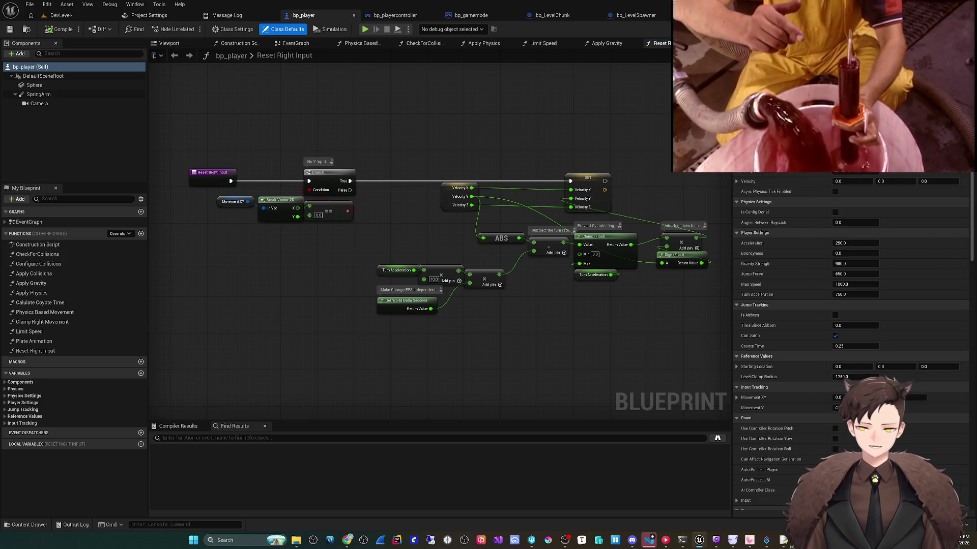
left_click_drag(288, 338, 290, 329)
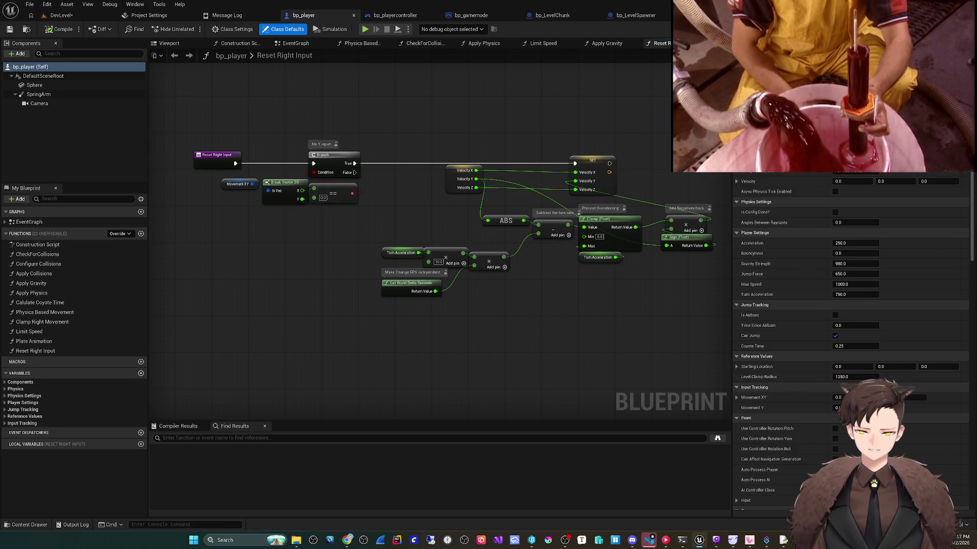
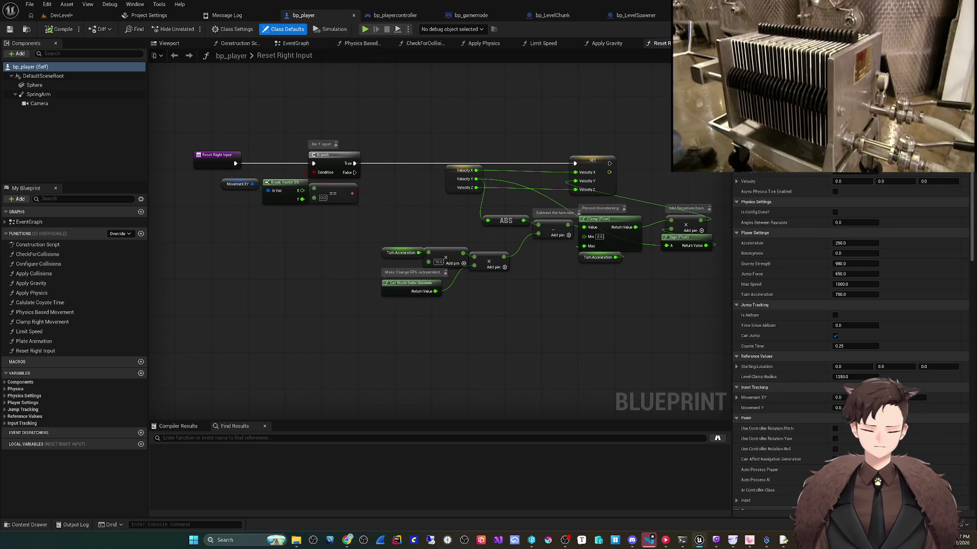
- Recentre the Reset Right Input graph, then switch to bp_player's EventGraph
mouse_move(237, 316)
left_mouse_down()
mouse_move(259, 299)
mouse_move(268, 311)
left_mouse_up()
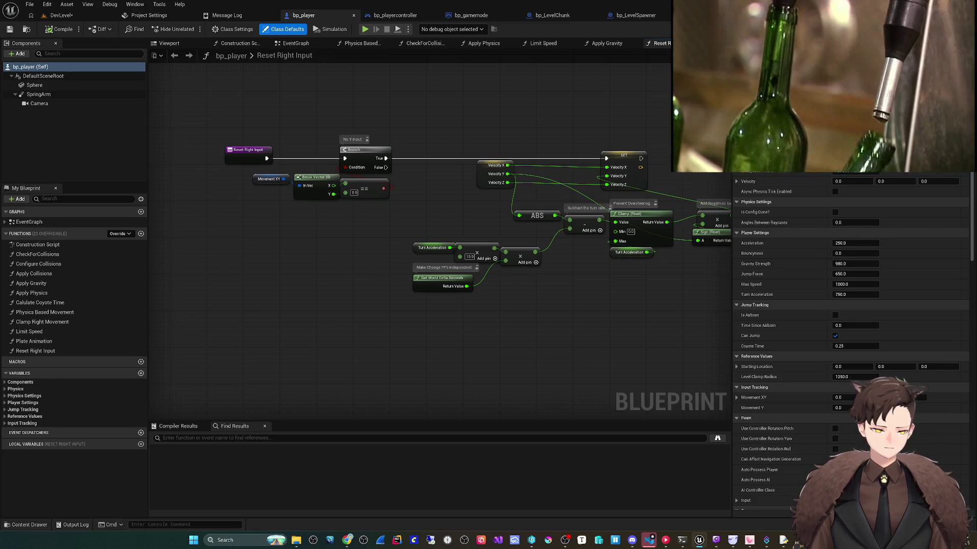
left_click_drag(267, 310, 310, 280)
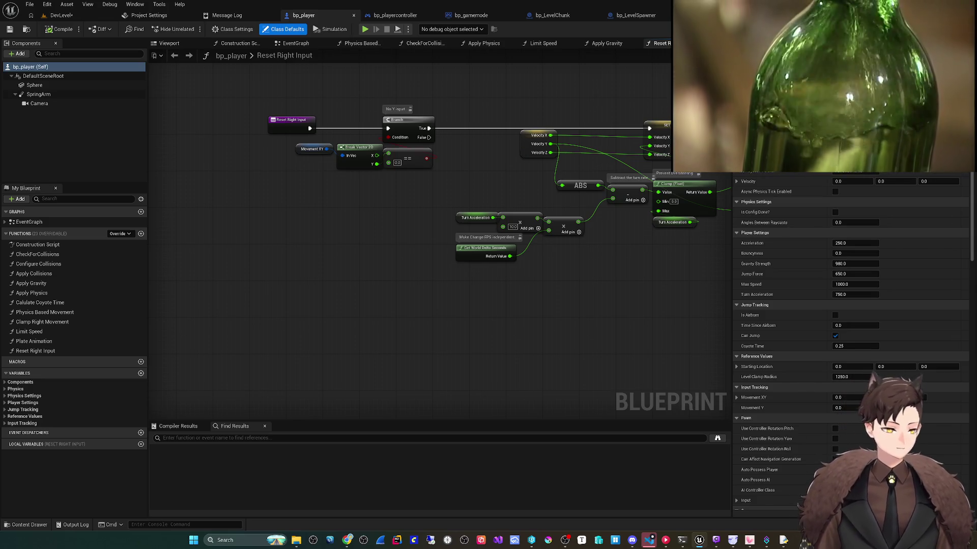
scroll(339, 311, "down", 1)
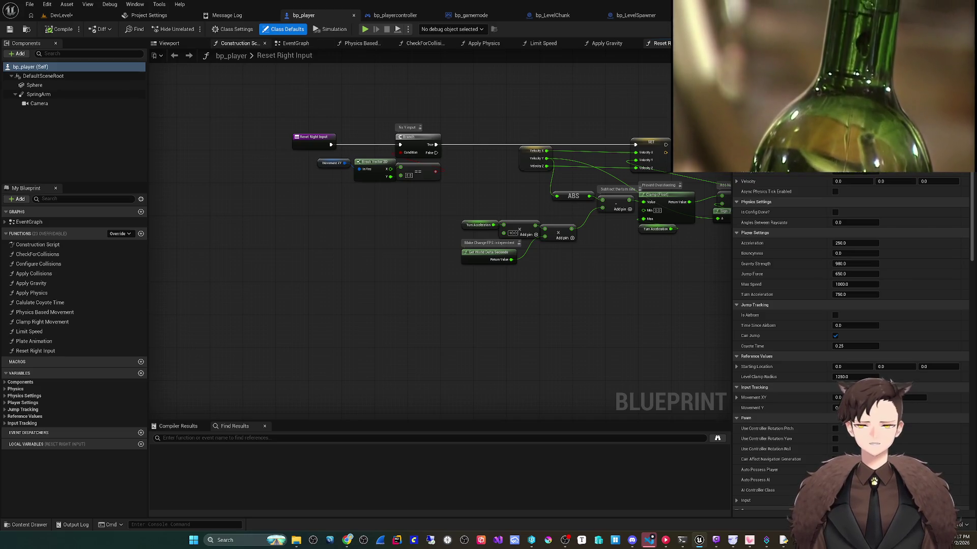
left_click(300, 44)
scroll(366, 305, "down", 1)
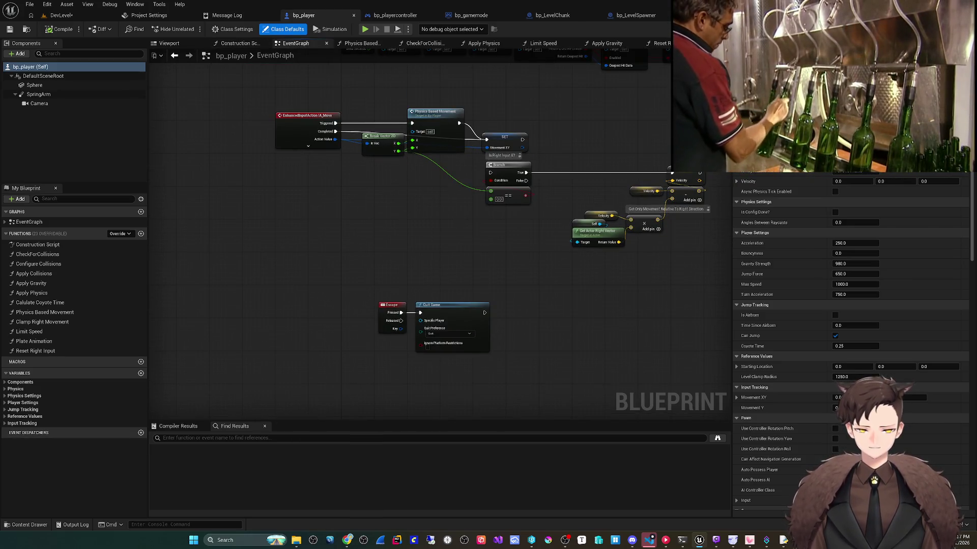
scroll(387, 350, "up", 1)
scroll(387, 350, "down", 4)
- Pan and zoom the EventGraph past the Jump/Descend section and Speed Readout comment
left_click_drag(388, 312, 373, 166)
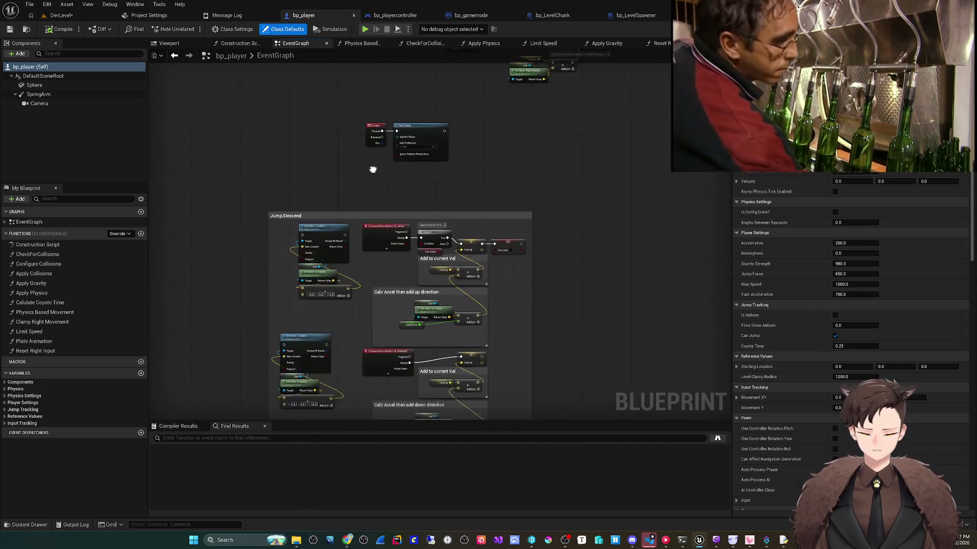
scroll(370, 166, "up", 5)
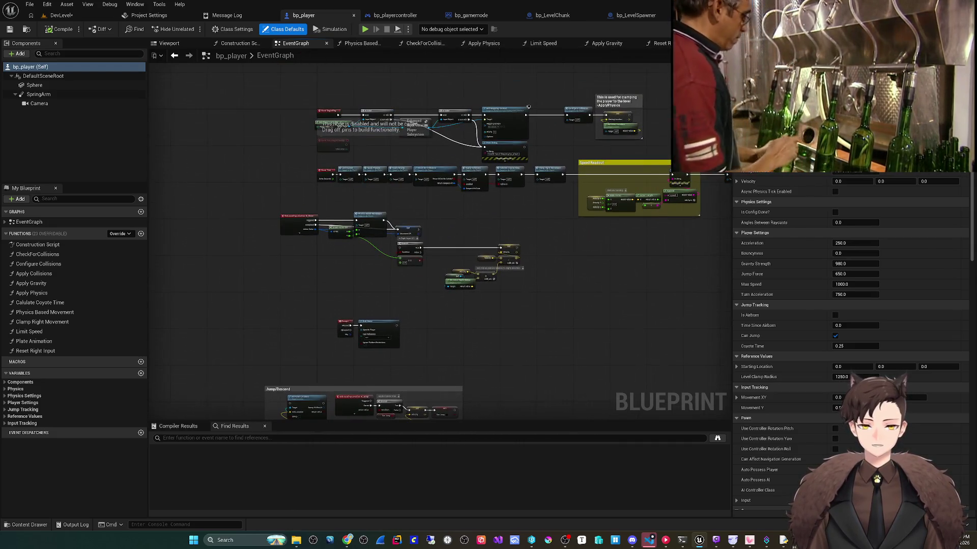
scroll(353, 177, "up", 4)
mouse_move(435, 205)
left_mouse_down()
mouse_move(239, 242)
mouse_move(214, 224)
mouse_move(192, 239)
left_mouse_up()
left_click_drag(509, 239, 311, 239)
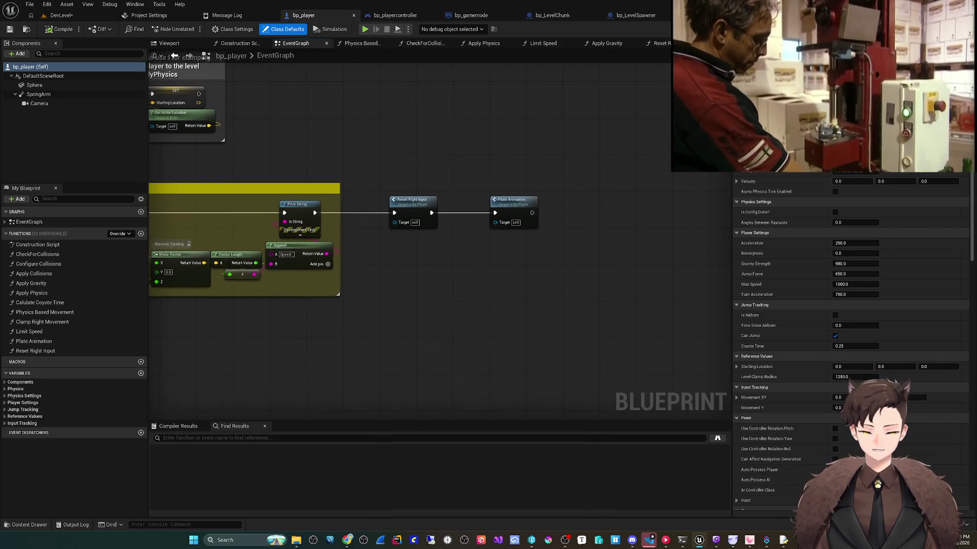
left_click_drag(299, 314, 463, 319)
scroll(392, 318, "up", 2)
mouse_move(353, 311)
left_mouse_down()
mouse_move(399, 318)
mouse_move(407, 311)
mouse_move(307, 295)
mouse_move(478, 301)
left_mouse_up()
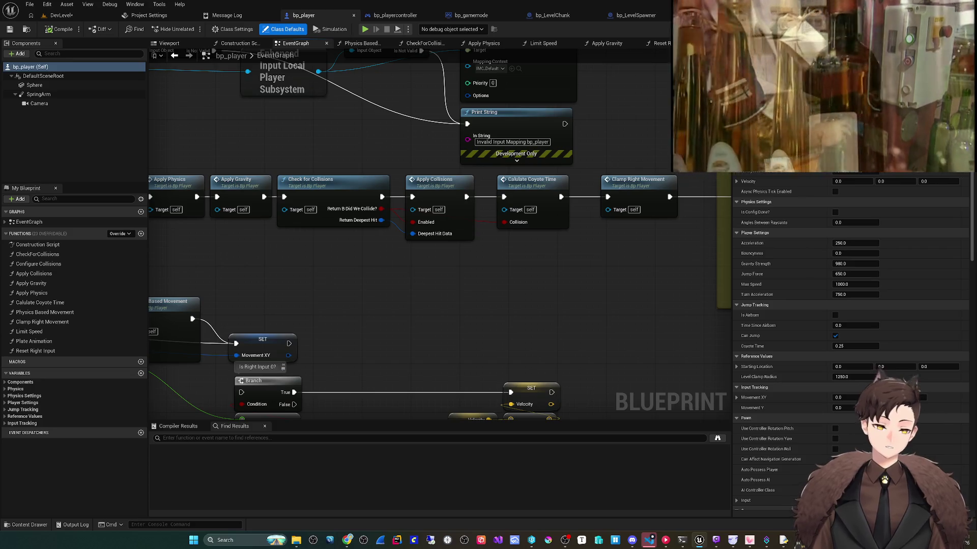
- Follow the tick chain past Limit Speed to Plate Animation and bring up the node action list
left_click_drag(326, 285, 572, 302)
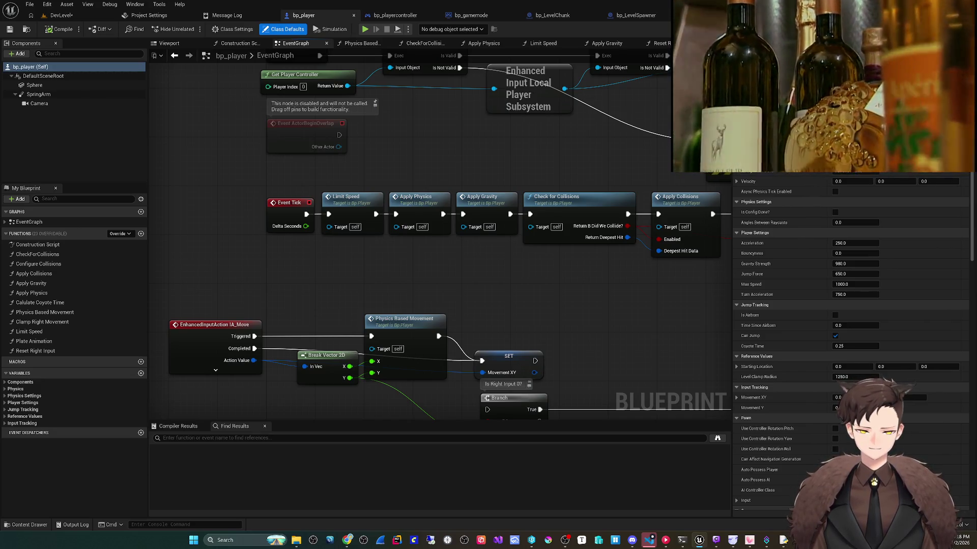
left_click_drag(457, 253, 448, 255)
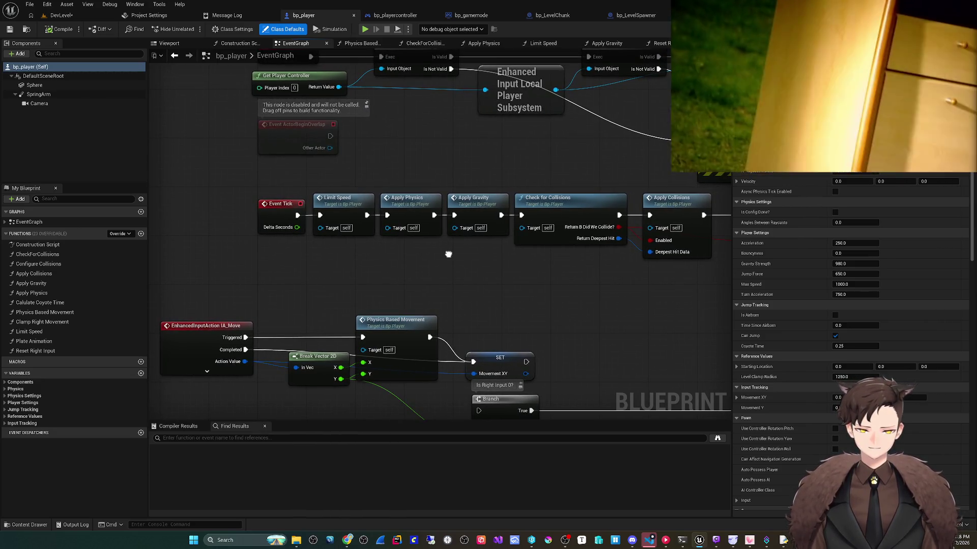
left_click_drag(448, 254, 320, 270)
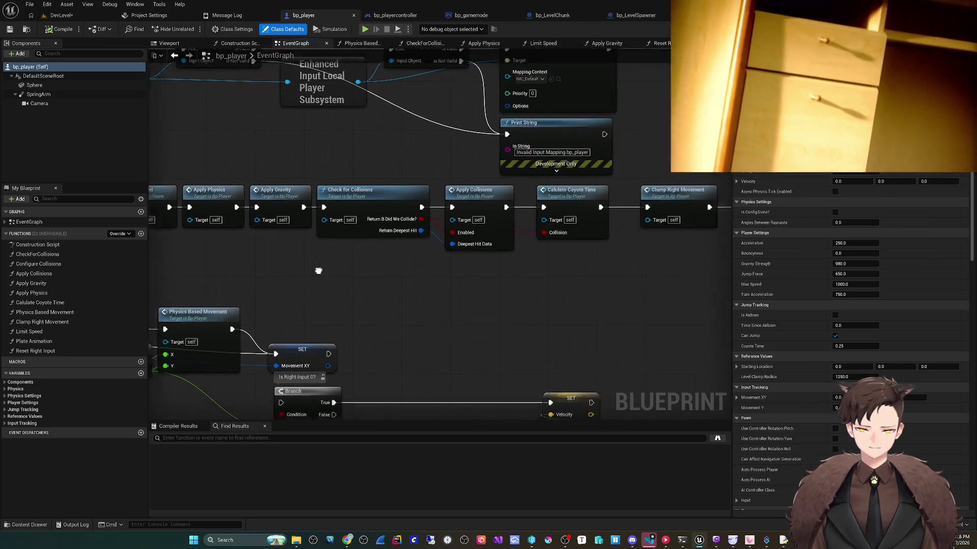
left_click_drag(605, 269, 321, 270)
left_click_drag(686, 284, 245, 283)
left_click_drag(680, 229, 491, 235)
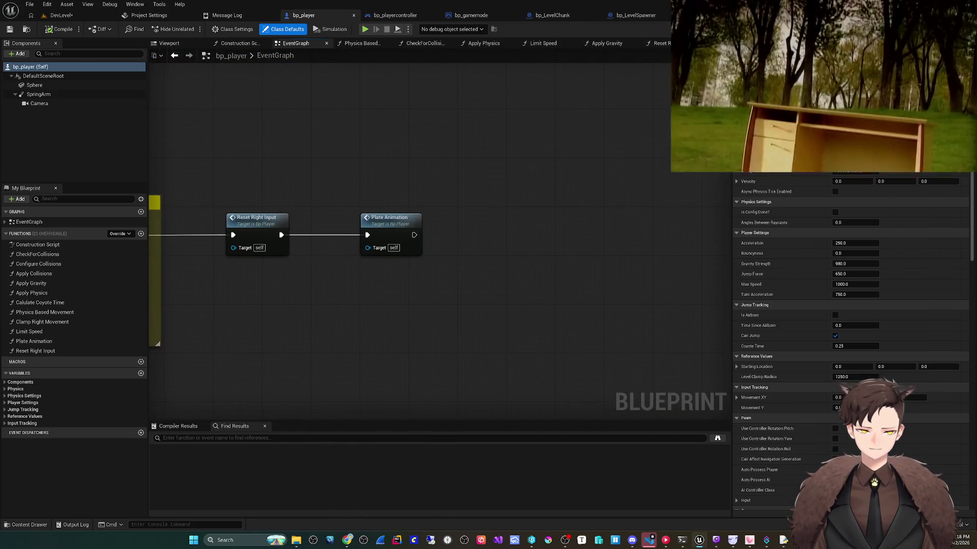
right_click(490, 236)
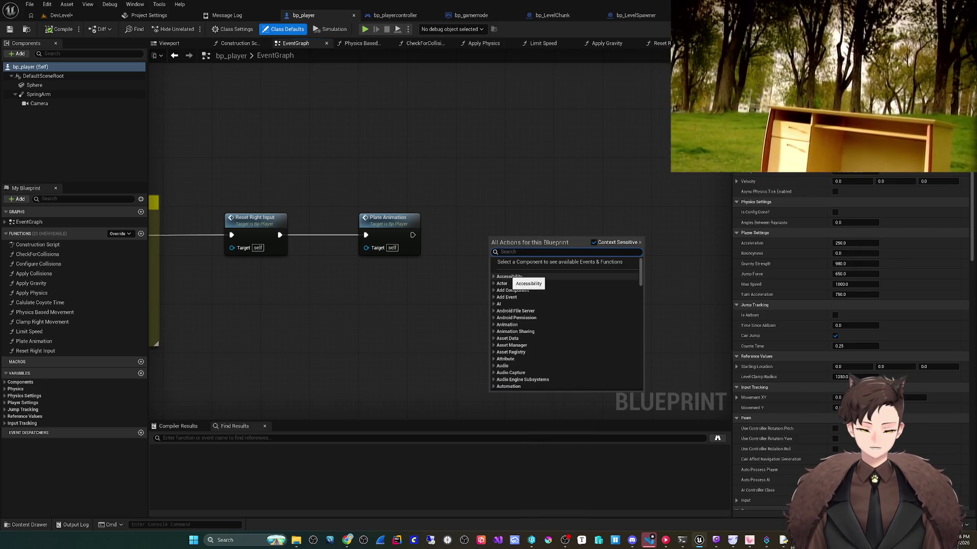
- Abandon a 'create function' search and pan to make room beside Plate Animation
type("create function")
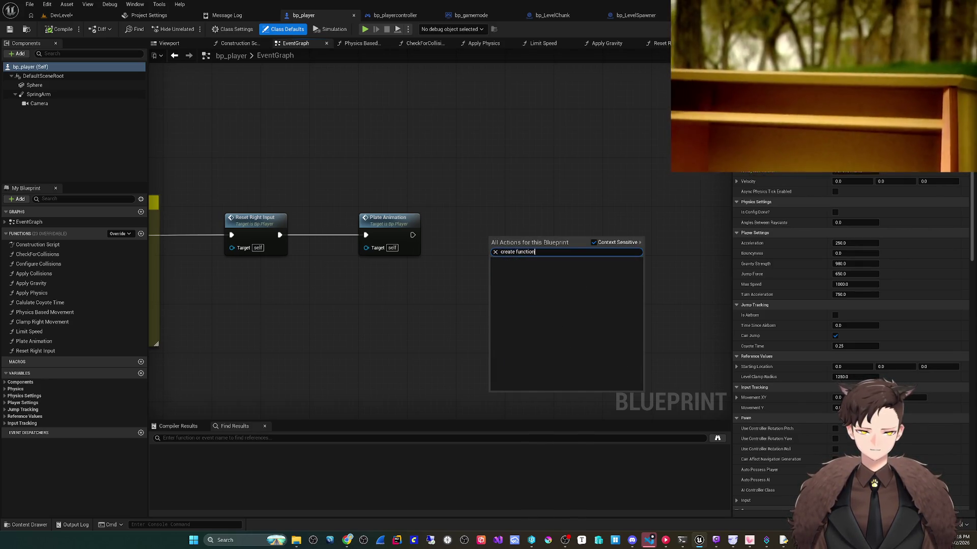
key("ctrl+a")
key("Escape")
left_click_drag(509, 254, 413, 266)
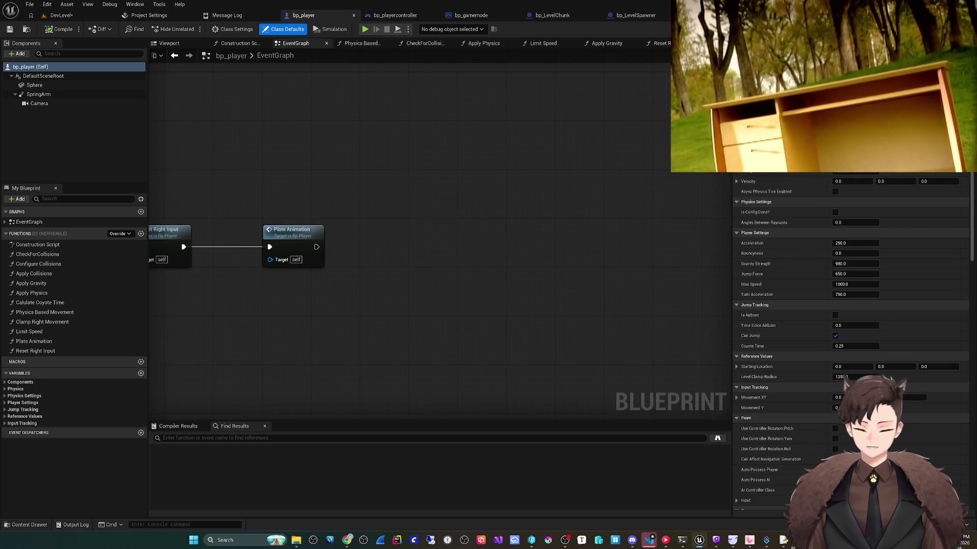
- Search 'location' and place a Get Actor Location node beside the Plate Animation call
right_click(412, 250)
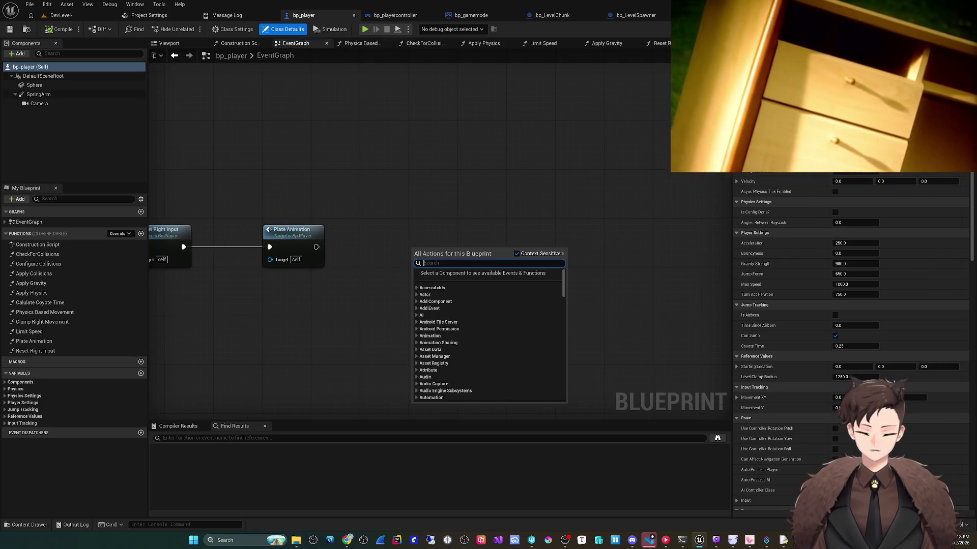
type("get world location")
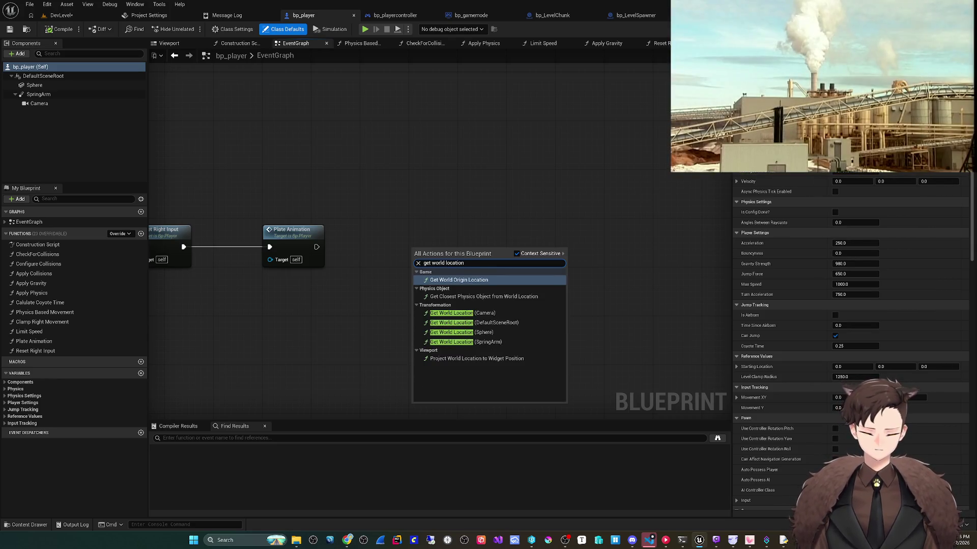
key("ctrl+BackSpace")
key("ctrl+BackSpace")
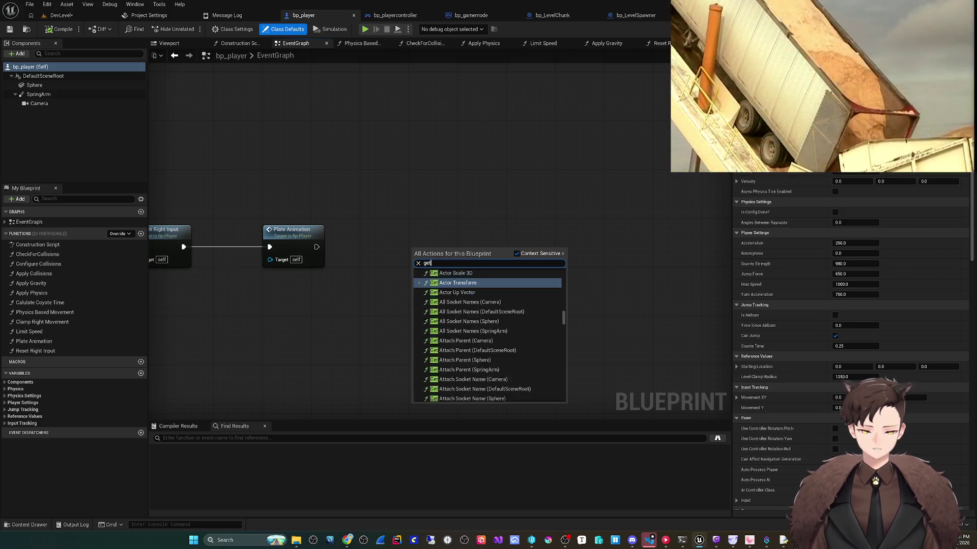
type("location")
key("Up")
key("Up")
key("Up")
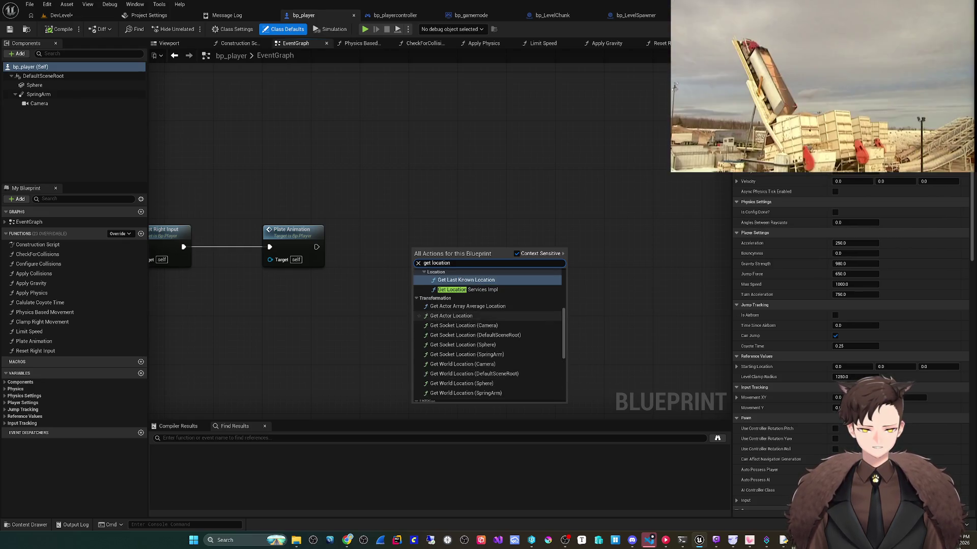
left_click(451, 316)
left_click_drag(418, 283, 447, 280)
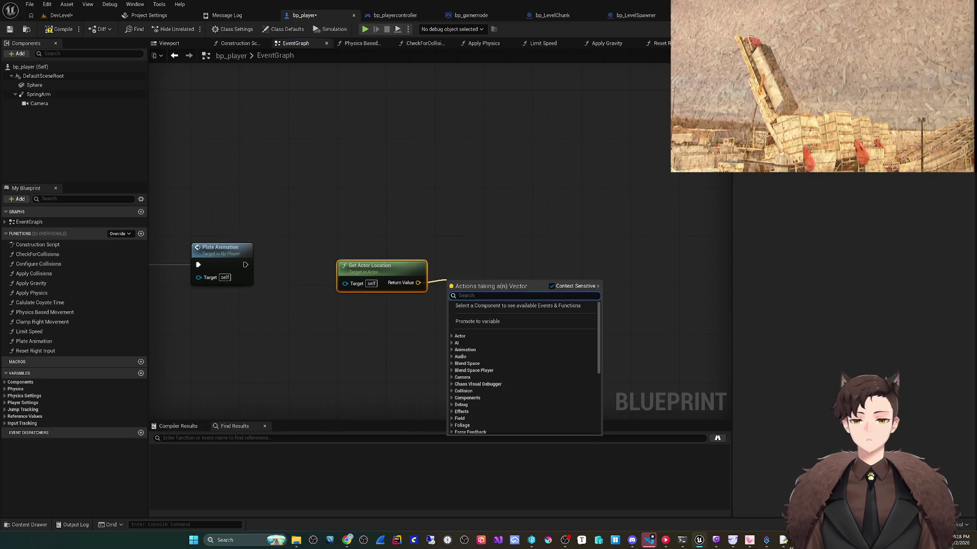
key("Escape")
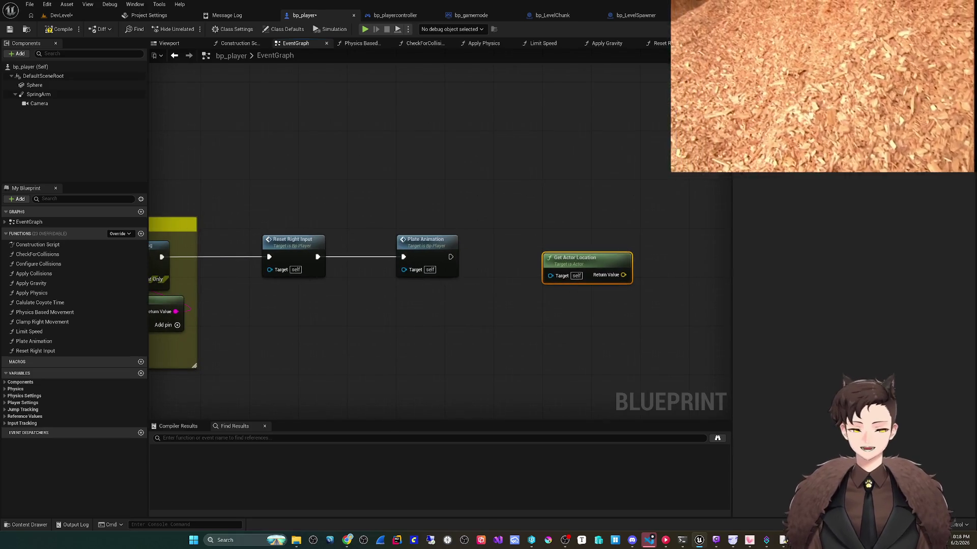
scroll(439, 265, "down", 2)
mouse_move(148, 137)
left_mouse_down()
mouse_move(544, 133)
mouse_move(589, 123)
mouse_move(183, 122)
mouse_move(664, 124)
left_mouse_up()
scroll(589, 123, "up", 1)
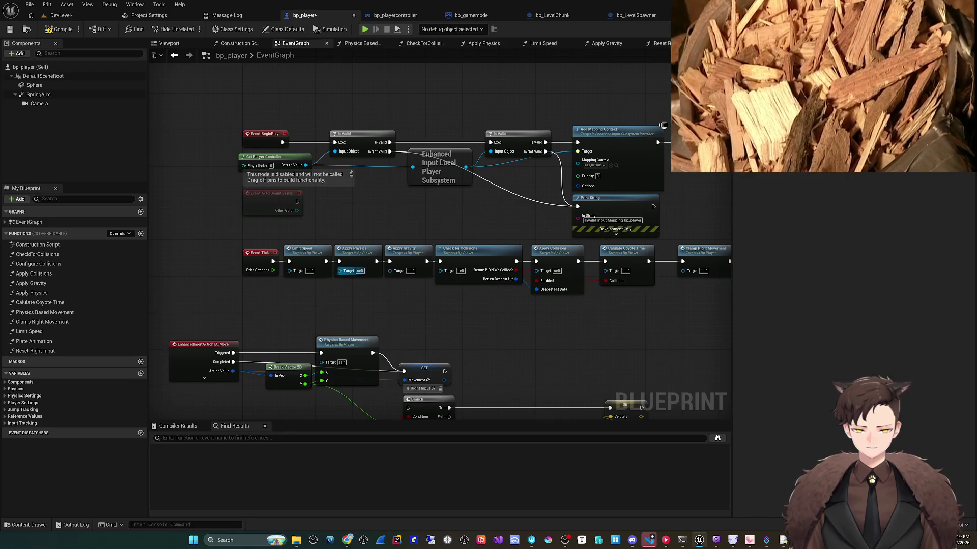
double_click(351, 265)
mouse_move(351, 266)
left_mouse_down()
mouse_move(360, 263)
mouse_move(288, 288)
left_mouse_up()
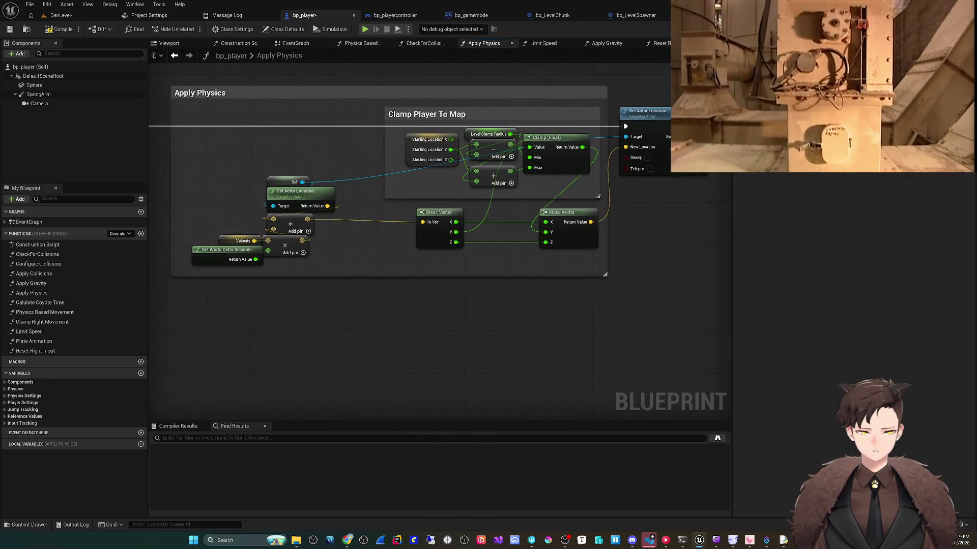
scroll(407, 301, "down", 2)
mouse_move(407, 300)
left_mouse_down()
mouse_move(476, 304)
mouse_move(459, 305)
left_mouse_up()
scroll(476, 304, "up", 1)
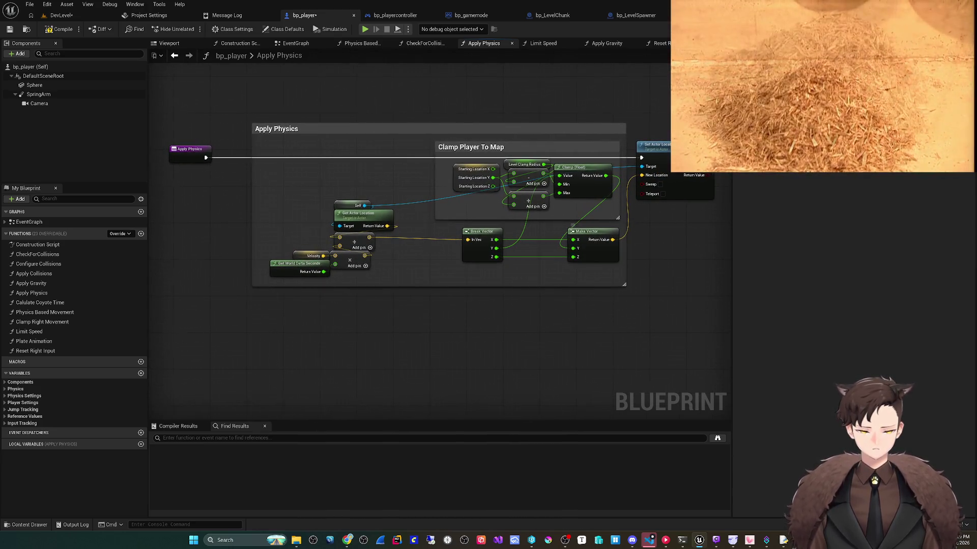
key("alt+Left")
key("alt+Left")
mouse_move(662, 125)
left_mouse_down()
mouse_move(590, 204)
mouse_move(589, 290)
mouse_move(356, 291)
left_mouse_up()
scroll(559, 293, "up", 2)
right_click(464, 275)
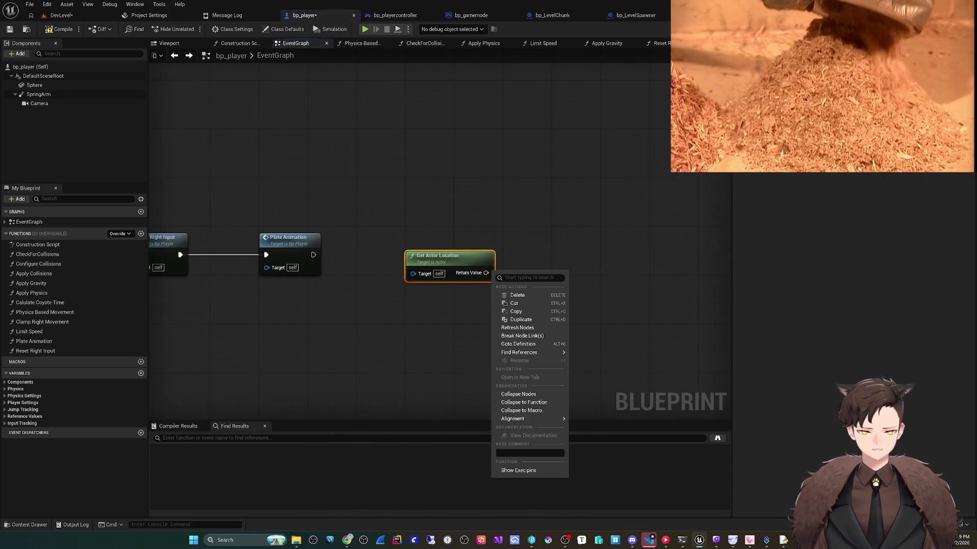
- Split Get Actor Location's Return Value into X, Y, Z, then recombine it
key("Escape")
right_click(486, 273)
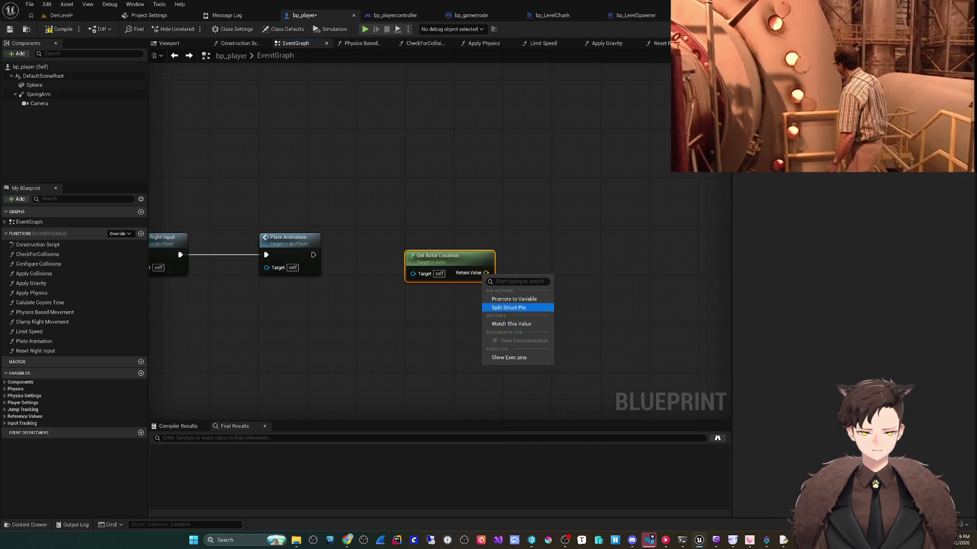
left_click(515, 306)
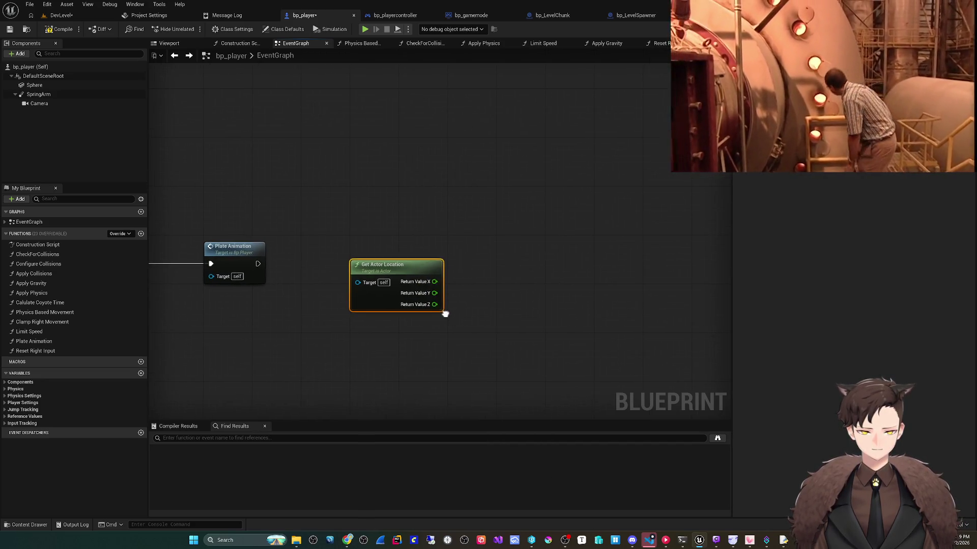
right_click(434, 281)
left_click(471, 314)
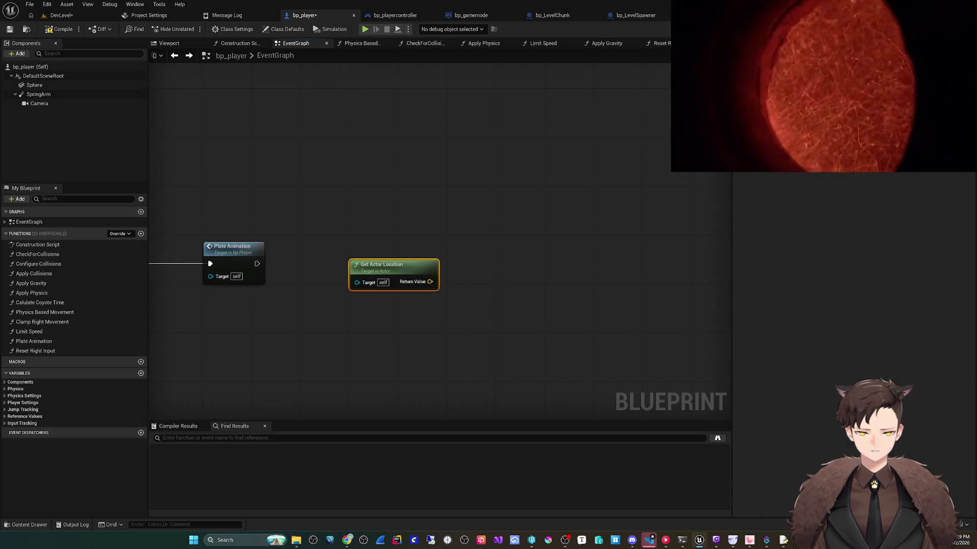
- Wire the location into a new Vector Snapped to Grid node and begin editing In Grid Size
left_click_drag(430, 282, 481, 282)
type("clamp")
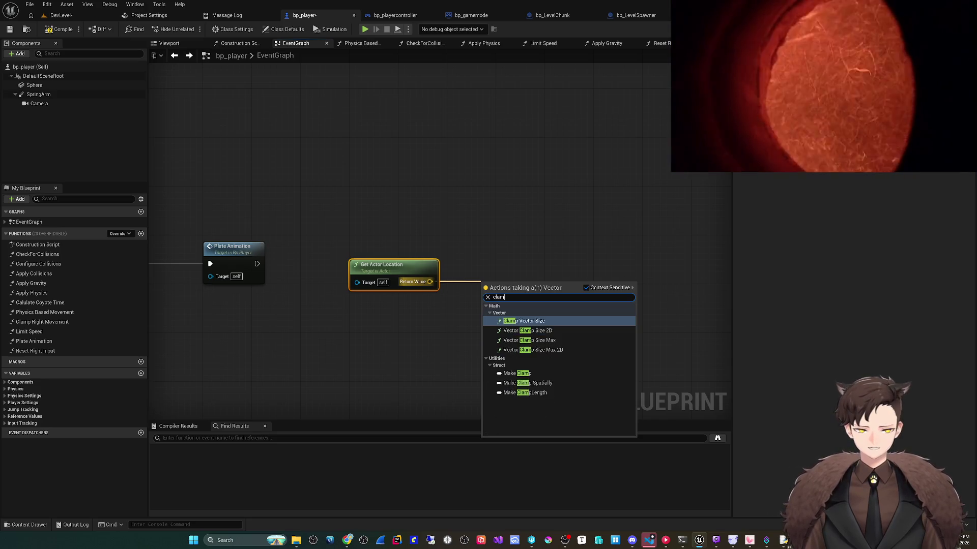
key("BackSpace")
key("BackSpace")
key("BackSpace")
type("gride")
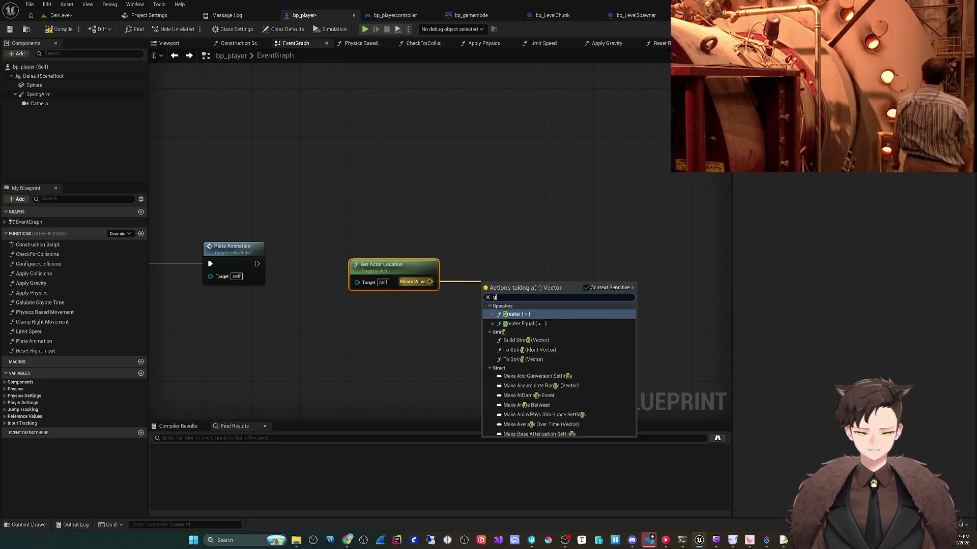
key("BackSpace")
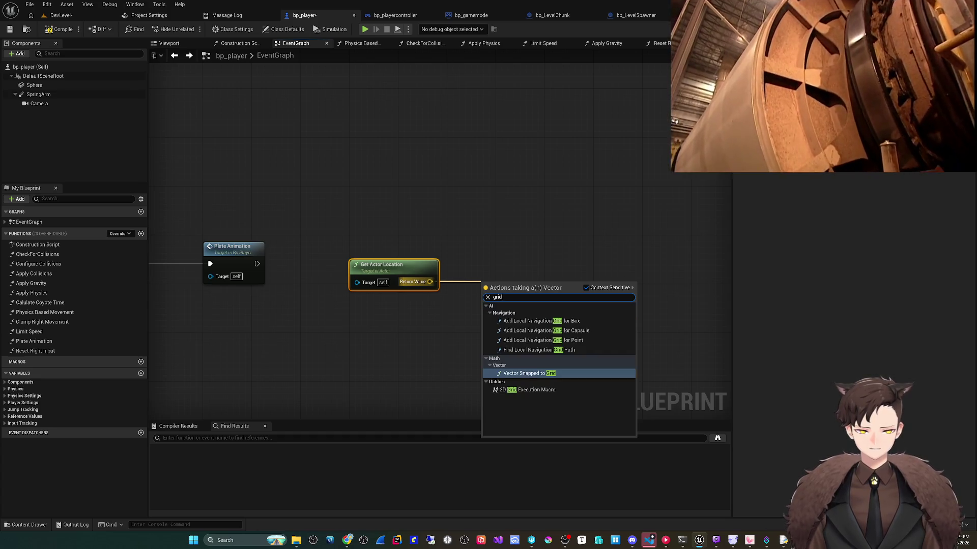
key("Return")
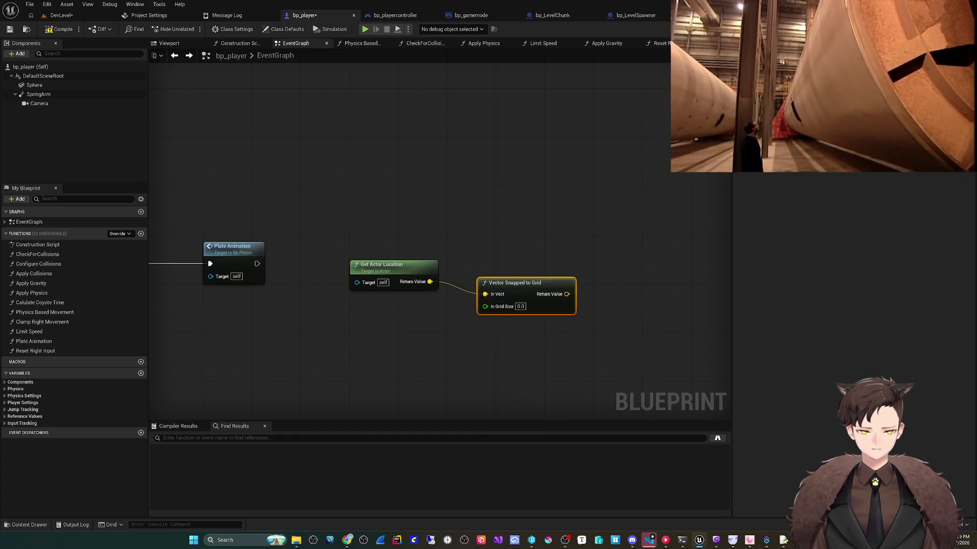
left_click_drag(509, 283, 484, 277)
left_click(489, 300)
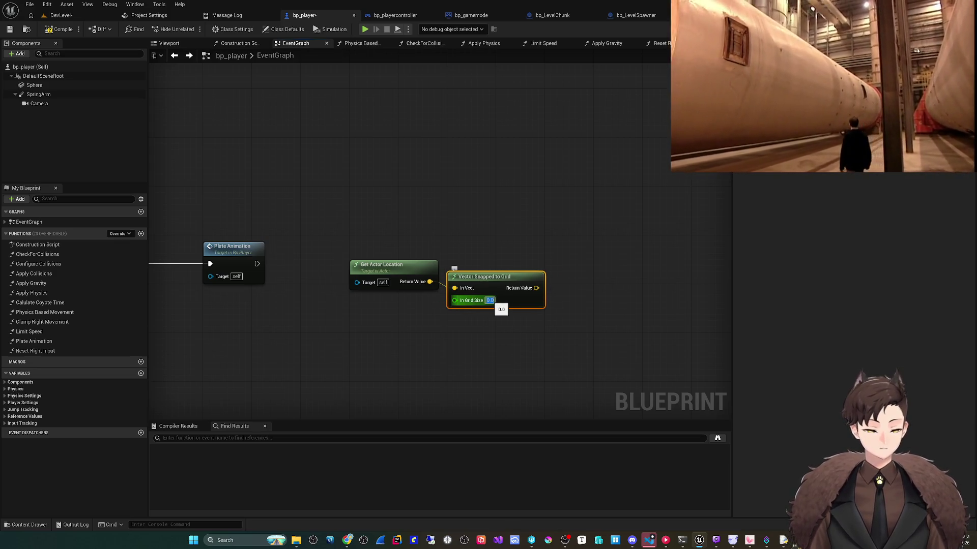
left_click_drag(483, 276, 483, 270)
scroll(497, 318, "down", 3)
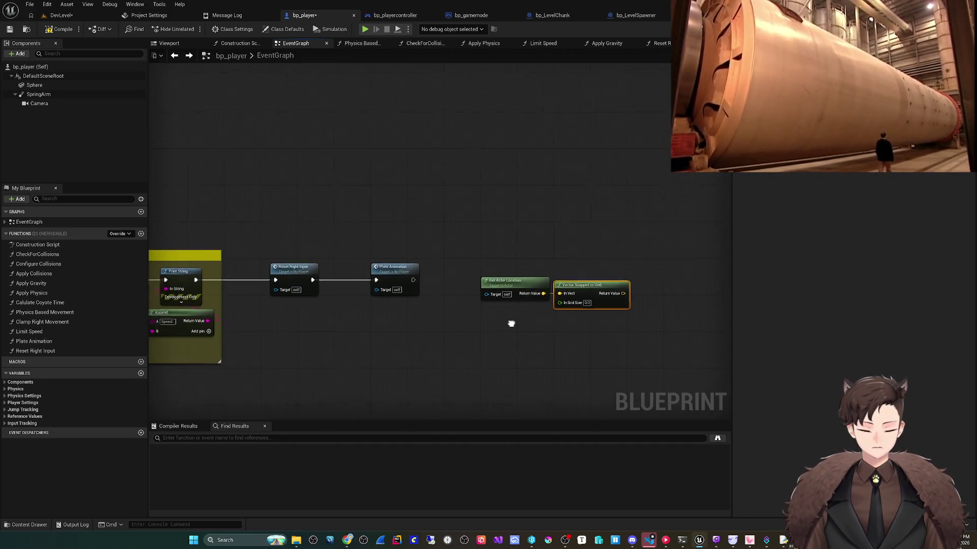
mouse_move(543, 319)
left_mouse_down()
mouse_move(425, 231)
mouse_move(540, 234)
mouse_move(202, 274)
left_mouse_up()
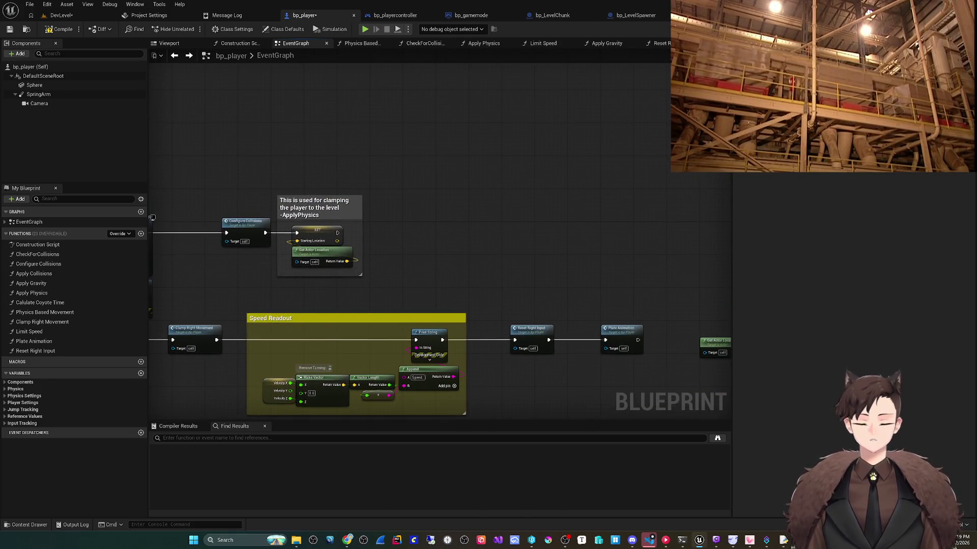
- Add a Get Actor Of Class node for bp_LevelSpawner, executed after the Starting Location SET
scroll(447, 220, "up", 2)
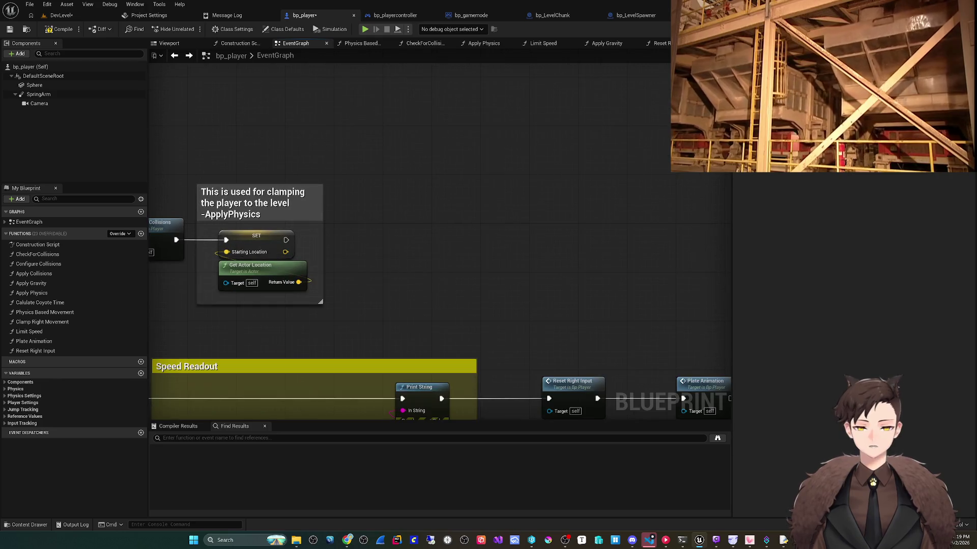
right_click(418, 227)
type("get ac")
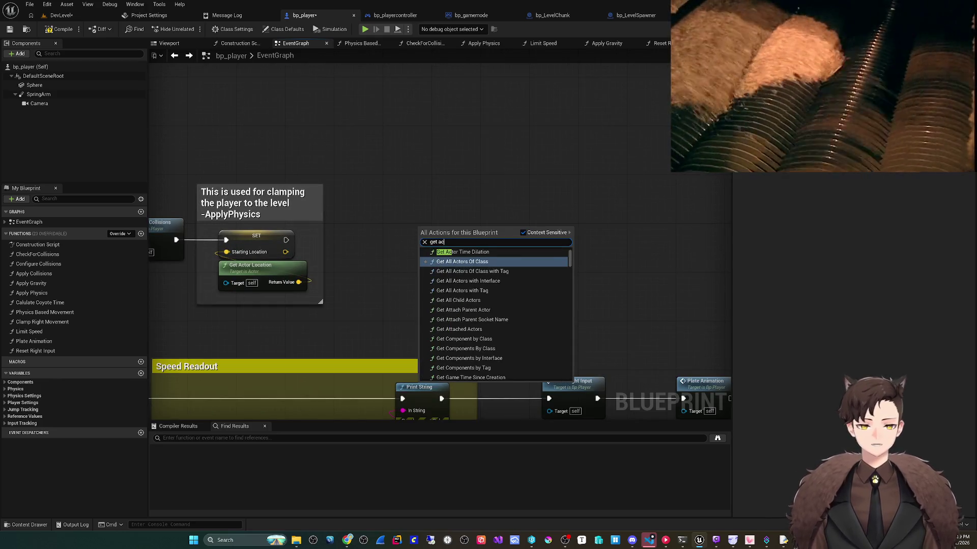
type("tor of clas")
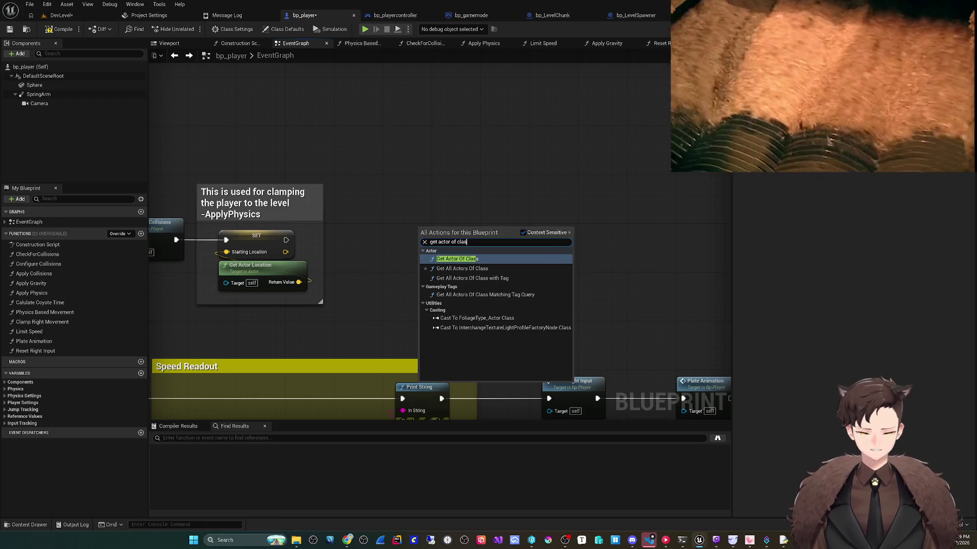
key("Return")
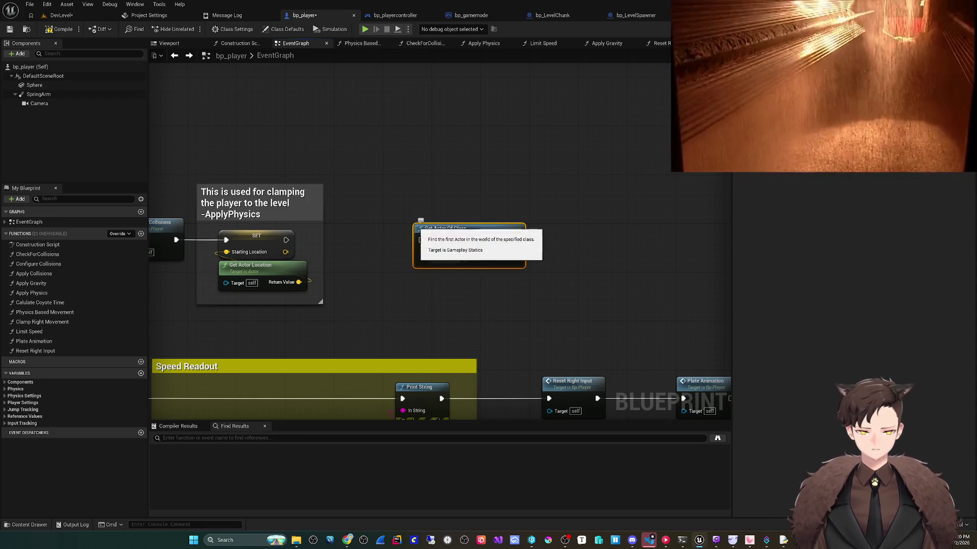
left_click(442, 259)
type("level")
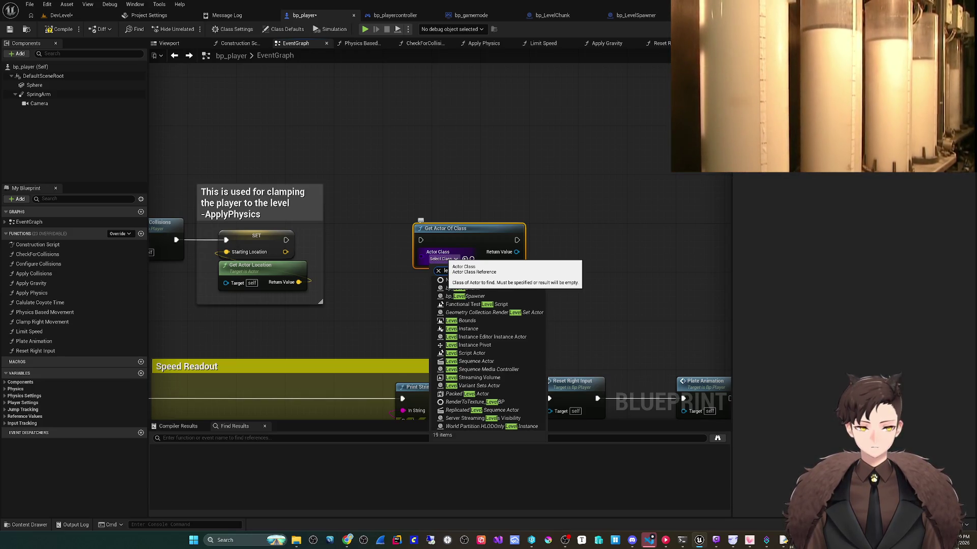
type("spawn")
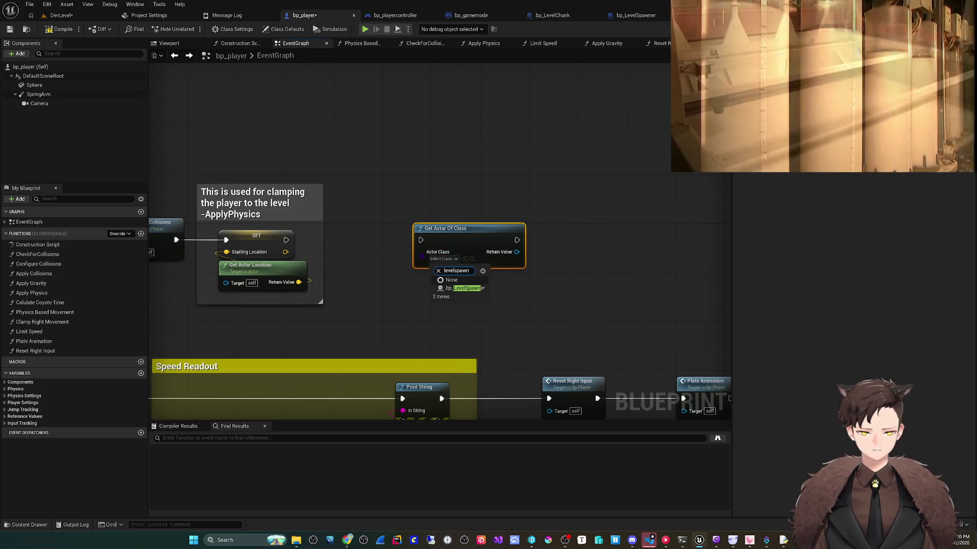
key("Return")
mouse_move(285, 240)
left_mouse_down()
mouse_move(379, 260)
mouse_move(300, 246)
mouse_move(440, 251)
mouse_move(421, 240)
left_mouse_up()
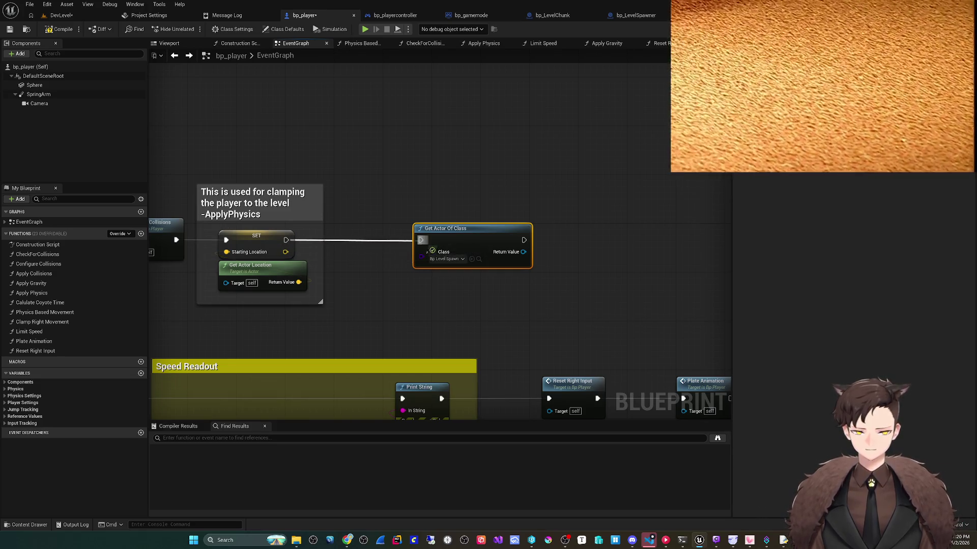
- Check its Return Value with an Is Valid node placed beside it
left_click_drag(523, 252, 547, 253)
type("is valid")
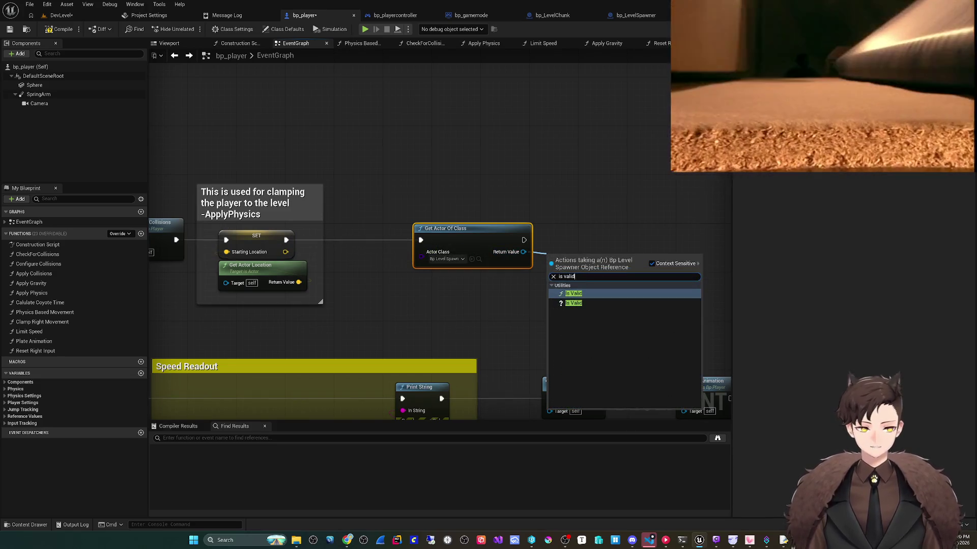
key("Return")
left_click_drag(432, 220, 439, 196)
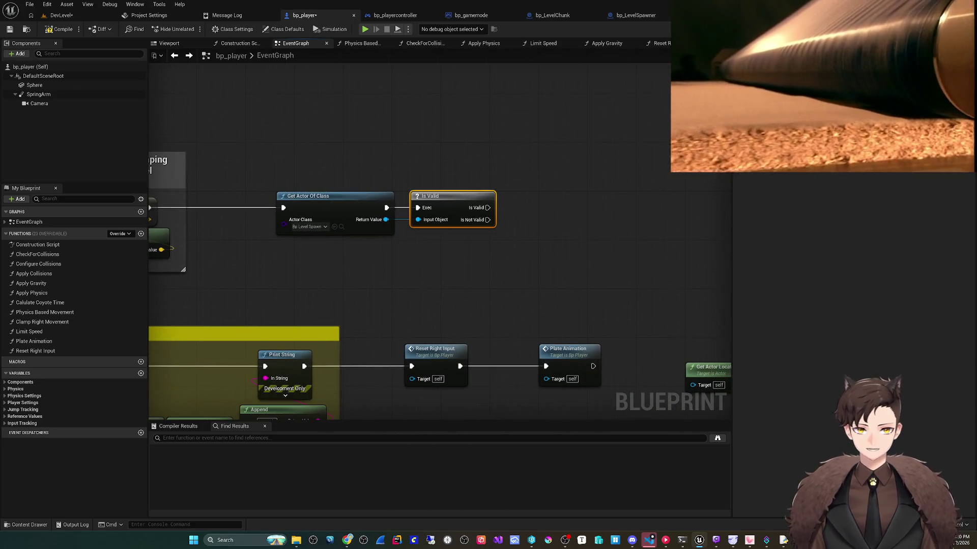
- On Is Not Valid, add a Print String reading 'bp_player could not find Level Spawn Actor'
left_click_drag(487, 220, 515, 243)
type("print")
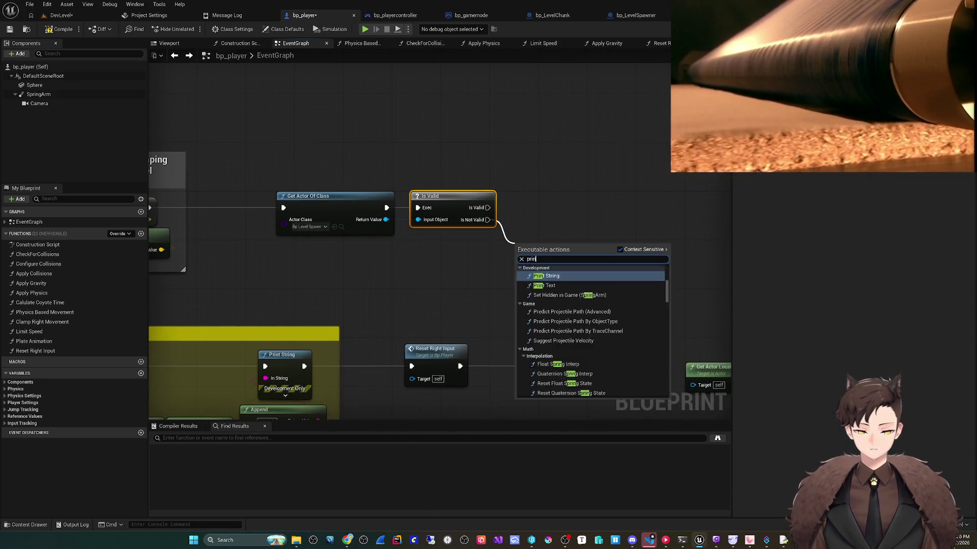
key("Return")
left_click(554, 269)
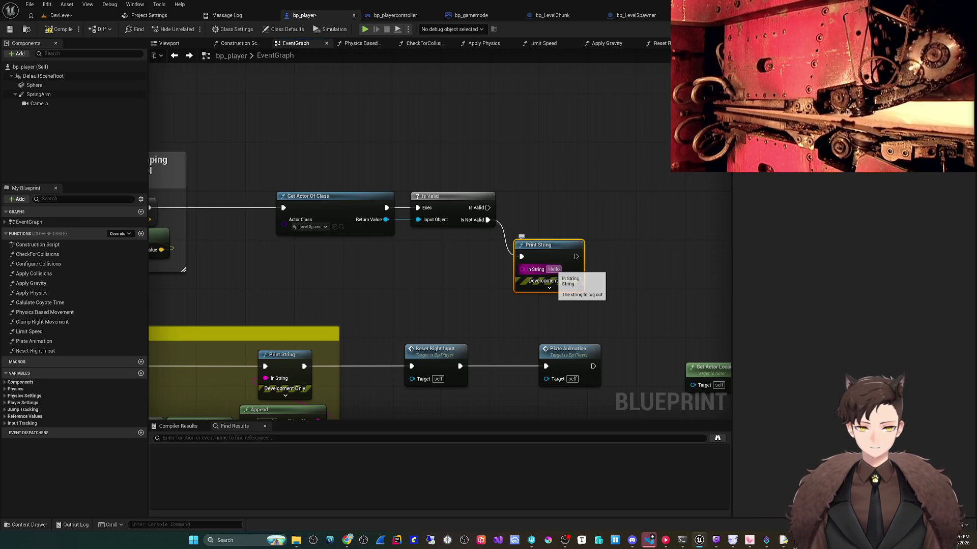
type("b")
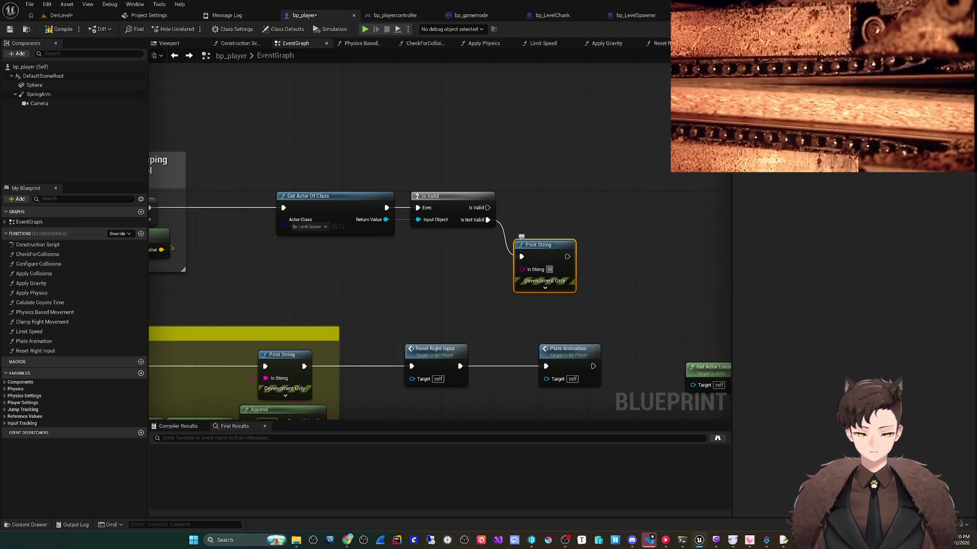
type("p_player cou")
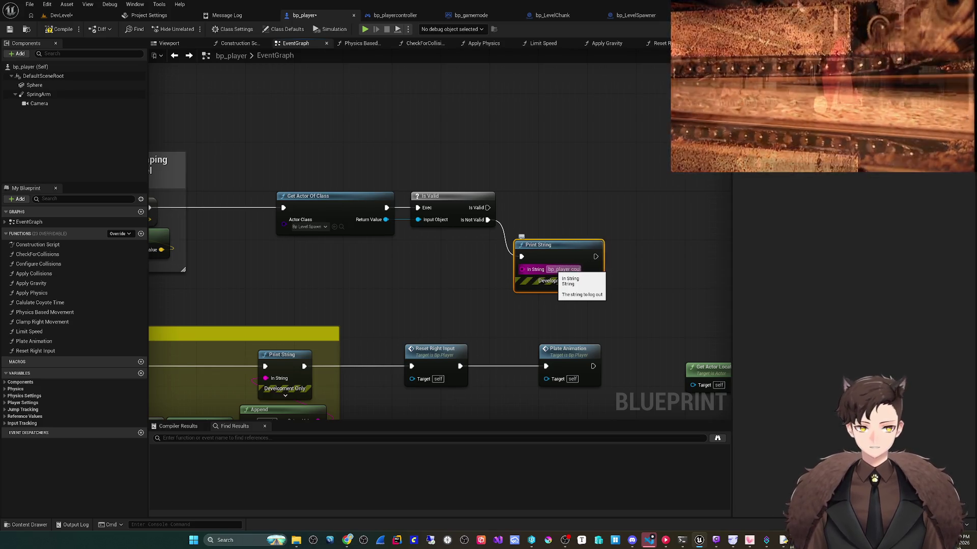
type("find level spawn")
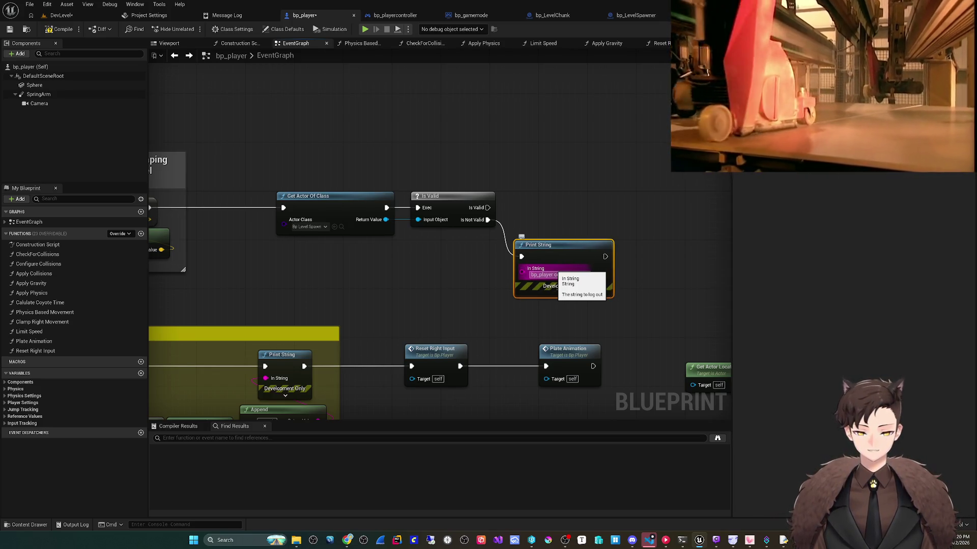
type(" Actor")
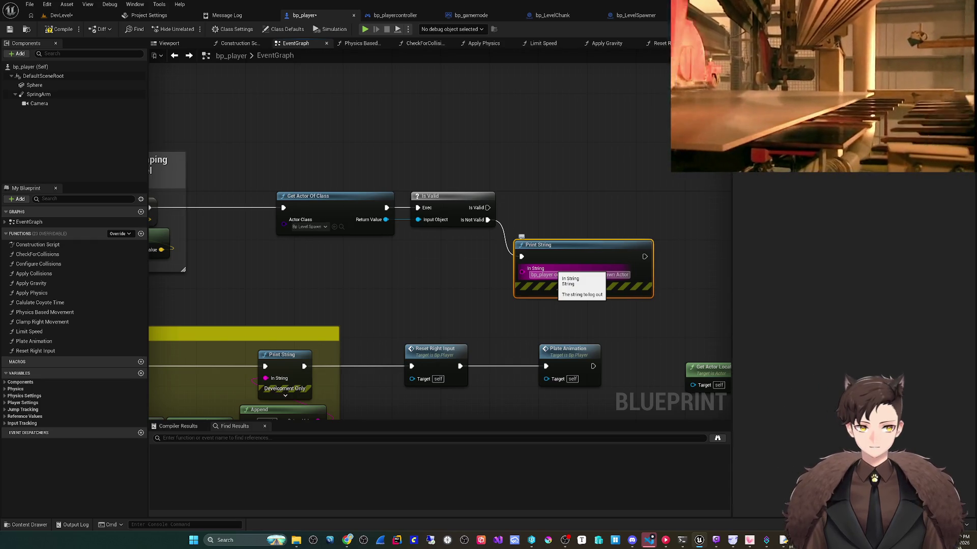
key("Return")
double_click(608, 275)
type("Spawn")
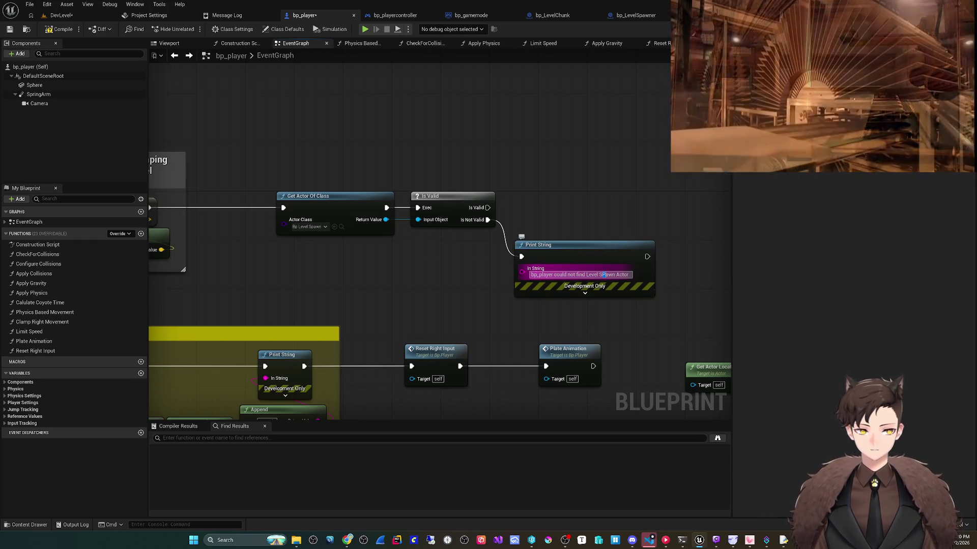
key("Return")
left_click_drag(585, 245, 487, 251)
- Follow the Print String with Delay Until Next Tick and compile the blueprint
mouse_move(548, 263)
left_mouse_down()
mouse_move(621, 269)
mouse_move(596, 258)
left_mouse_up()
type("dela")
key("Down")
key("Down")
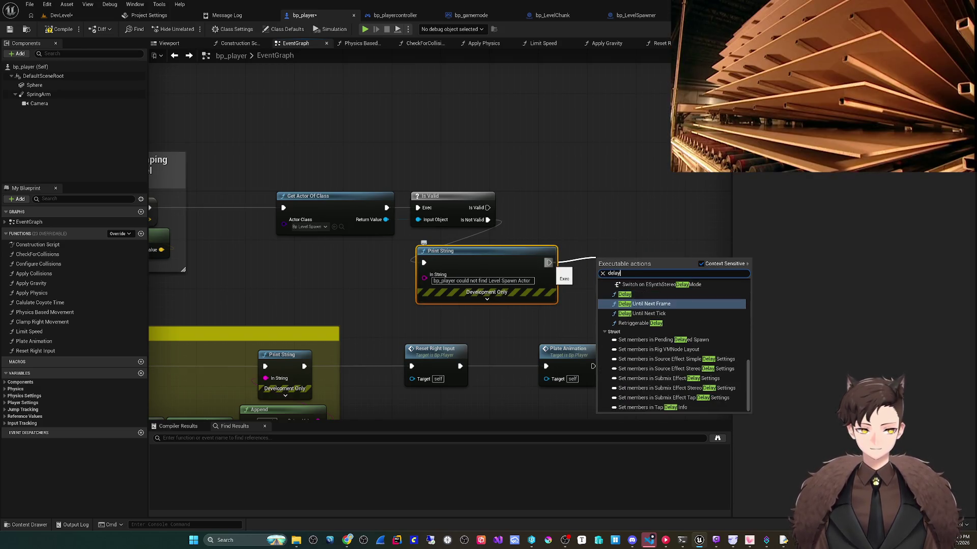
key("Return")
mouse_move(625, 257)
left_mouse_down()
mouse_move(356, 216)
mouse_move(254, 234)
mouse_move(181, 231)
left_mouse_up()
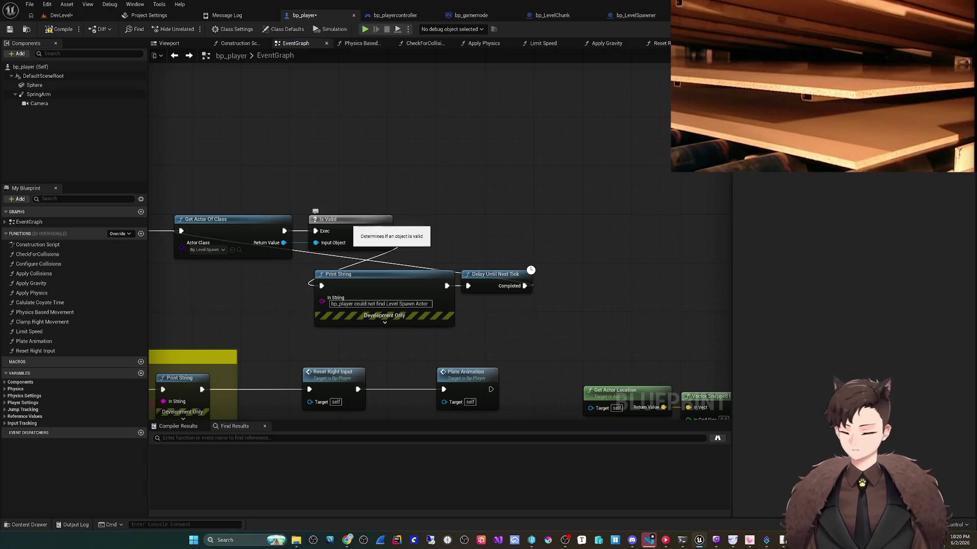
left_click_drag(314, 210, 299, 205)
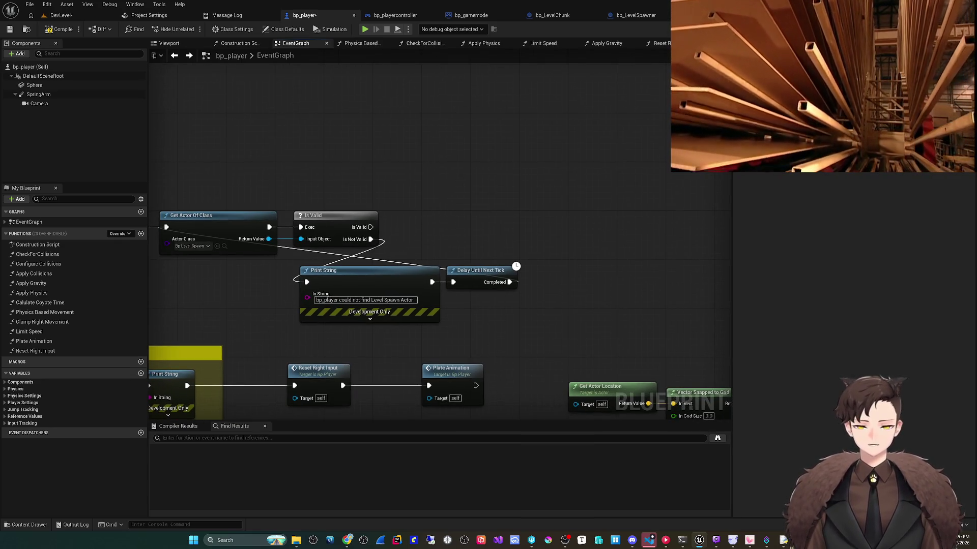
left_click(60, 29)
- Save bp_player, checking it out, and collapse the Print String's advanced options
left_click(10, 29)
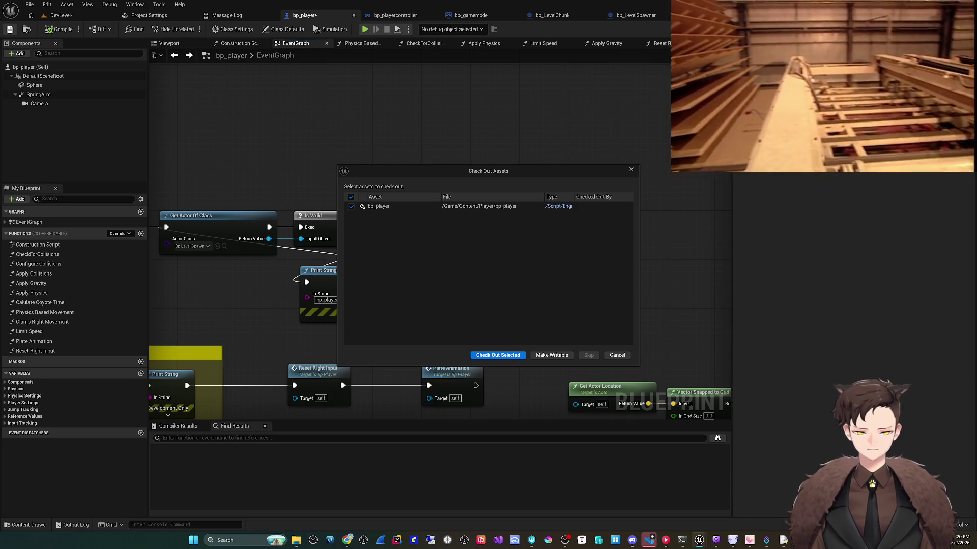
left_click(497, 355)
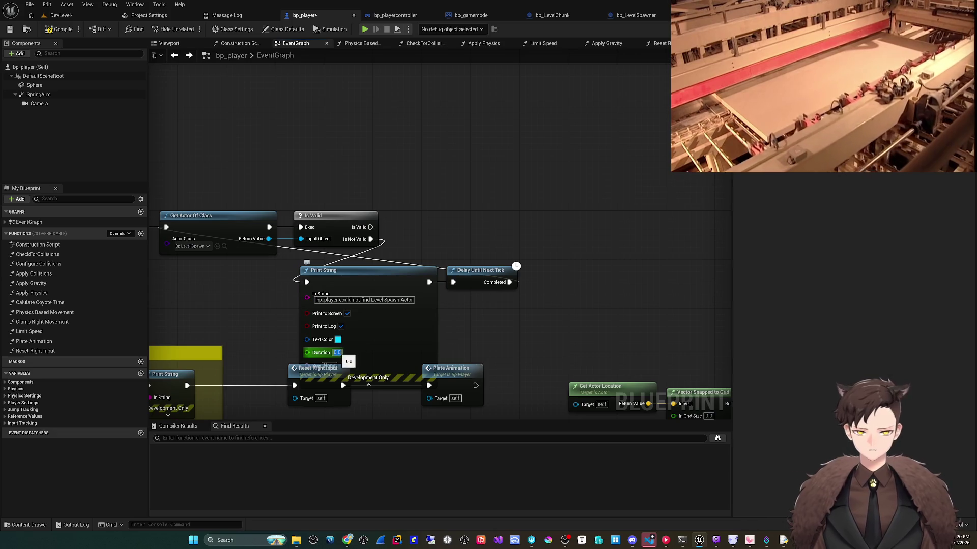
left_click(369, 385)
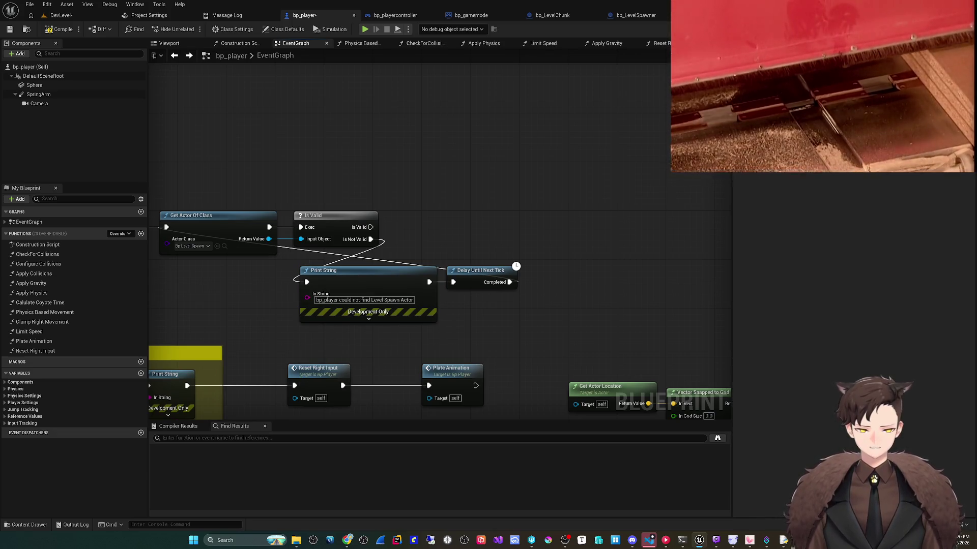
mouse_move(425, 220)
left_mouse_down()
mouse_move(434, 215)
mouse_move(412, 217)
mouse_move(467, 213)
left_mouse_up()
- Promote the found actor to a new bp_LevelSpawner variable, set when Is Valid succeeds
right_click(307, 228)
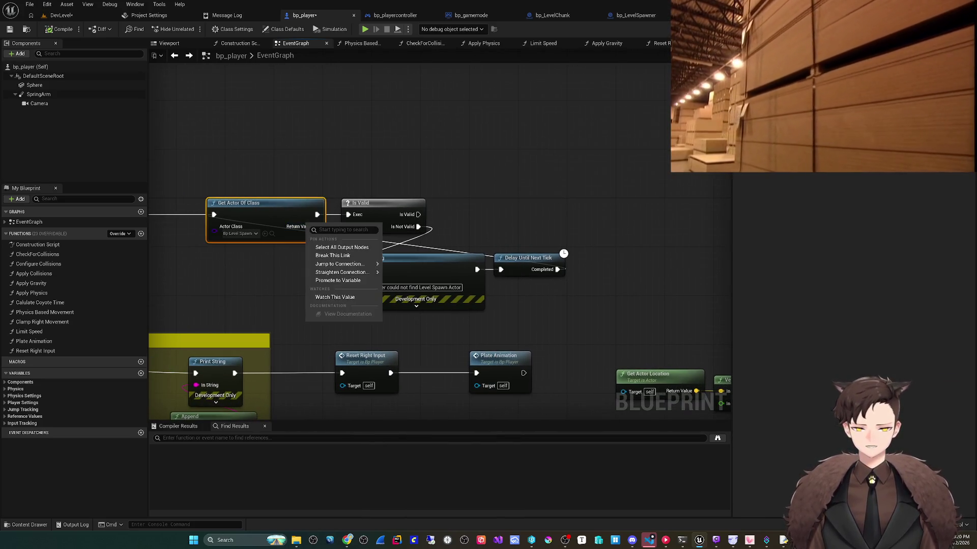
left_click(337, 280)
type("bp_LevelSpawn")
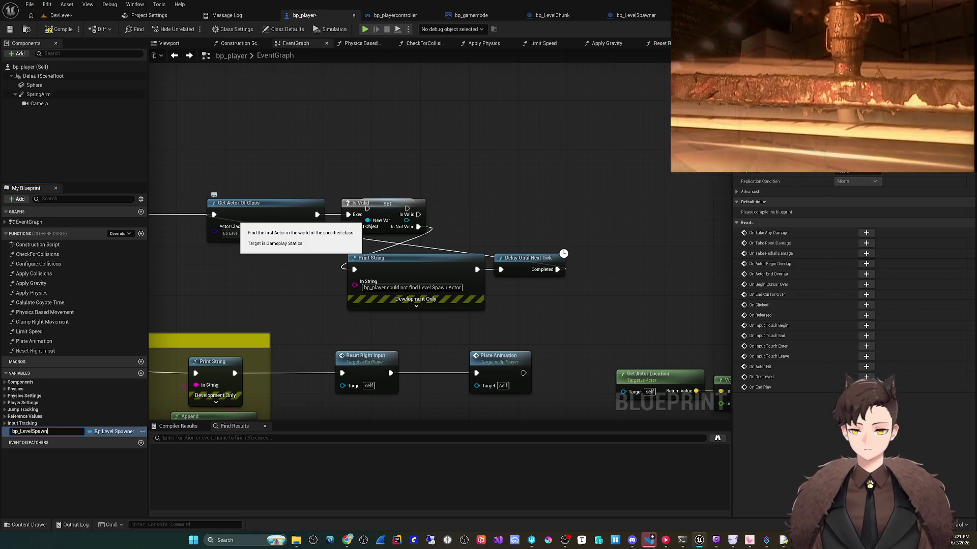
type("er")
key("Return")
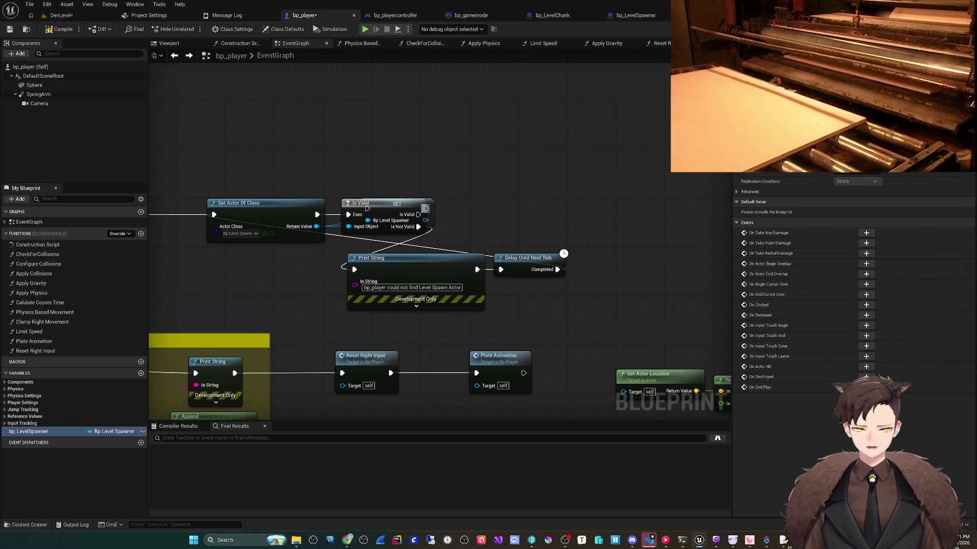
left_click_drag(366, 208, 507, 202)
mouse_move(418, 214)
left_mouse_down()
mouse_move(508, 202)
mouse_move(470, 210)
left_mouse_up()
left_click(633, 15)
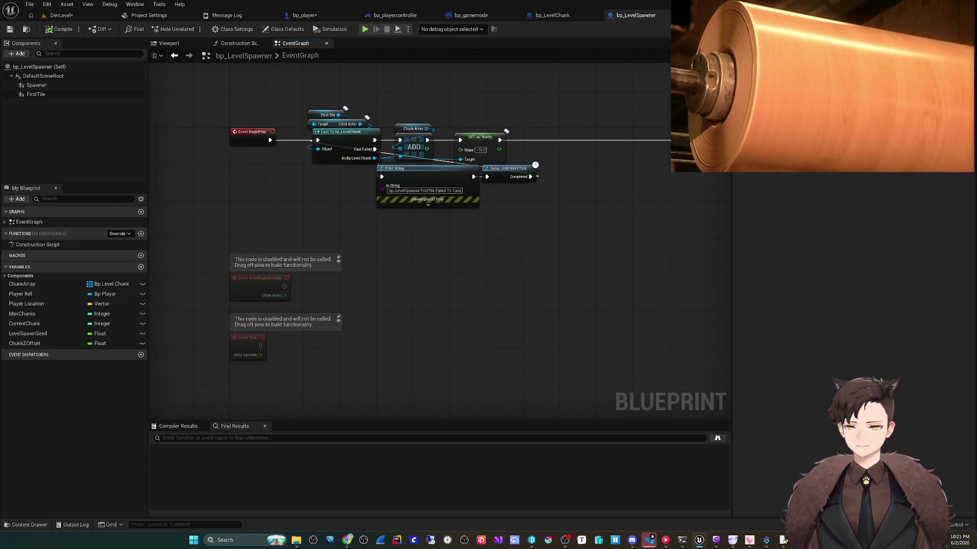
- Save all modified assets, checking out DevLevel
left_click(30, 4)
mouse_move(76, 42)
left_click(49, 59)
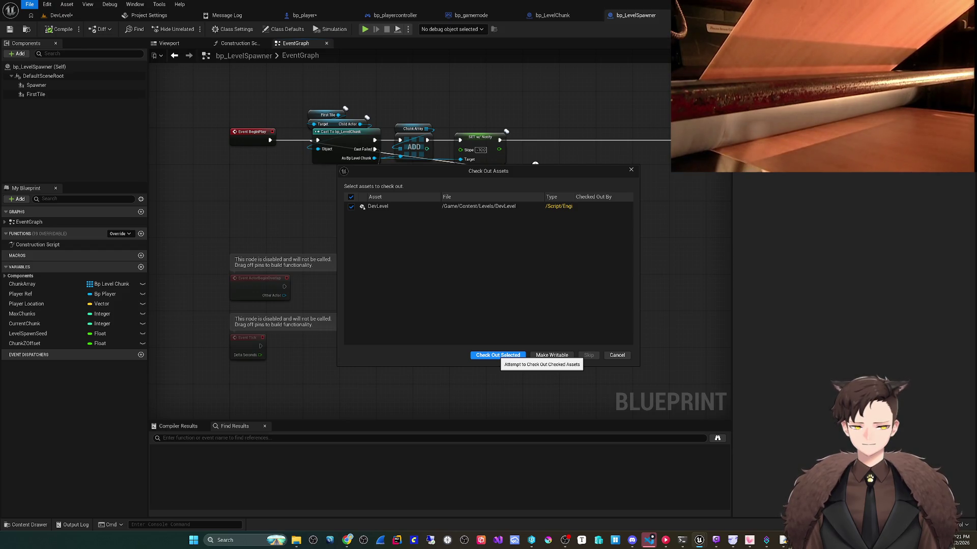
left_click(497, 355)
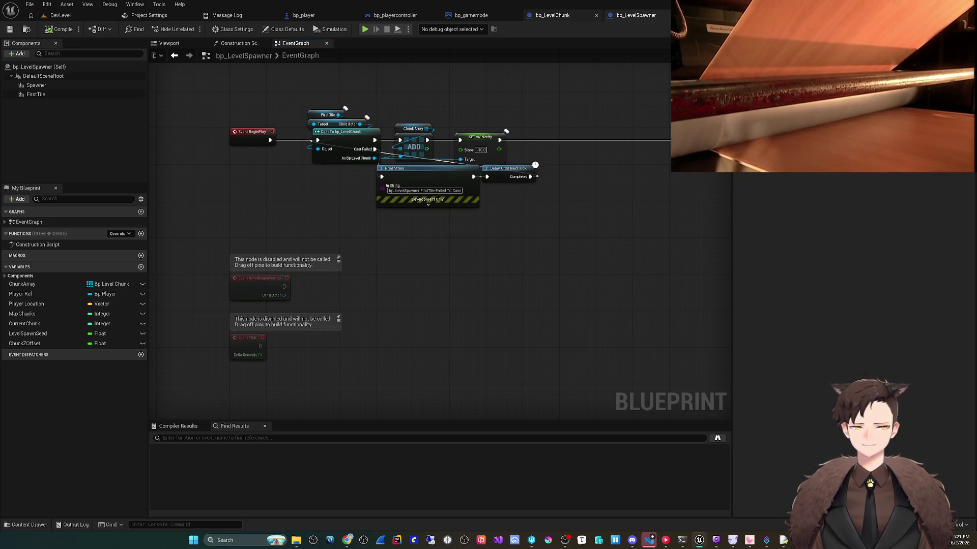
- Back in bp_player, search 'get child' from the Bp Level Spawner reference
left_click(553, 15)
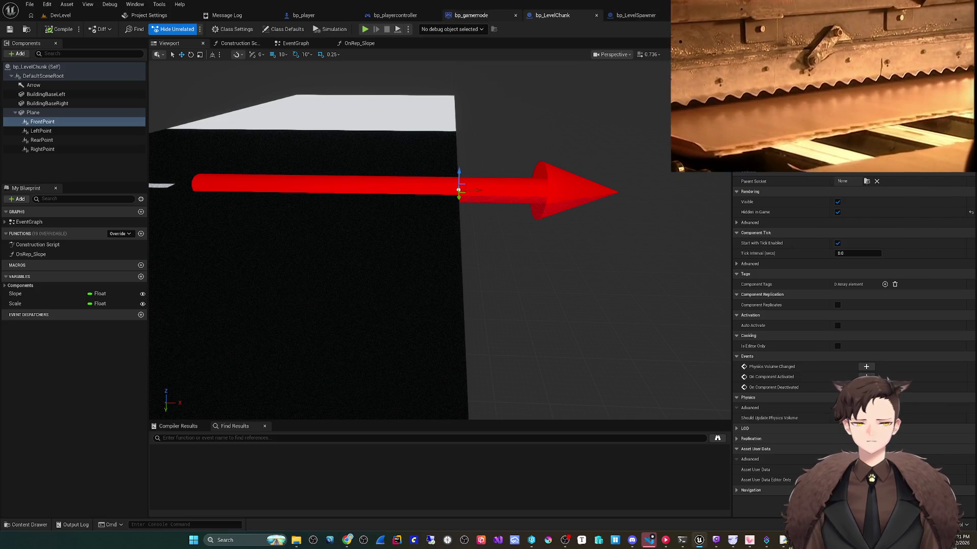
left_click(303, 15)
left_click_drag(387, 233, 457, 233)
type("get")
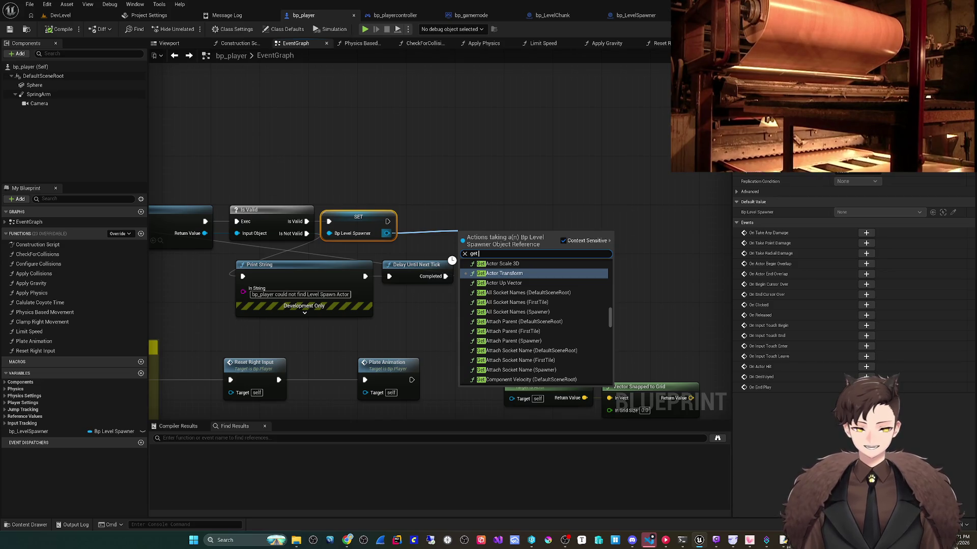
type(" ch")
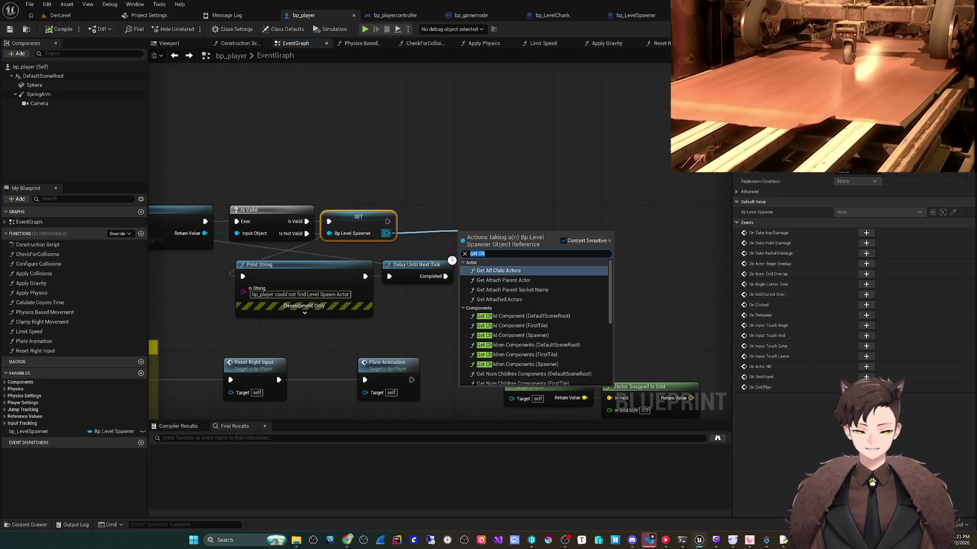
type("ild")
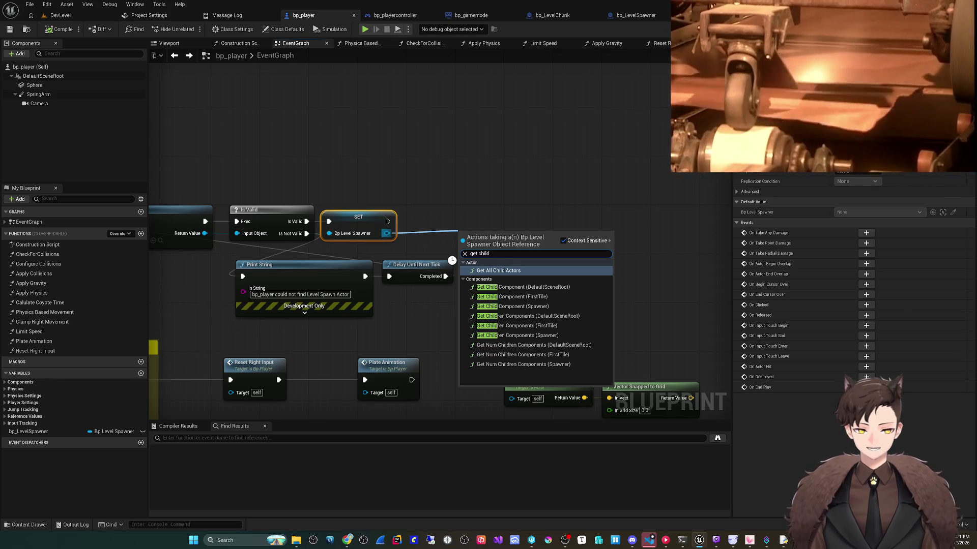
- Add the FirstTile getter, delete the Get Child Component node, and try a 'get scale' search
key("Down")
key("Down")
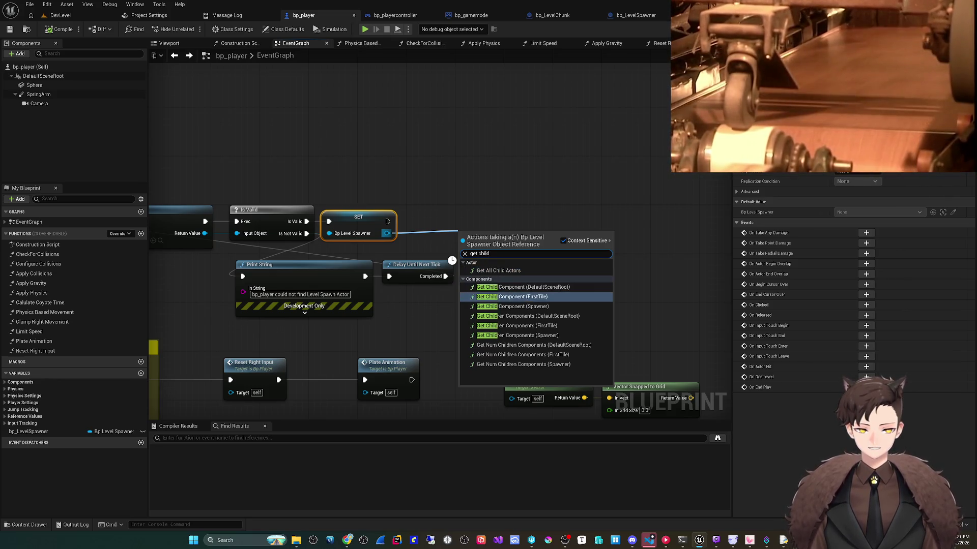
key("Return")
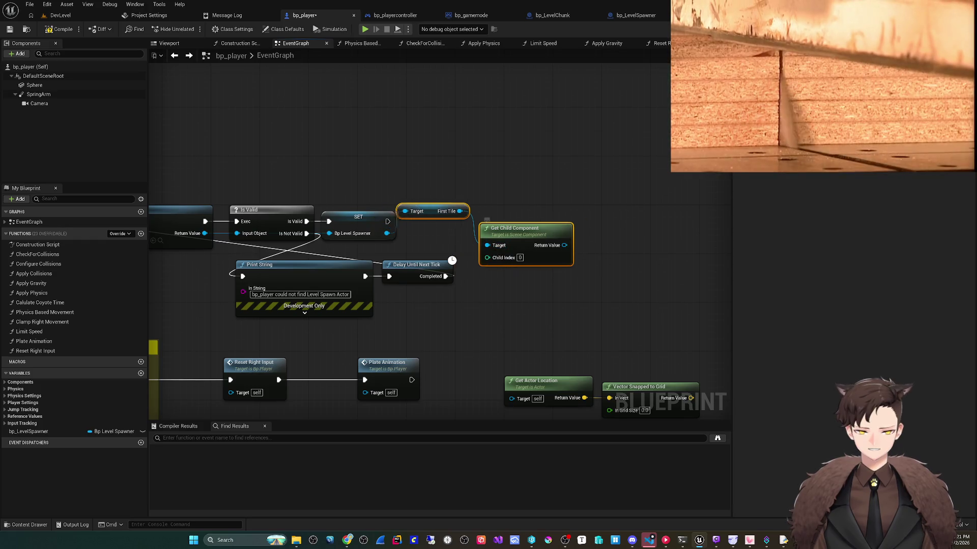
mouse_move(533, 222)
left_mouse_down()
mouse_move(437, 218)
mouse_move(447, 215)
left_mouse_up()
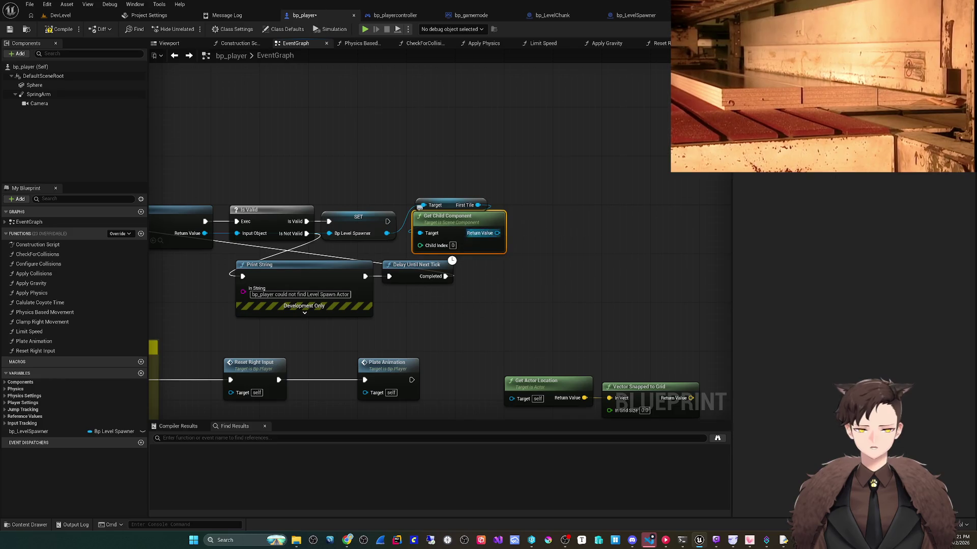
key("Delete")
left_click_drag(479, 205, 507, 210)
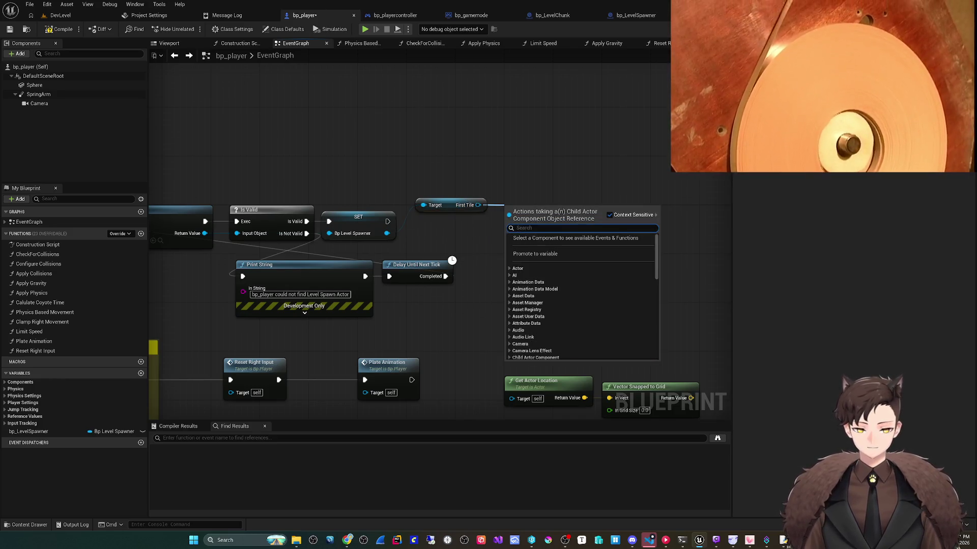
type("get scale")
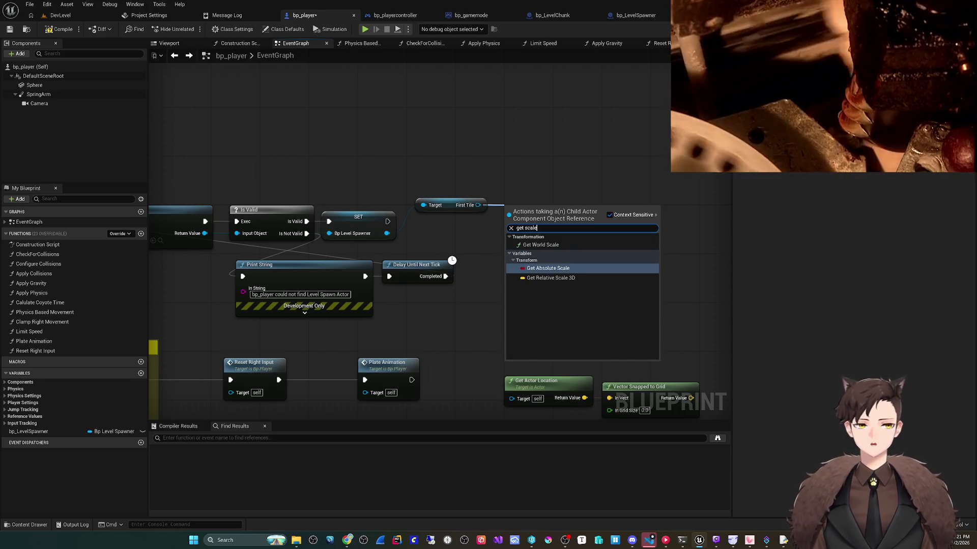
key("Escape")
- Check bp_LevelChunk and DevLevel, try a cast search from First Tile, then view the spawner's cast setup
left_click(552, 15)
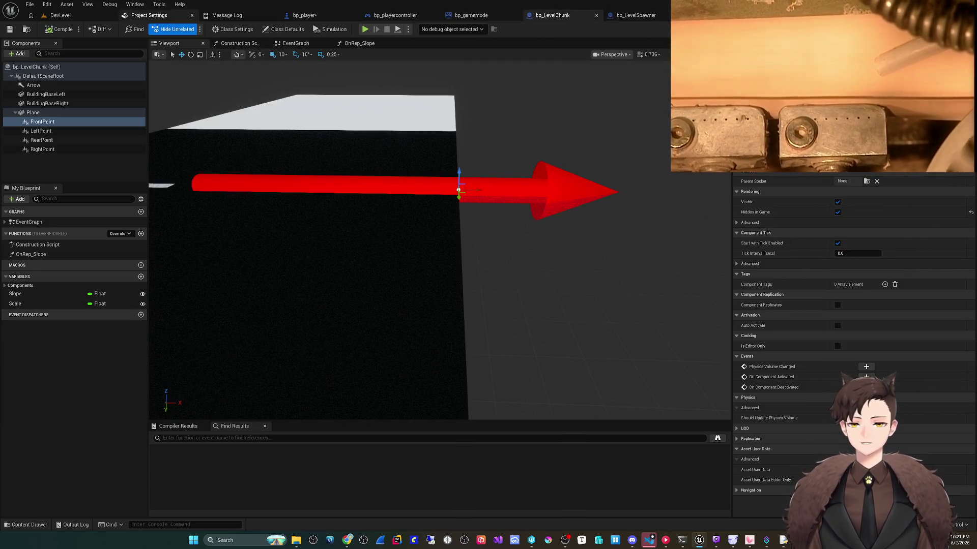
left_click(87, 16)
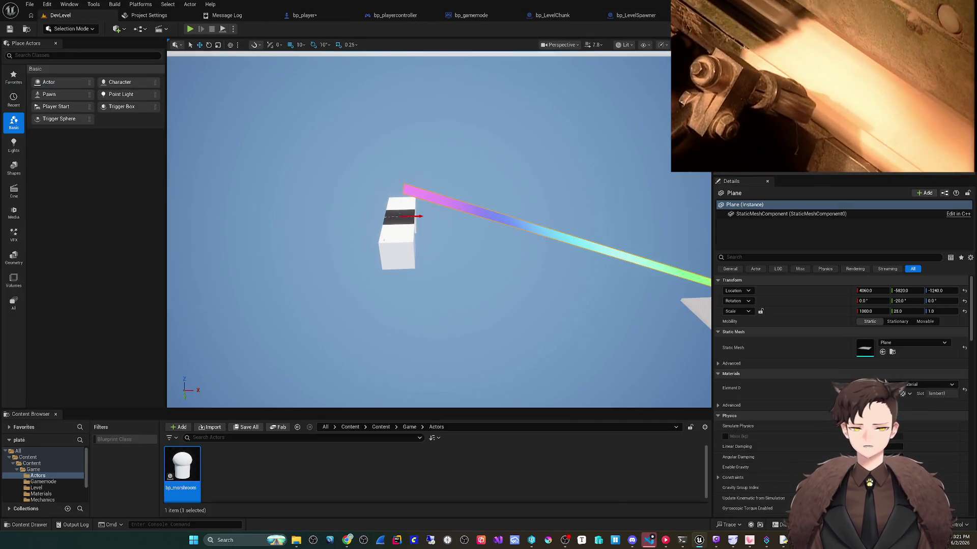
left_click(304, 15)
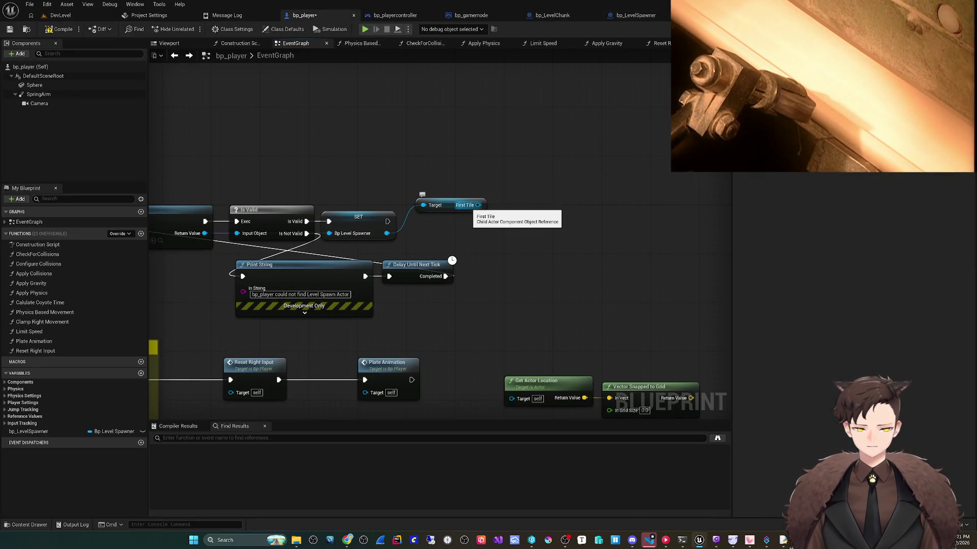
left_click_drag(478, 205, 501, 206)
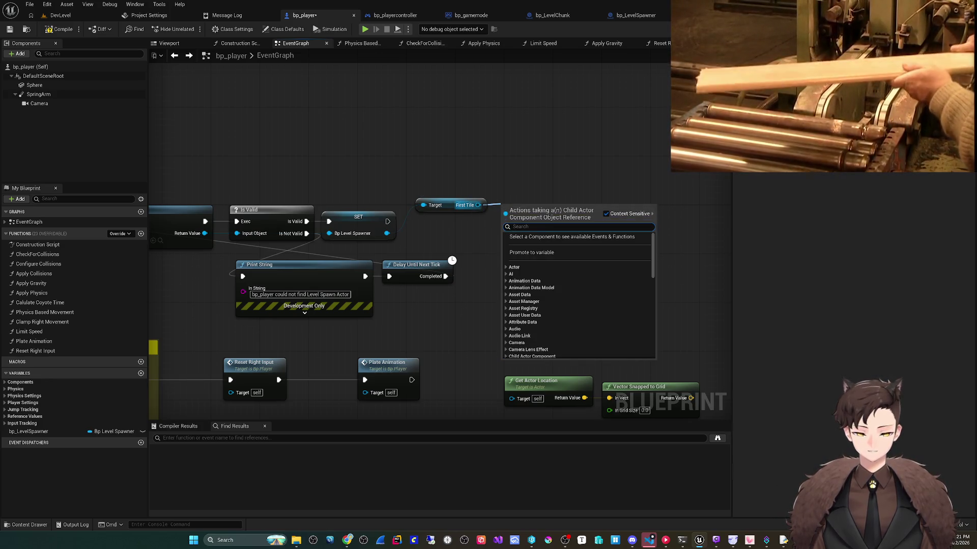
type("get cl")
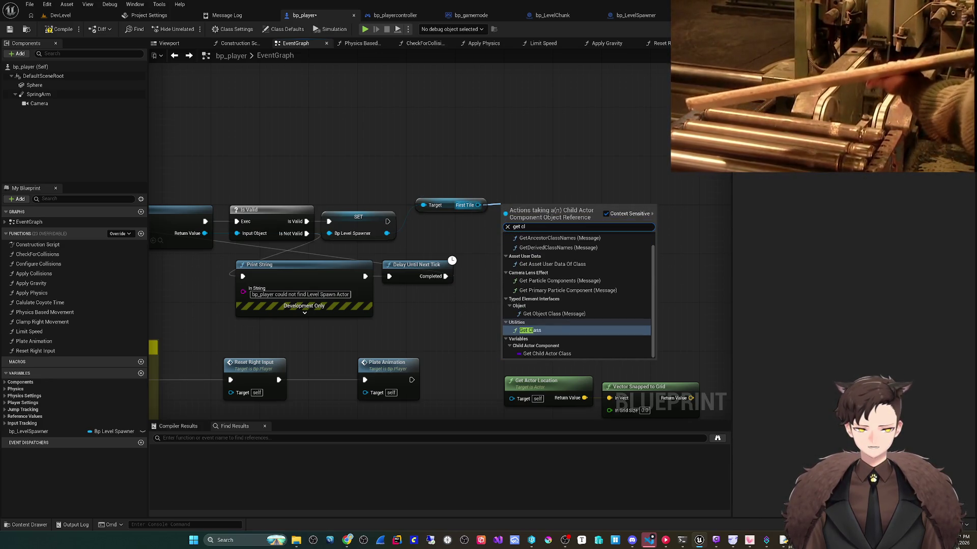
type("cast to bp_")
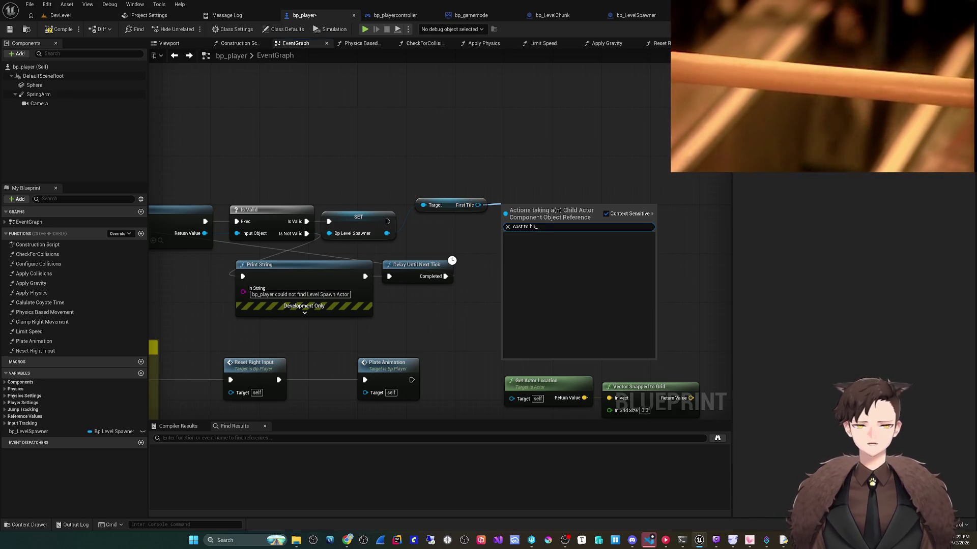
key("Escape")
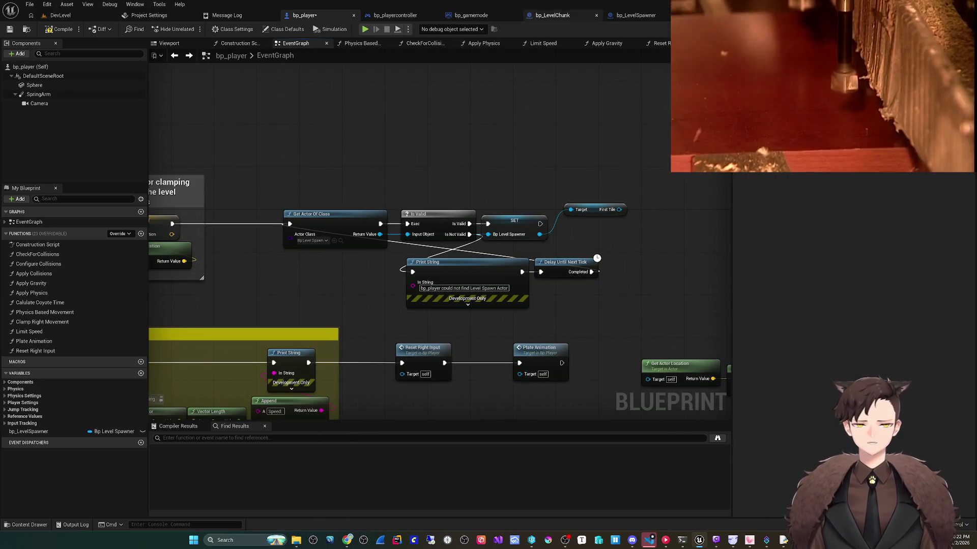
left_click(634, 15)
left_click_drag(423, 90, 409, 104)
- From First Tile add Get Child Actor and Cast To bp_LevelChunk, executed right after the SET node
scroll(337, 162, "up", 2)
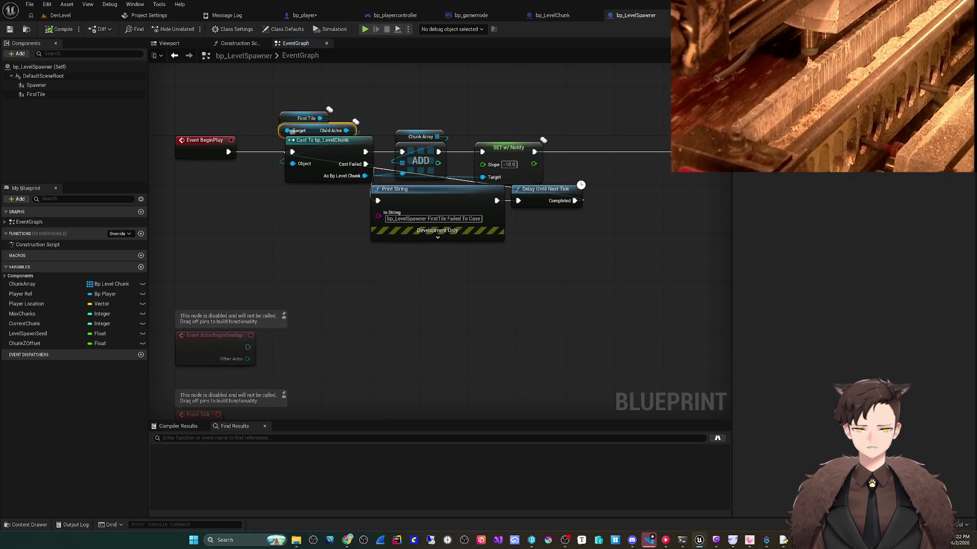
left_click(305, 16)
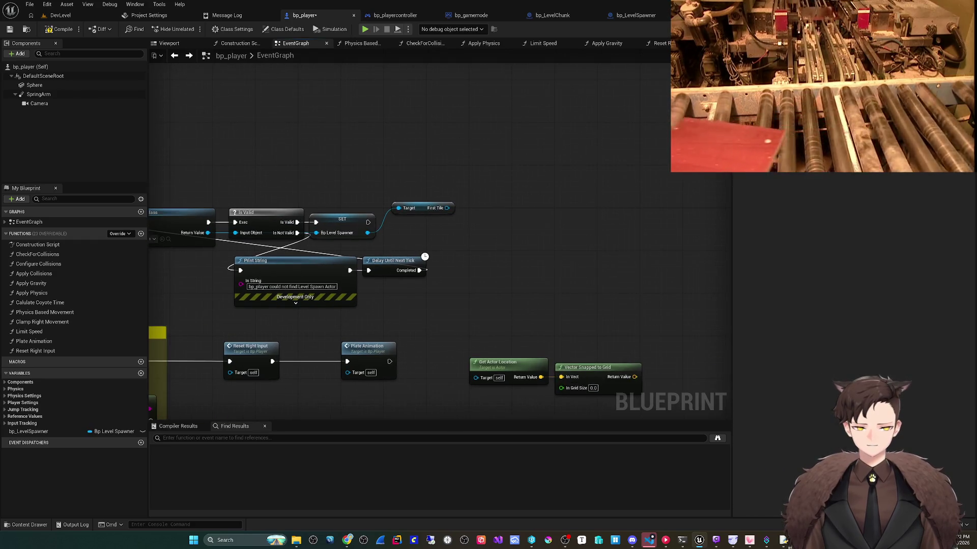
left_click_drag(446, 208, 465, 233)
type("get child actor")
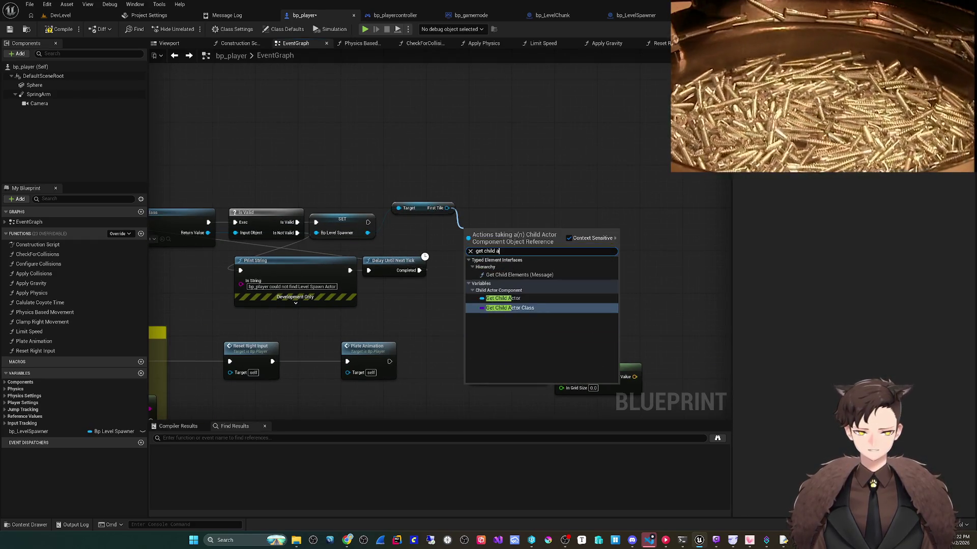
key("Return")
left_click_drag(526, 223, 557, 241)
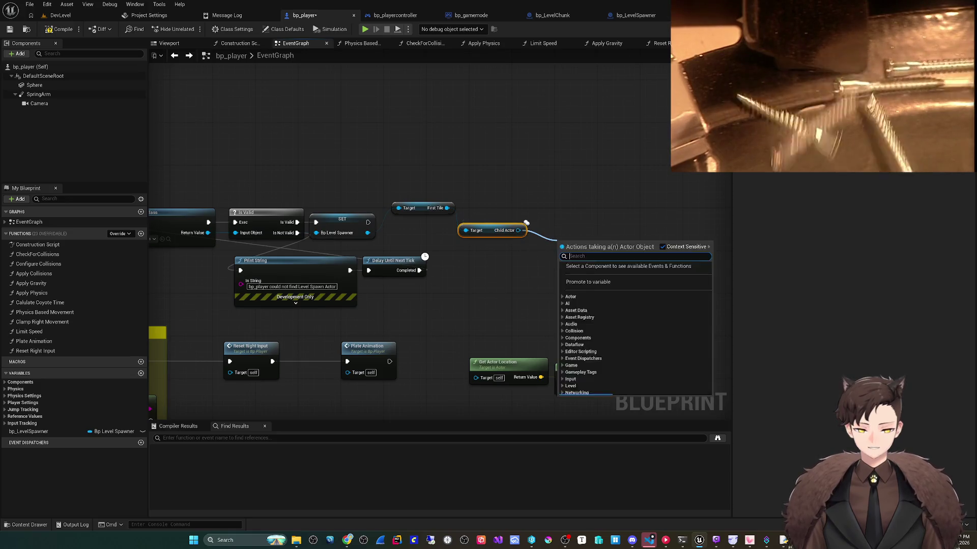
type("cast bp_level")
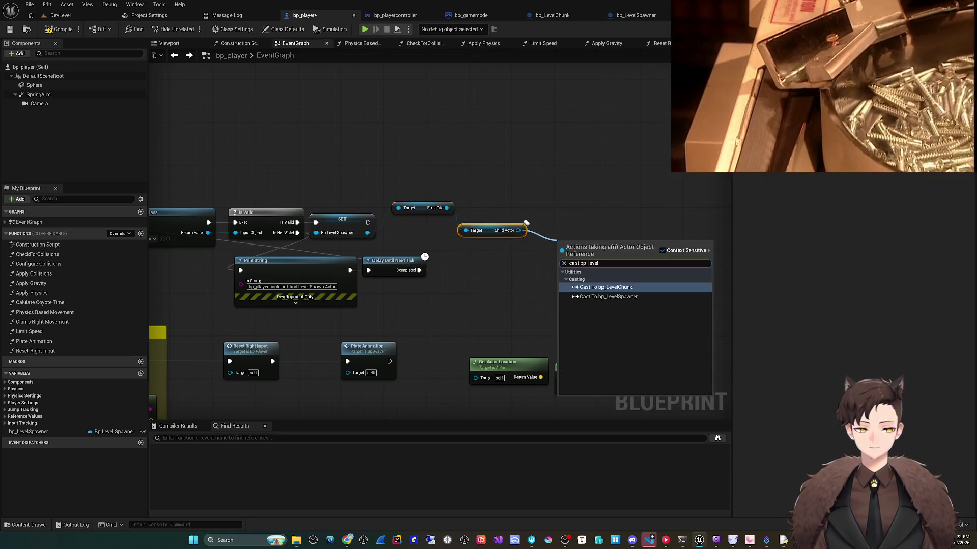
key("Return")
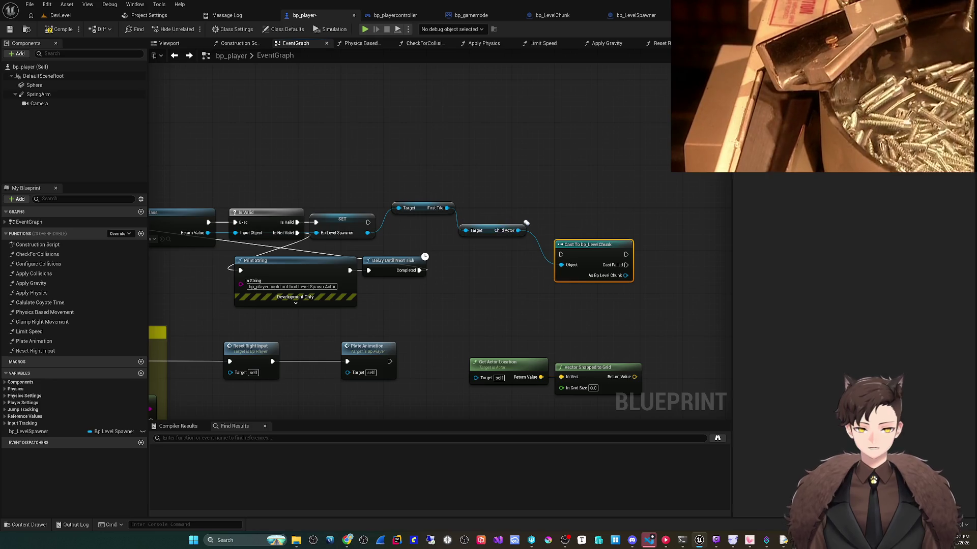
key("f")
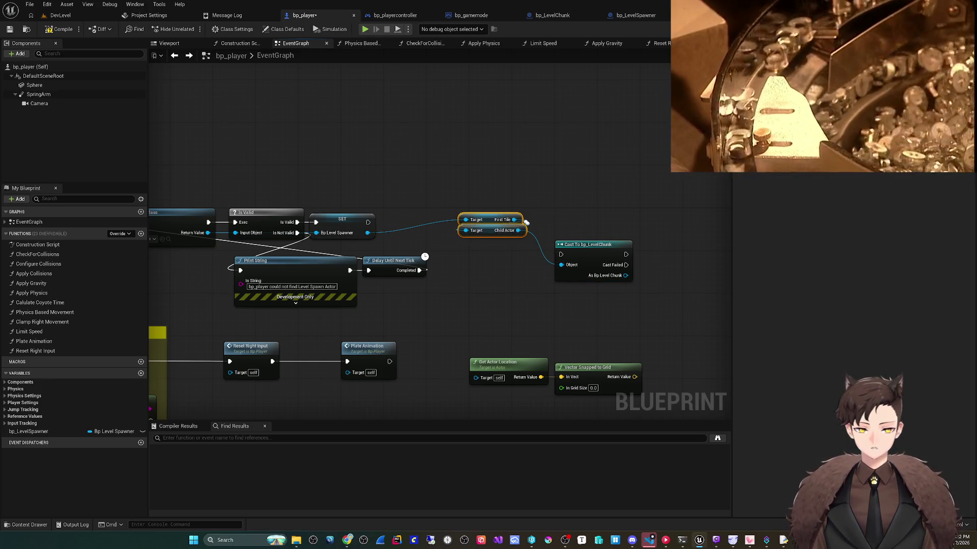
left_click_drag(527, 223, 617, 228)
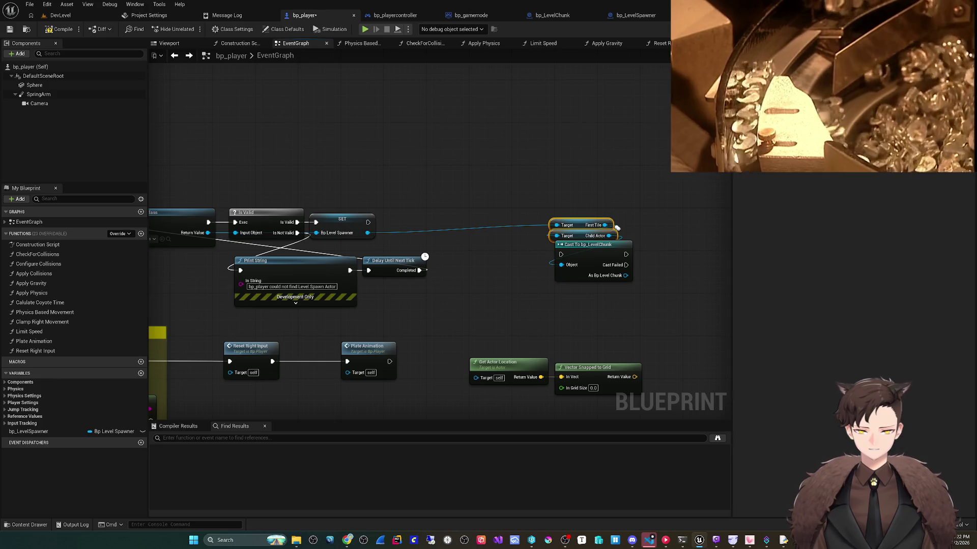
mouse_move(368, 222)
left_mouse_down()
mouse_move(447, 227)
mouse_move(560, 254)
left_mouse_up()
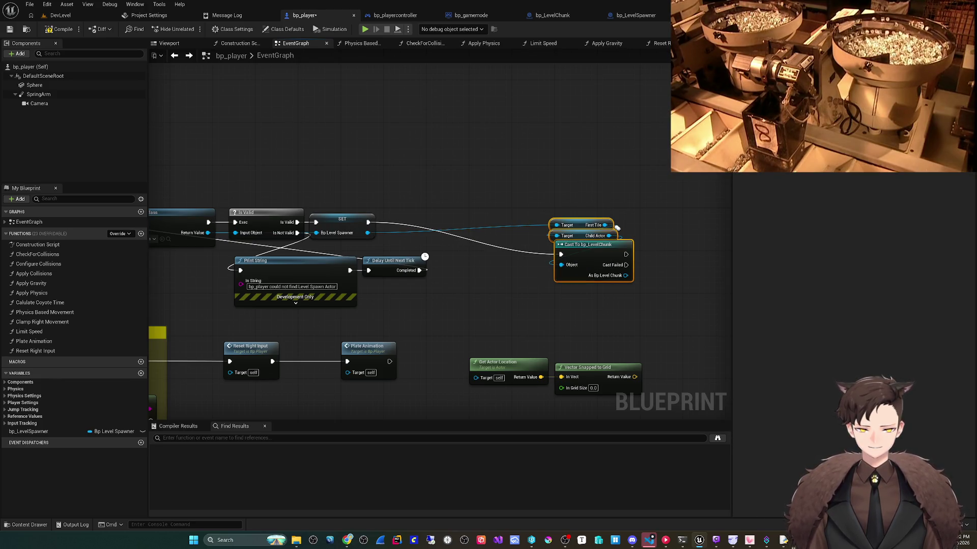
- On Cast Failed, add a Print String reading 'bp_player unable to cast to LevelChunk'
mouse_move(616, 227)
left_mouse_down()
mouse_move(452, 190)
mouse_move(472, 196)
left_mouse_up()
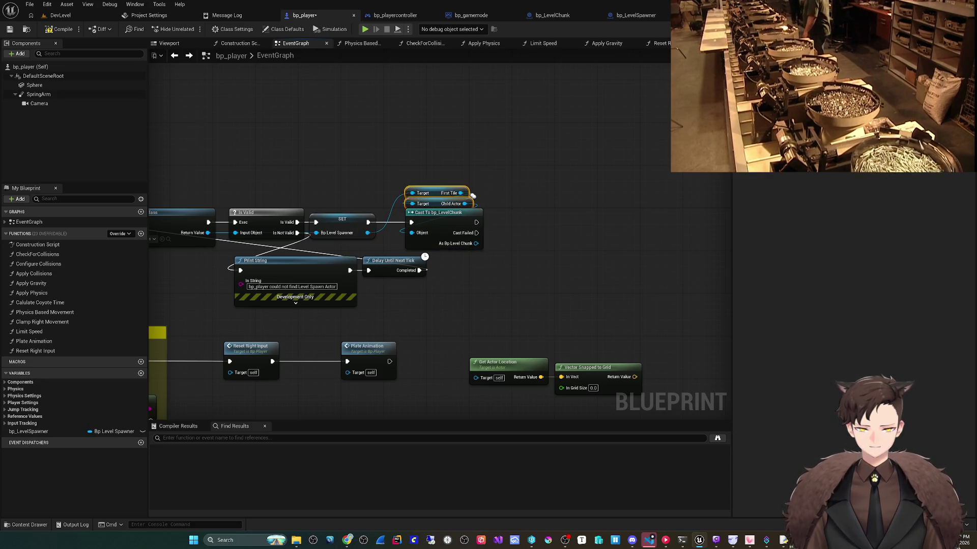
mouse_move(476, 233)
left_mouse_down()
mouse_move(512, 249)
mouse_move(497, 260)
left_mouse_up()
type("print")
left_click(534, 285)
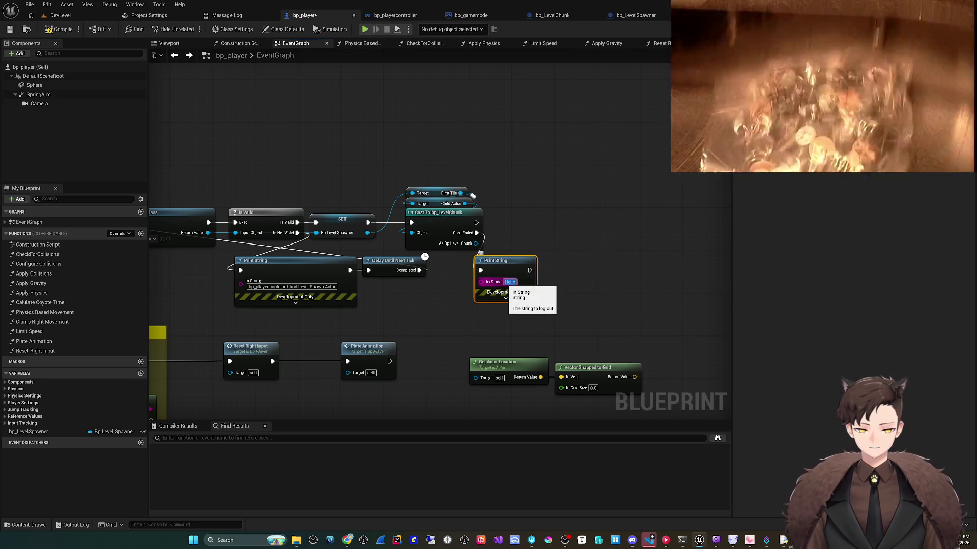
type("bp_player")
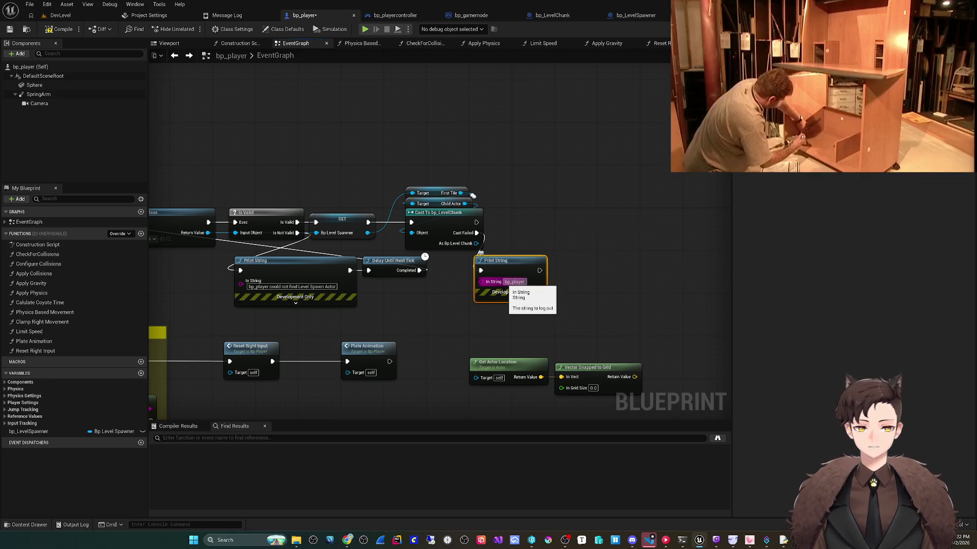
type(" unabl")
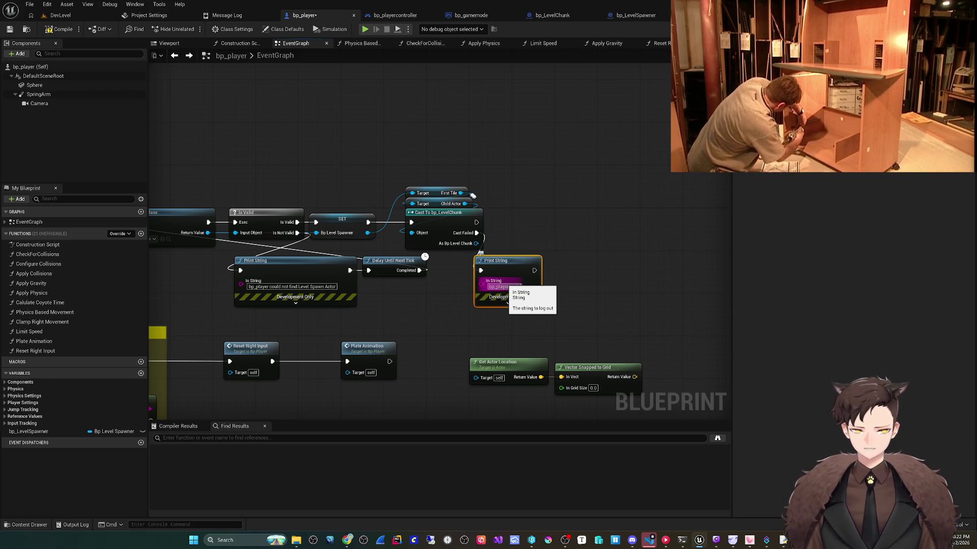
key("Return")
type("e")
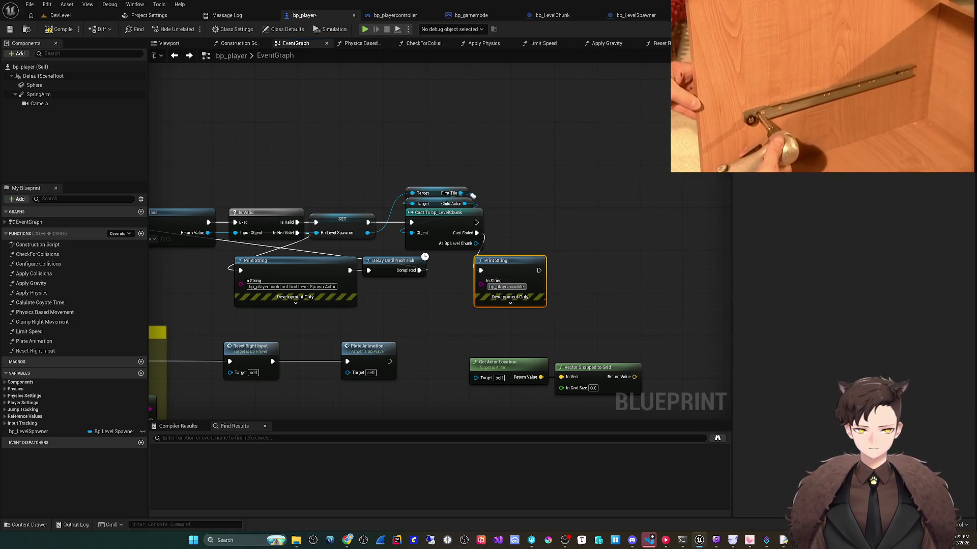
type(" to")
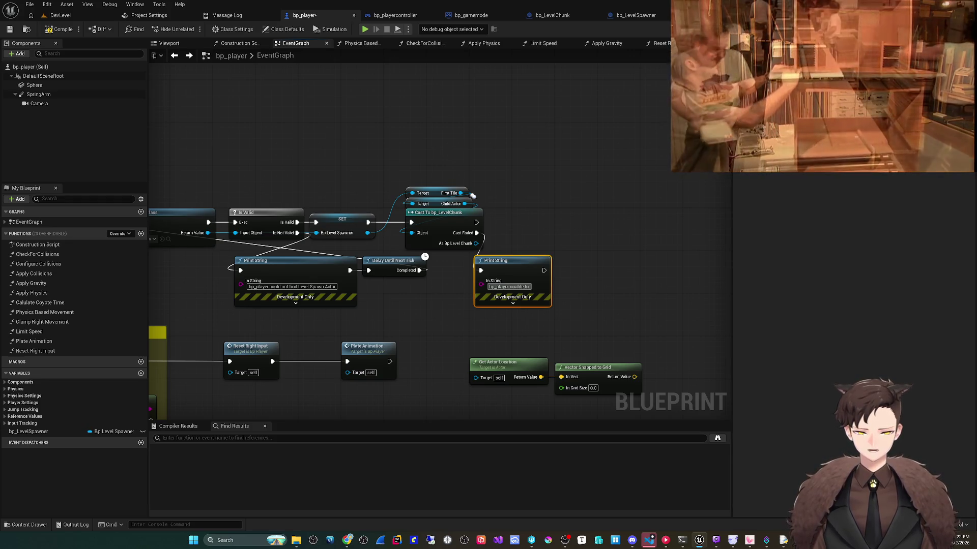
type("cast to Leve")
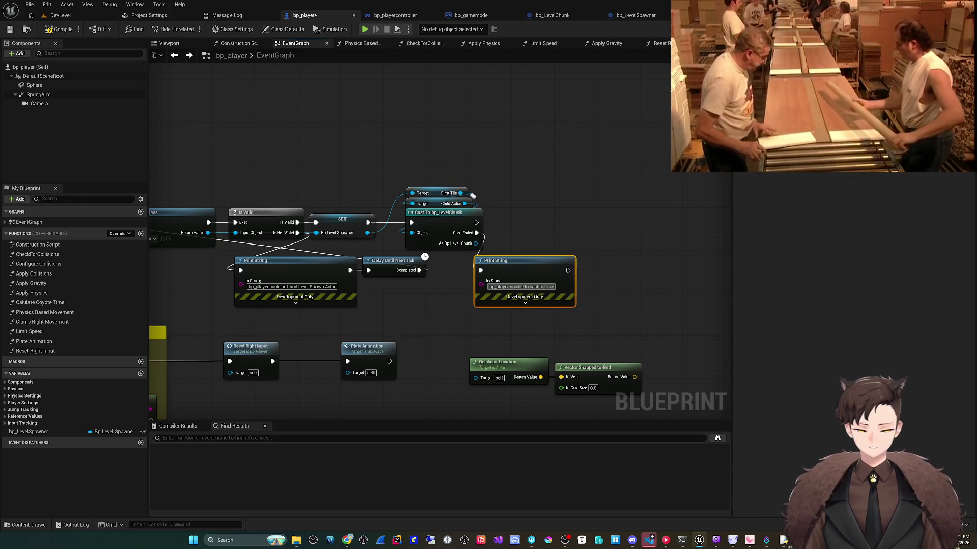
type("lChunk")
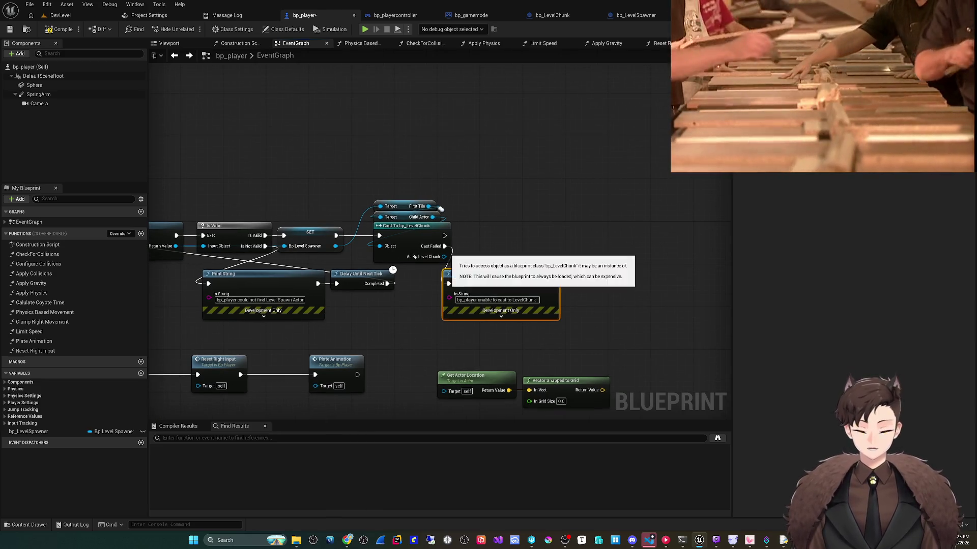
- Add a Scale getter from the cast As Bp Level Chunk output
left_click_drag(444, 257, 503, 245)
type("get scale")
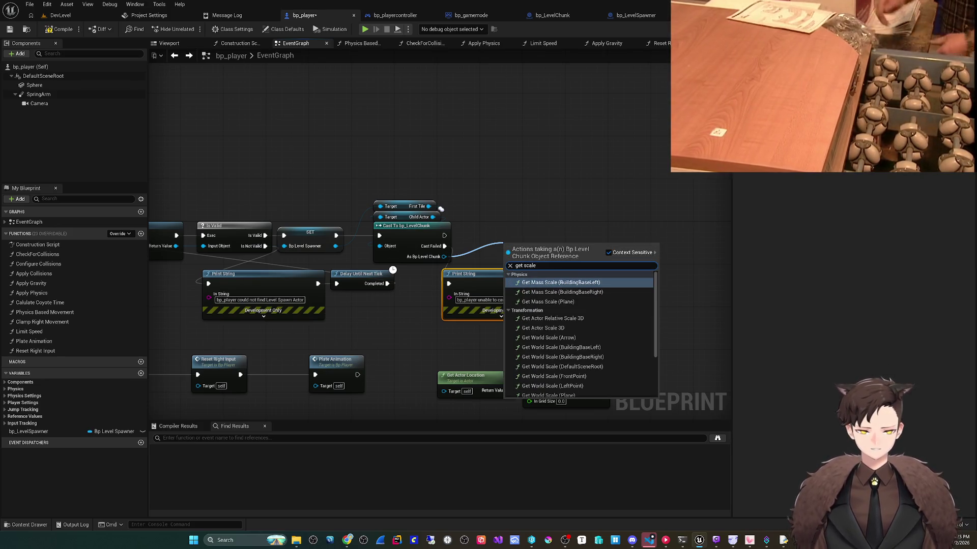
scroll(579, 336, "down", 5)
left_click(550, 376)
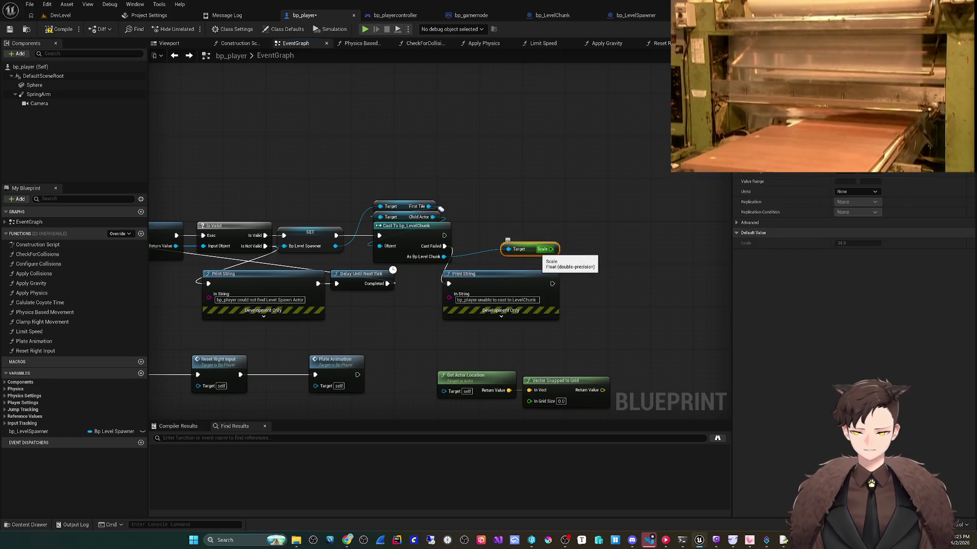
left_click_drag(531, 249, 488, 254)
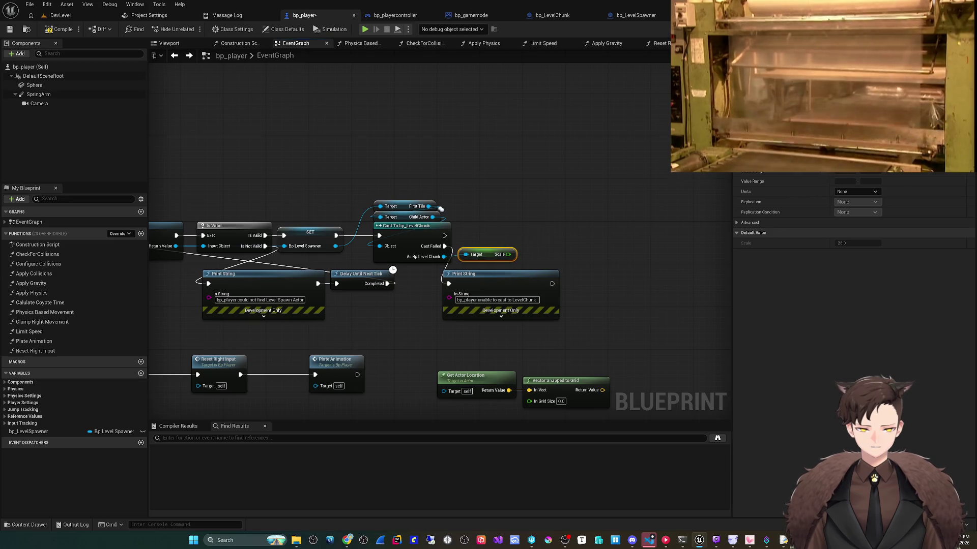
- Promote Scale to a new float bp_LevelChunk_Scale, set after the successful cast, and compile
right_click(508, 254)
left_click(539, 279)
type("bp_LevelChunkScale")
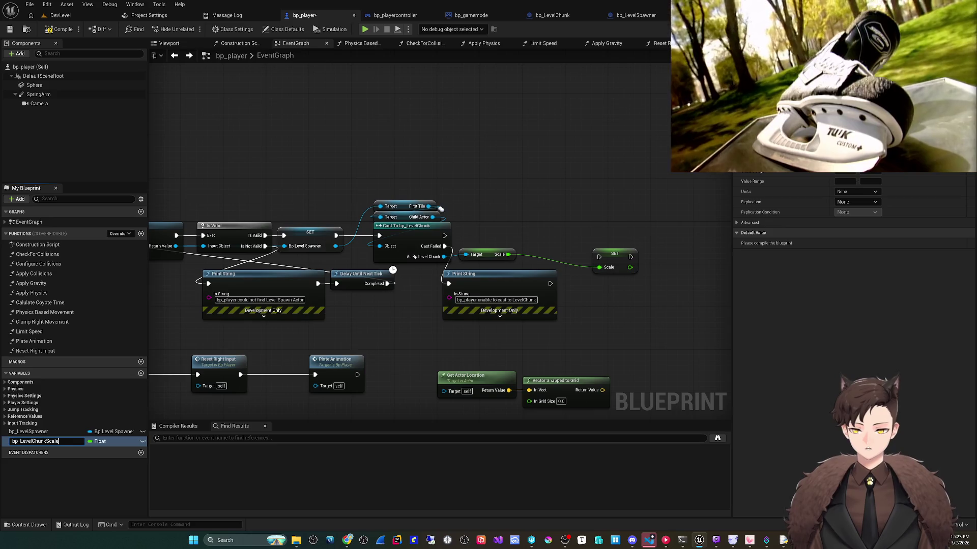
type("_")
key("Return")
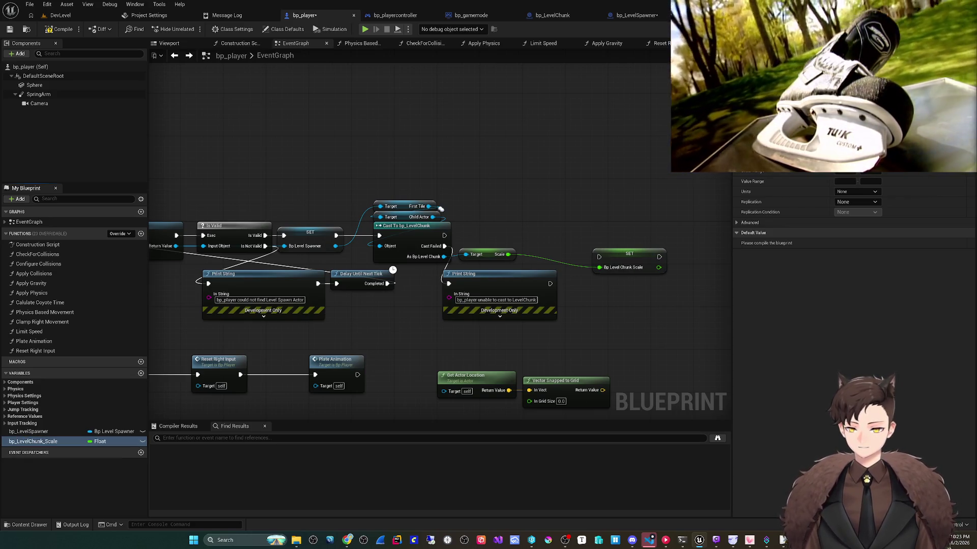
mouse_move(444, 235)
left_mouse_down()
mouse_move(599, 257)
mouse_move(559, 232)
left_mouse_up()
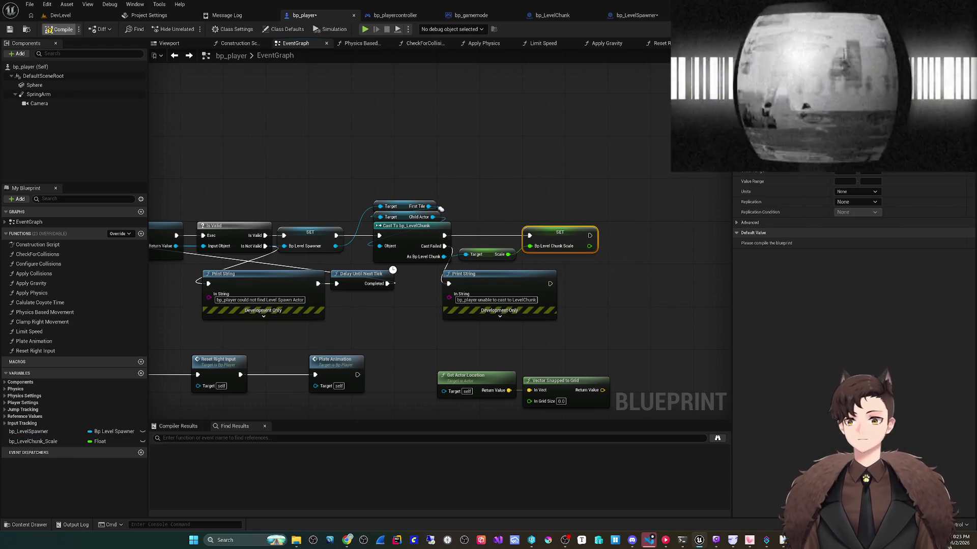
key("F7")
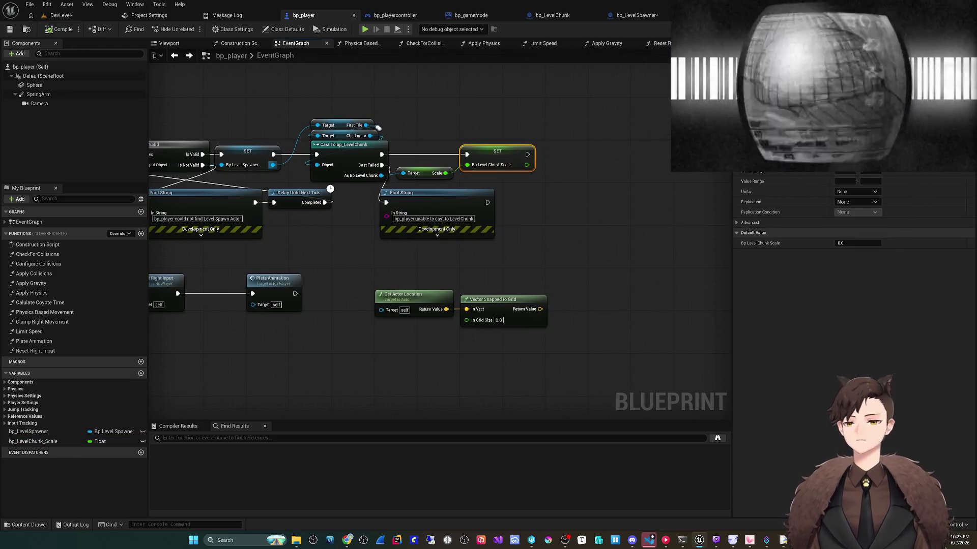
left_click(29, 4)
- Save all, then multiply a bp_LevelChunk_Scale getter by 100
left_click(46, 58)
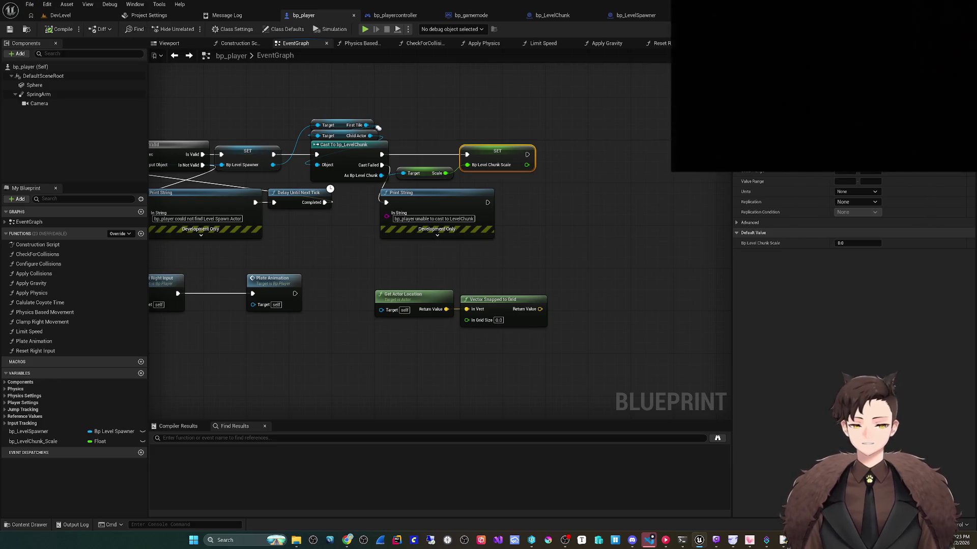
left_click_drag(346, 204, 350, 170)
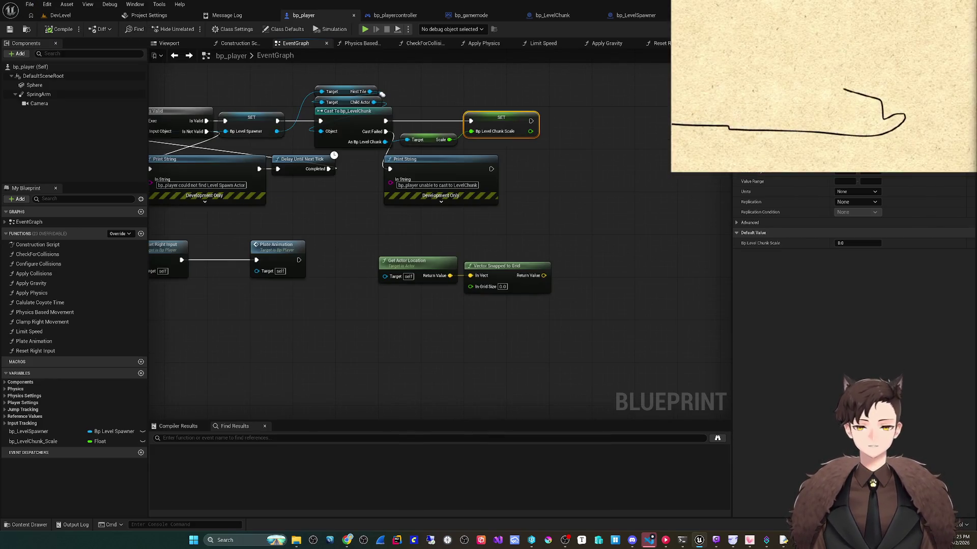
mouse_move(32, 442)
left_mouse_down()
mouse_move(395, 315)
mouse_move(475, 317)
left_mouse_up()
left_click(407, 327)
scroll(422, 331, "up", 1)
type("*")
key("Return")
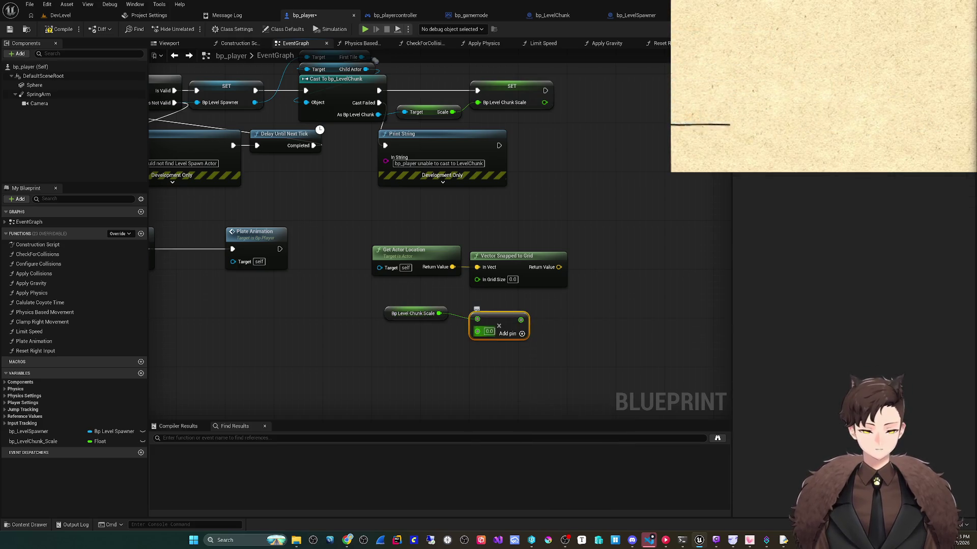
type("100")
key("Return")
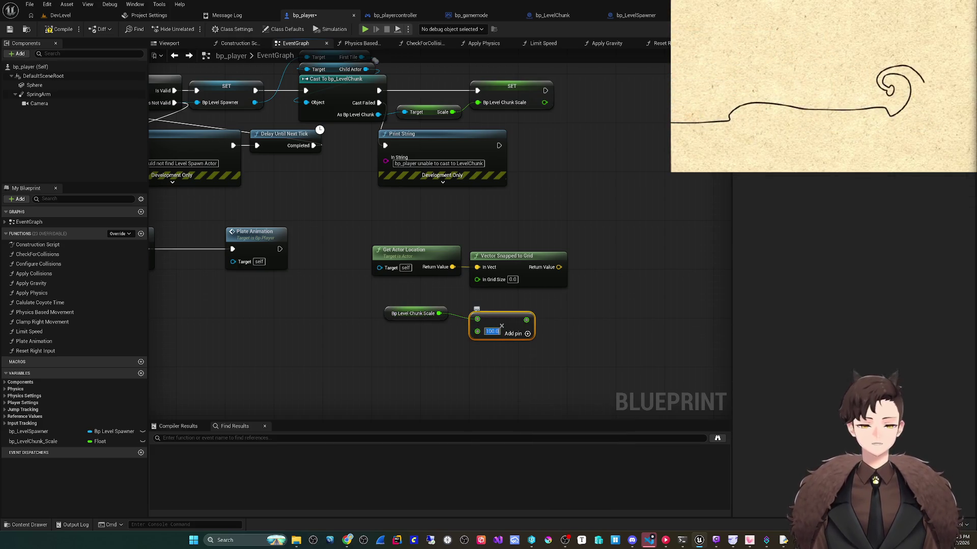
- Move the scale × 100 nodes beside Vector Snapped to Grid and feed In Grid Size
left_click_drag(498, 318, 481, 312)
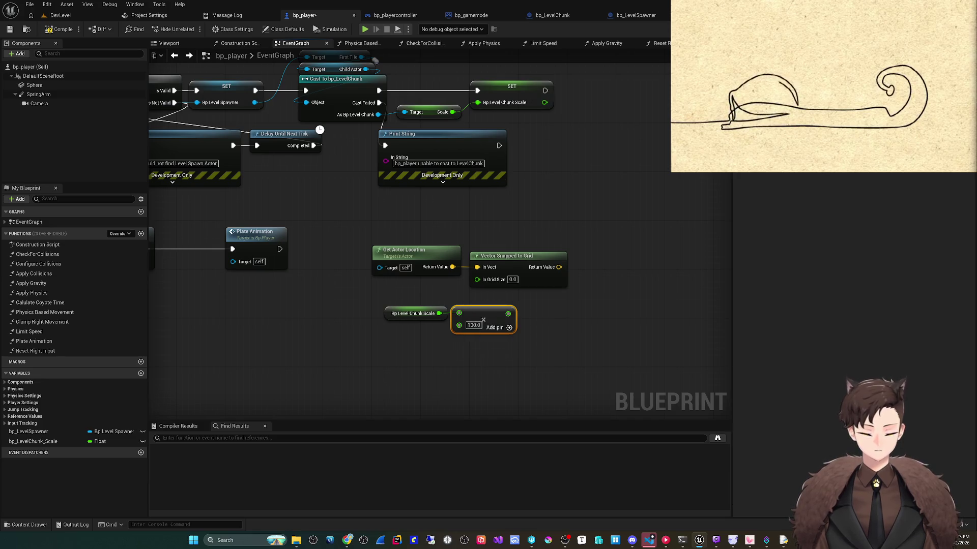
left_click_drag(488, 348, 382, 301)
mouse_move(483, 320)
left_mouse_down()
mouse_move(428, 295)
mouse_move(477, 279)
left_mouse_up()
left_click(509, 330)
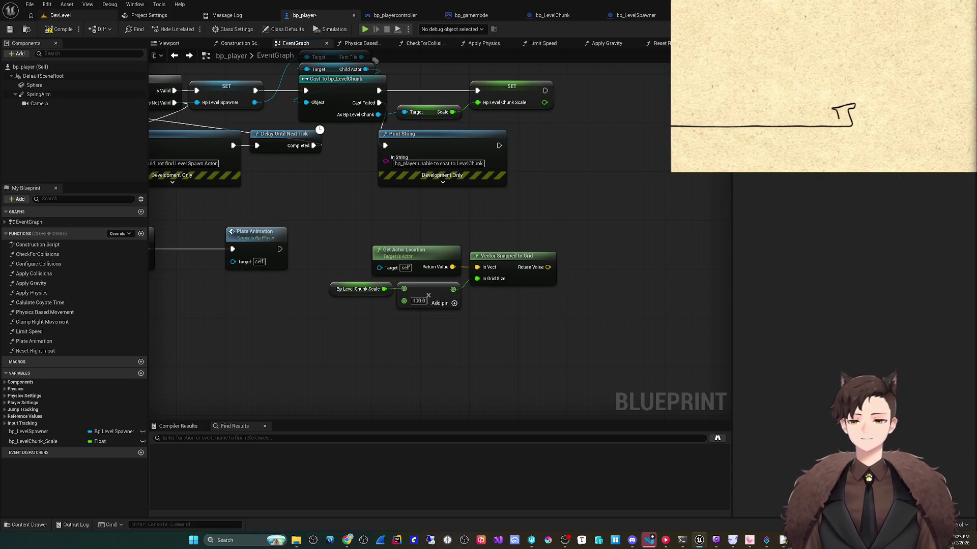
- Add a Print String after Plate Animation printing the snapped location with 0.0 duration
left_click(56, 43)
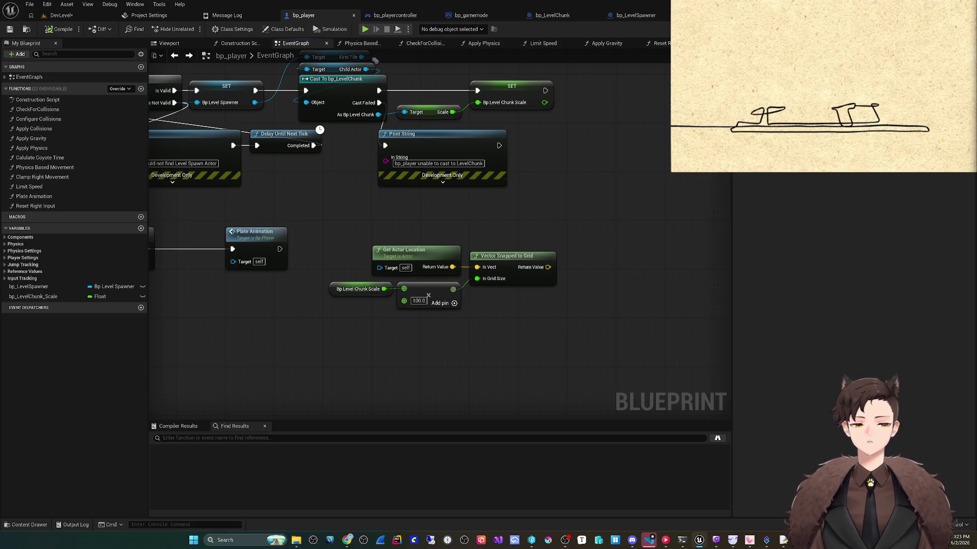
left_click_drag(375, 60, 346, 71)
left_click_drag(250, 261, 558, 263)
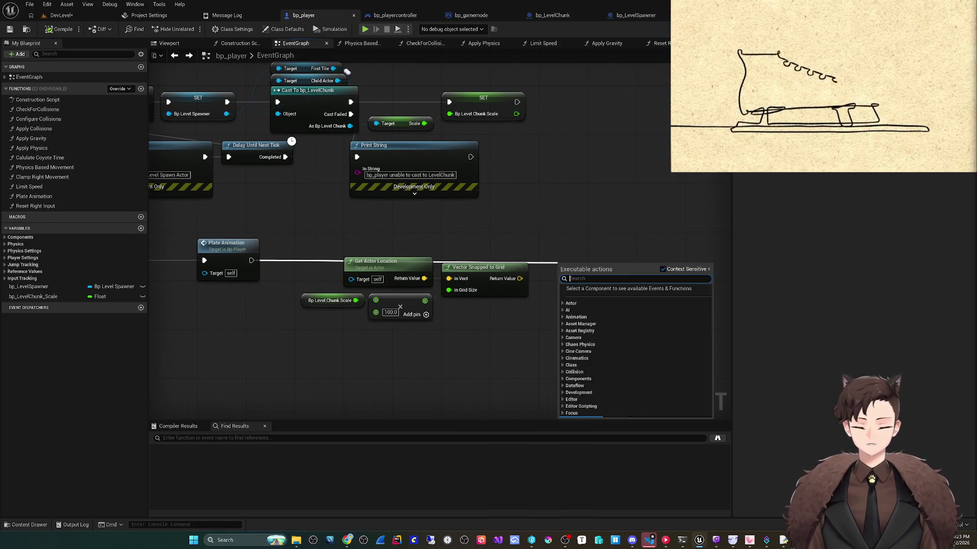
type("print string")
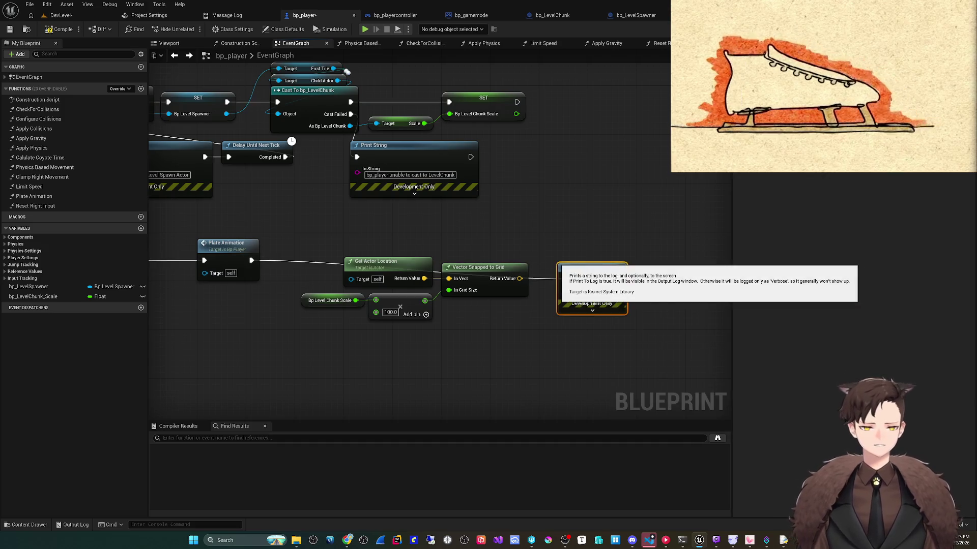
key("Return")
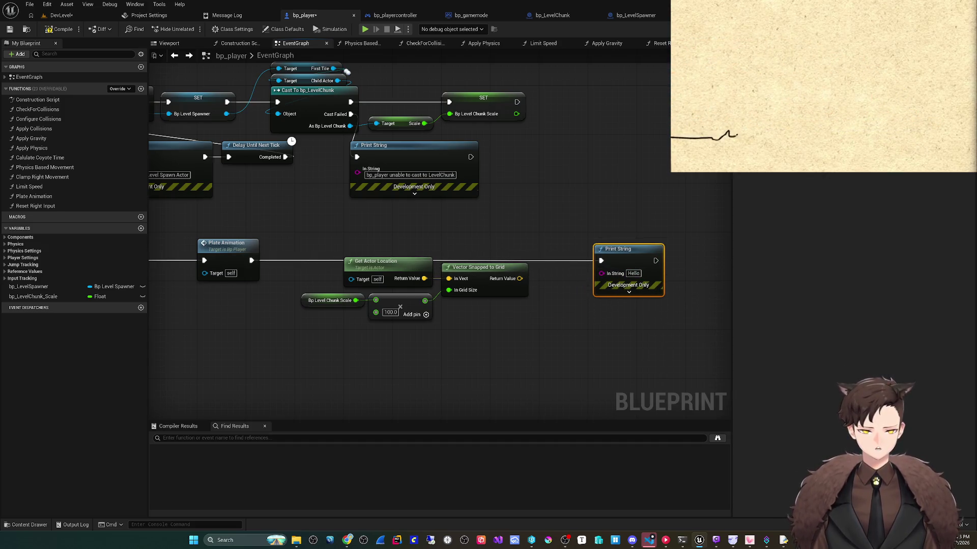
left_click(629, 292)
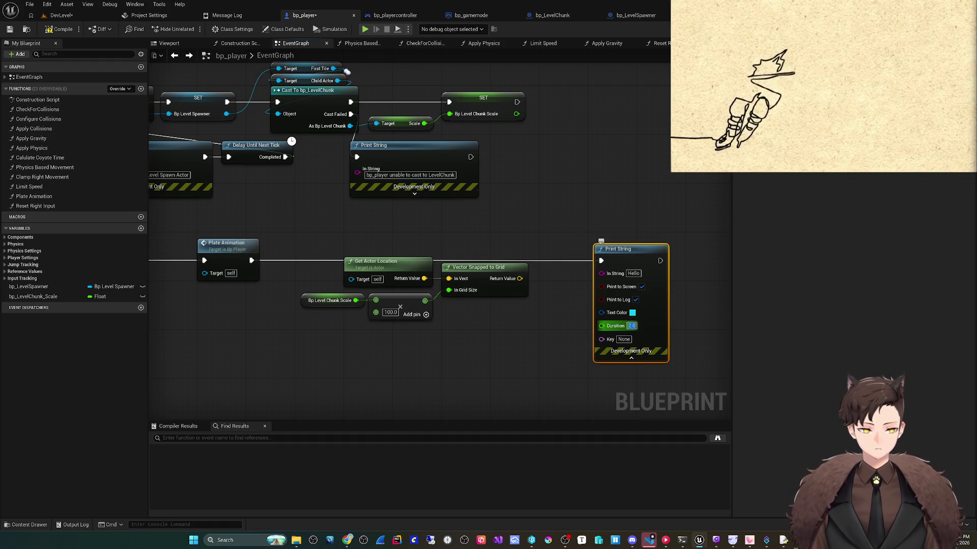
type("0")
key("Return")
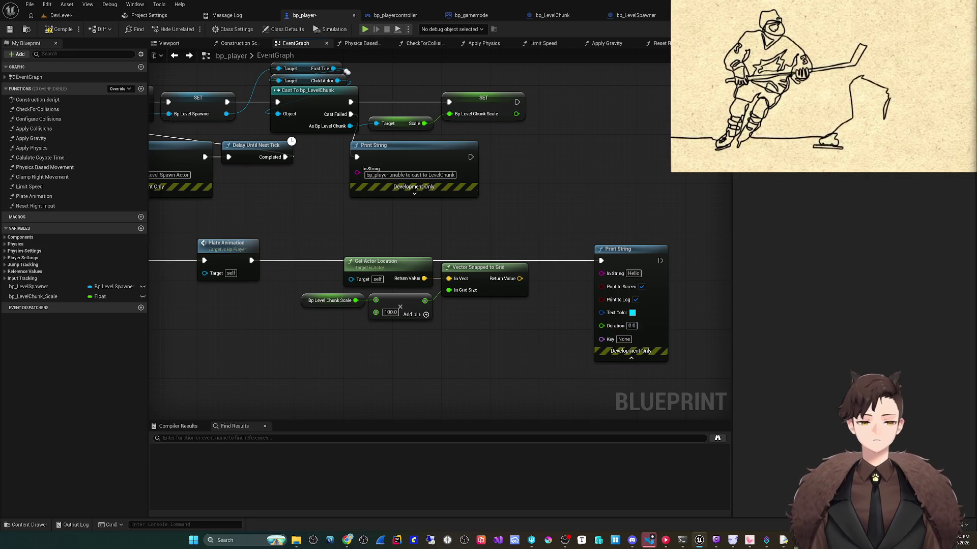
left_click_drag(519, 279, 601, 273)
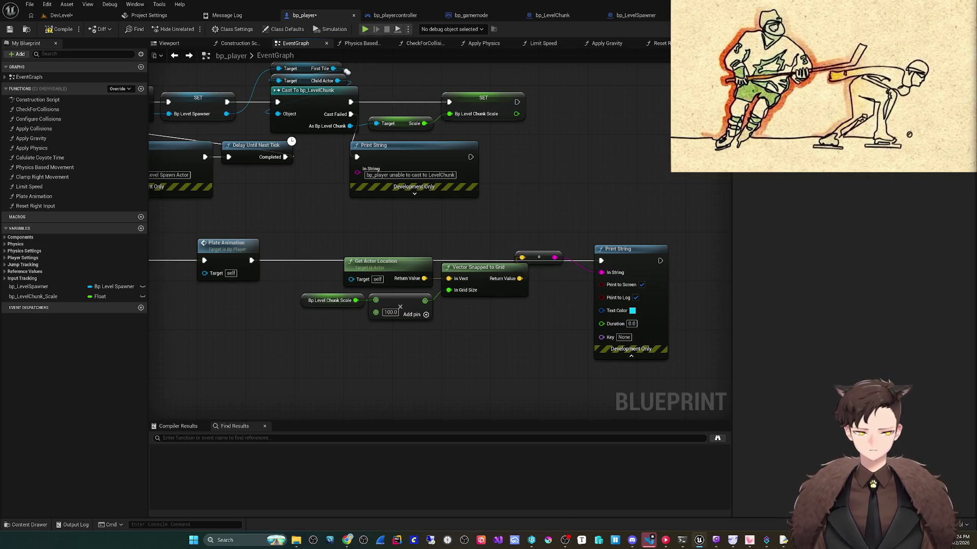
left_click(30, 4)
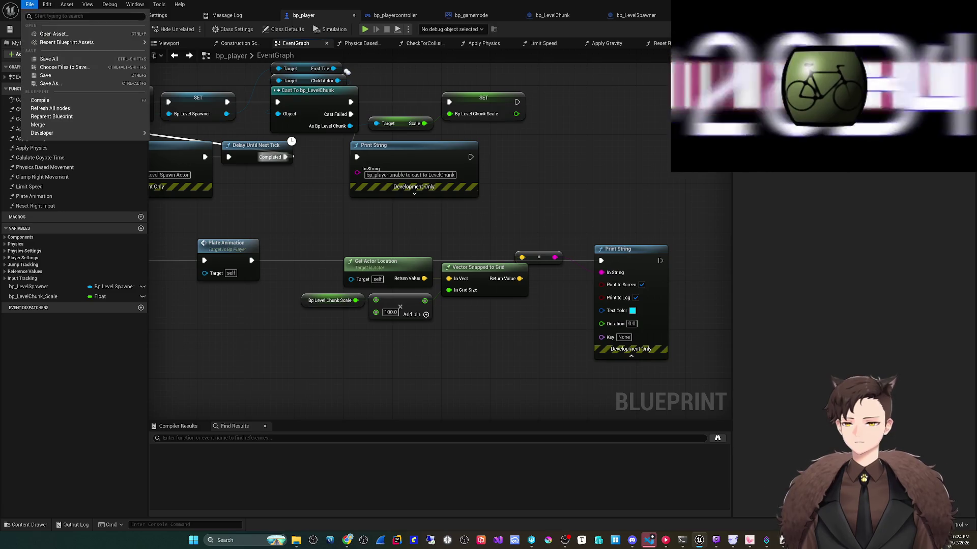
- Save bp_player, run a quick game preview, then pan to center the print logic
left_click(45, 75)
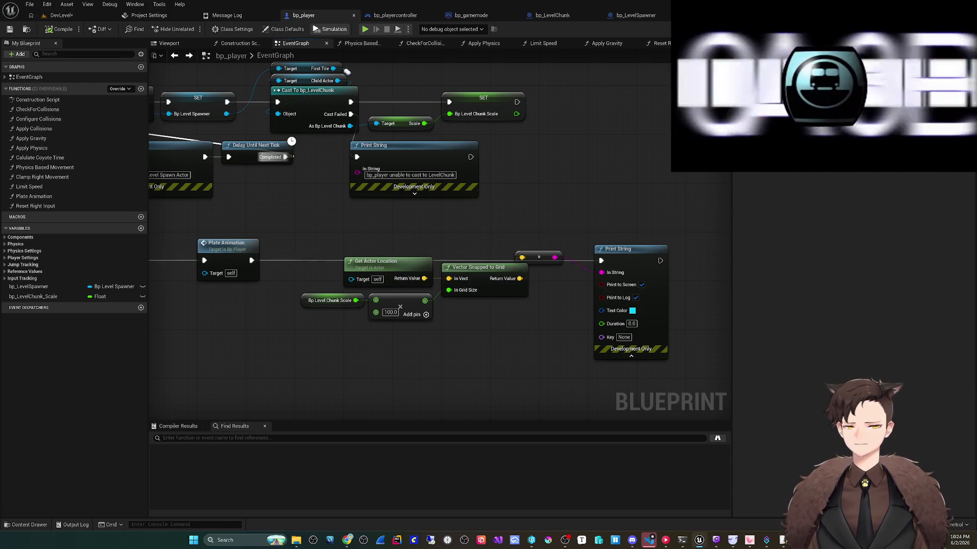
key("alt+p")
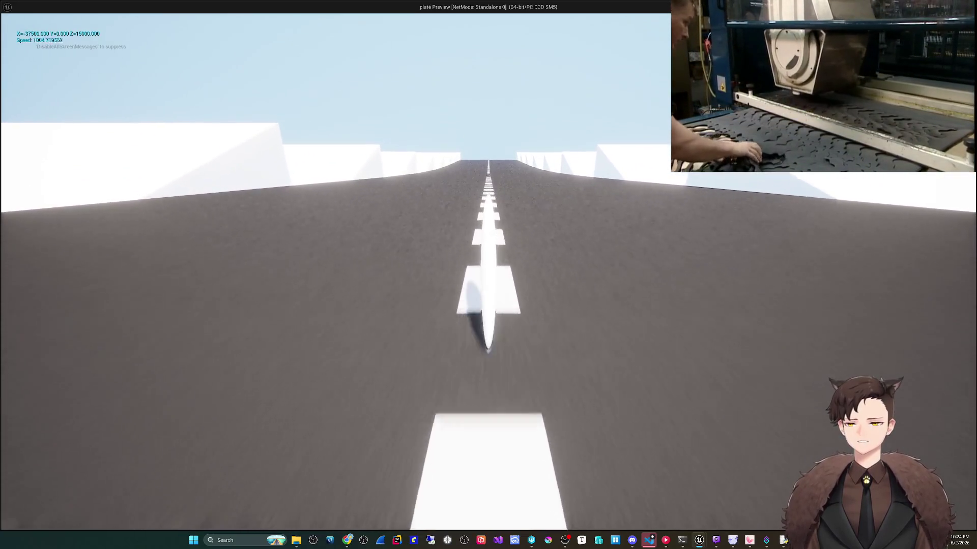
key("Escape")
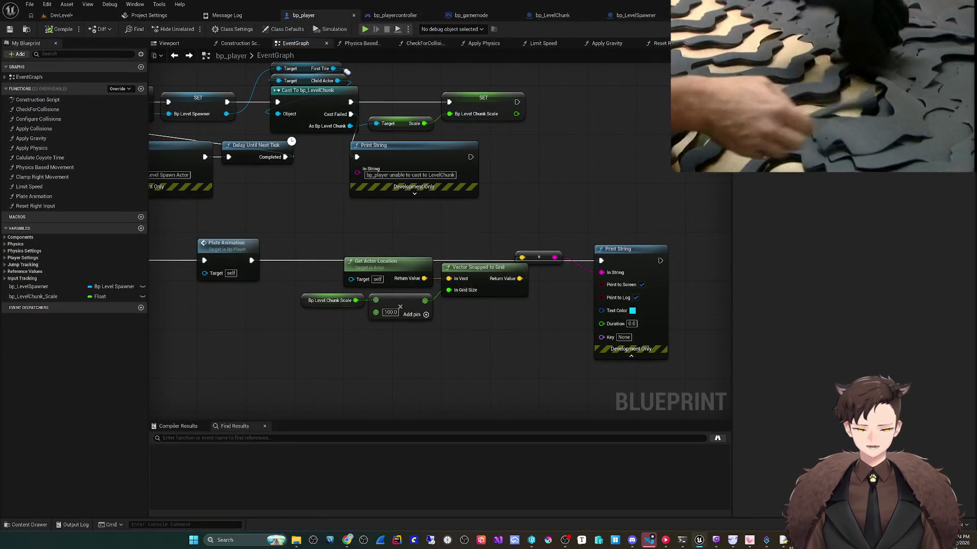
left_click_drag(525, 322, 427, 315)
type("scal")
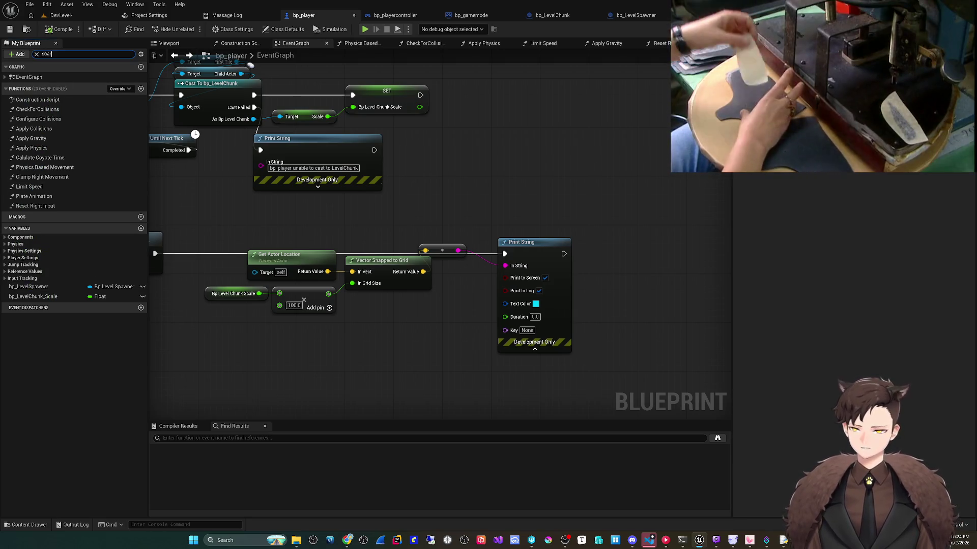
- Place a Starting Location getter above Get Actor Location
type("tion")
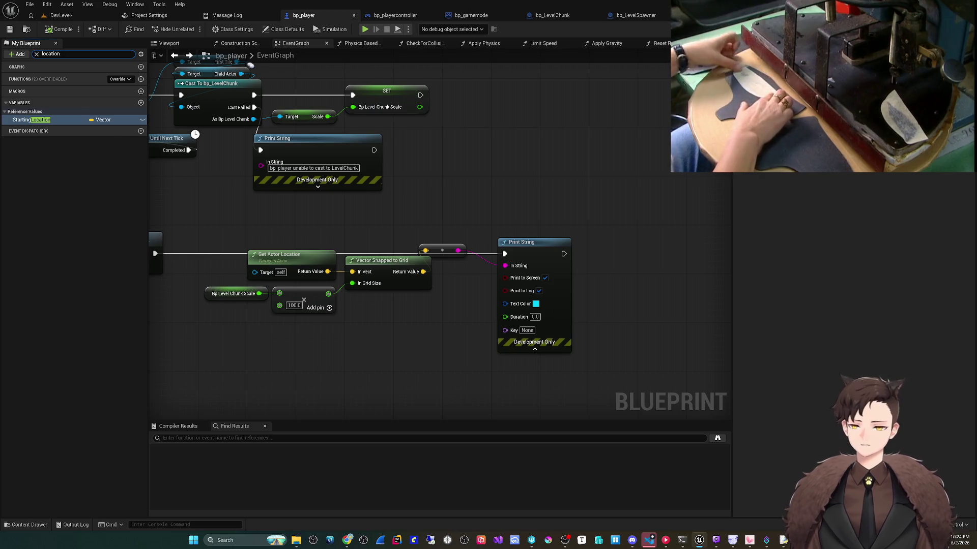
mouse_move(31, 119)
left_mouse_down()
mouse_move(279, 301)
mouse_move(257, 322)
left_mouse_up()
left_click(277, 338)
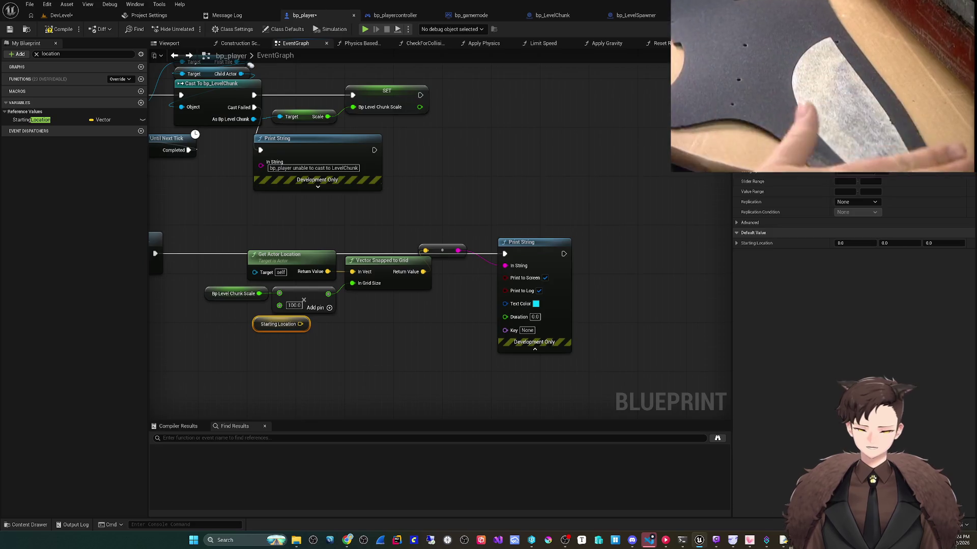
left_click_drag(356, 305, 420, 317)
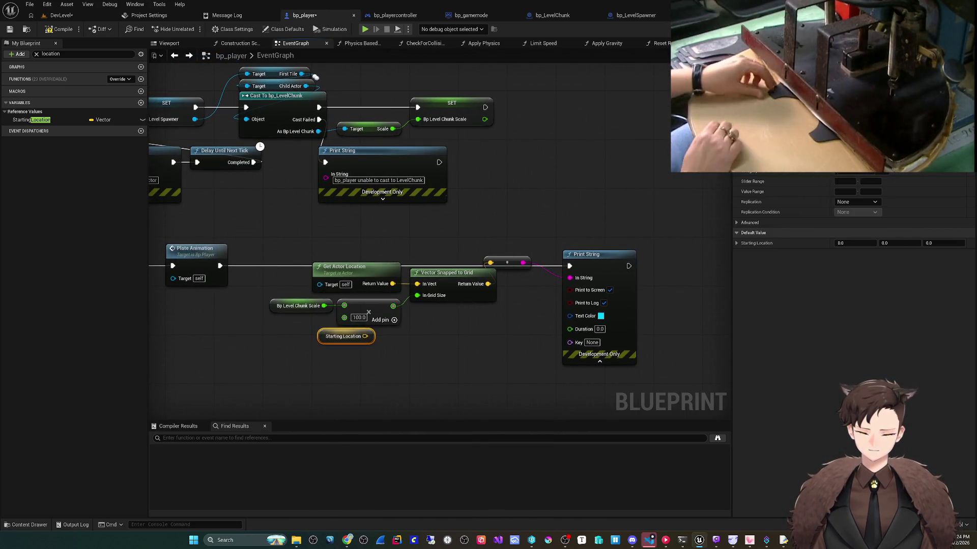
mouse_move(343, 336)
left_mouse_down()
mouse_move(374, 257)
mouse_move(440, 277)
mouse_move(432, 236)
left_mouse_up()
- Combine Starting Location and the actor location in a subtract node, compile, and return to DevLevel
type("add")
key("Return")
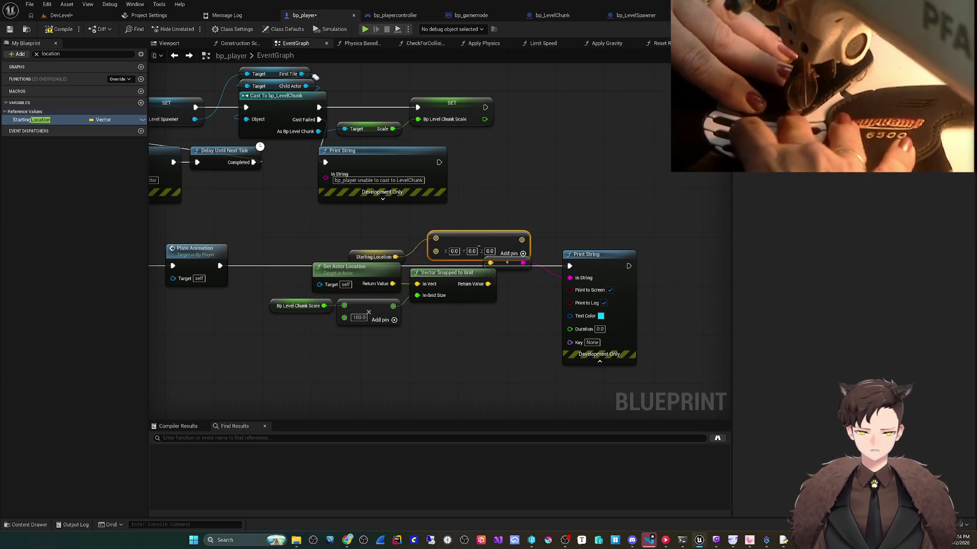
mouse_move(392, 283)
left_mouse_down()
mouse_move(435, 251)
mouse_move(490, 262)
left_mouse_up()
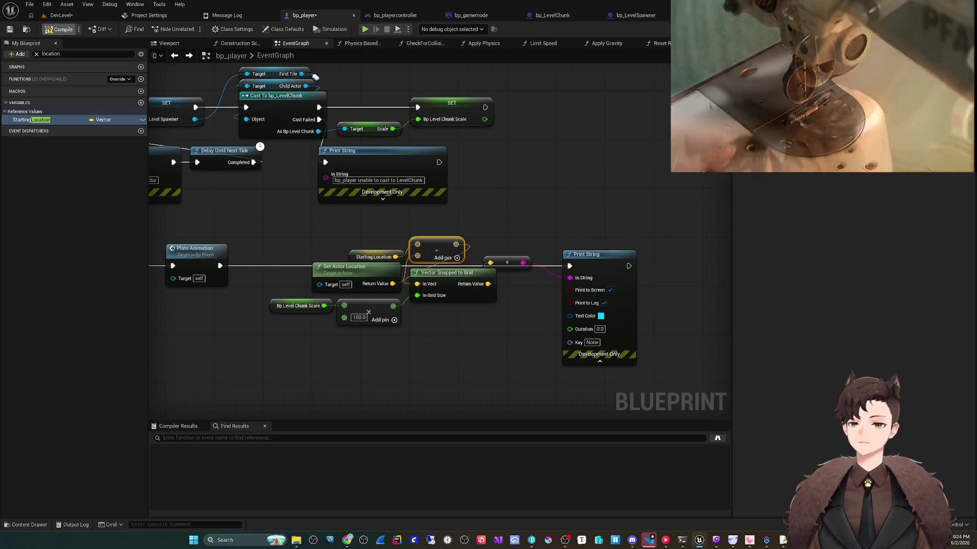
left_click(60, 29)
left_click(60, 16)
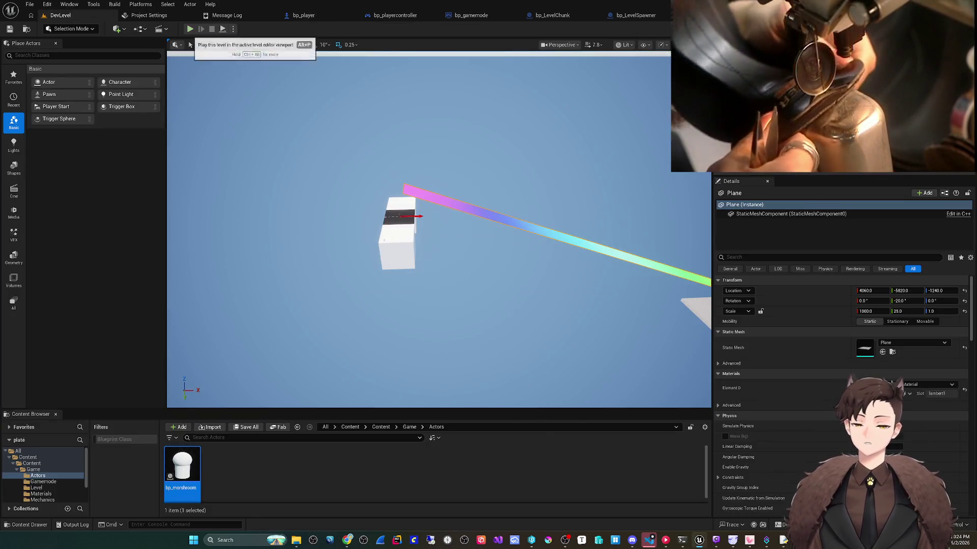
- Playtest the level, save, then move Get Actor Location above the subtraction
left_click(190, 29)
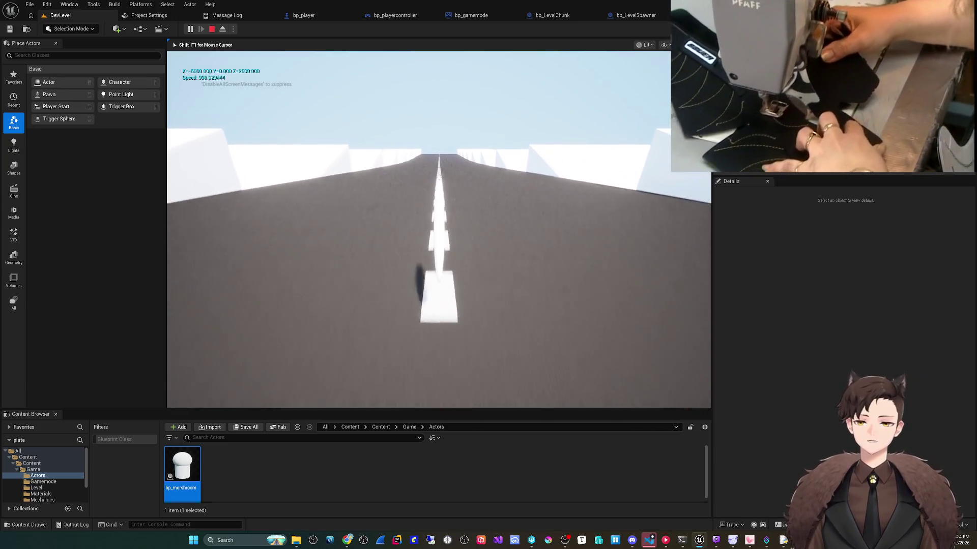
key("Escape")
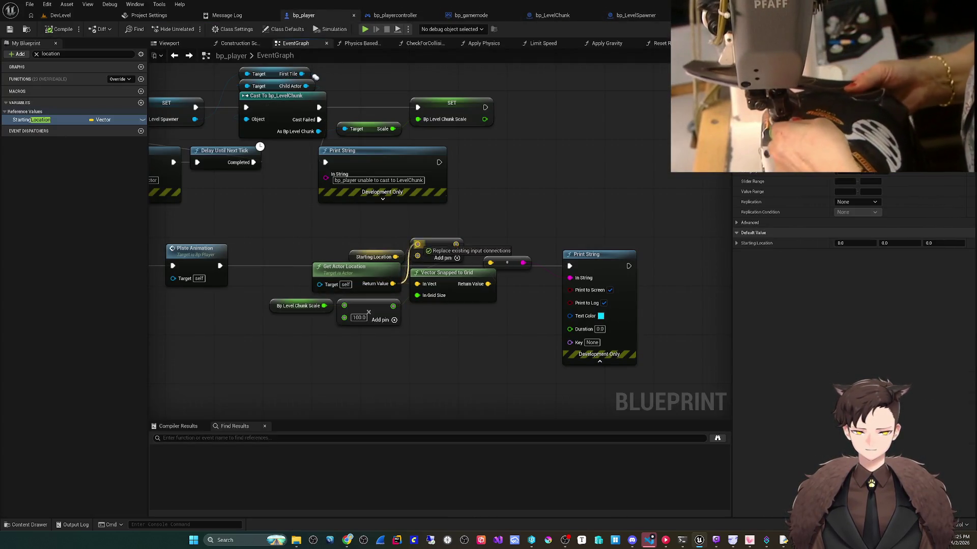
key("ctrl+s")
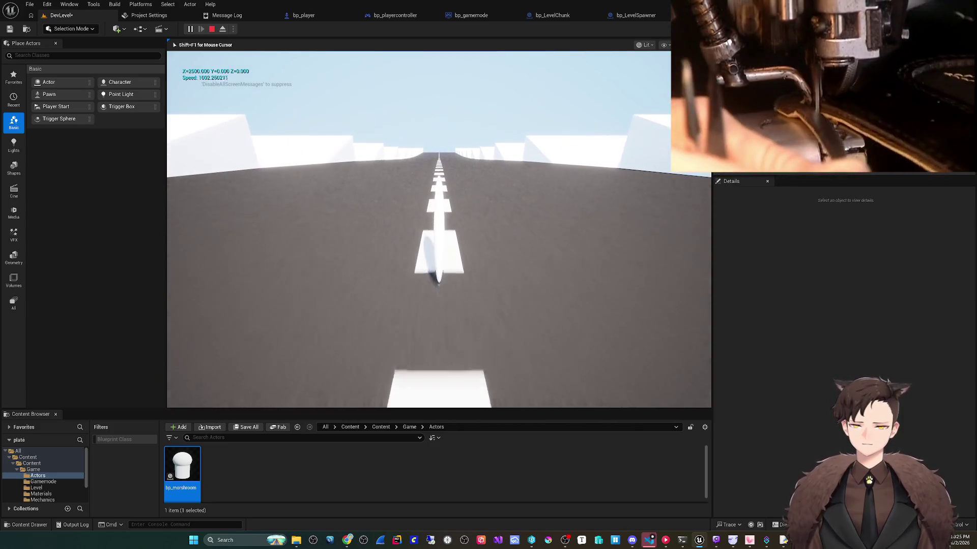
key("Escape")
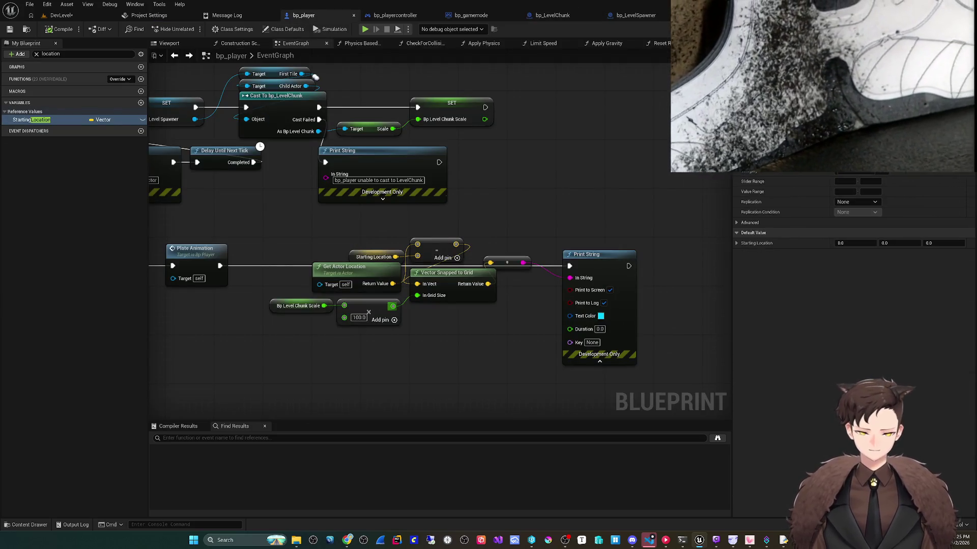
mouse_move(344, 266)
left_mouse_down()
mouse_move(349, 224)
mouse_move(314, 250)
left_mouse_up()
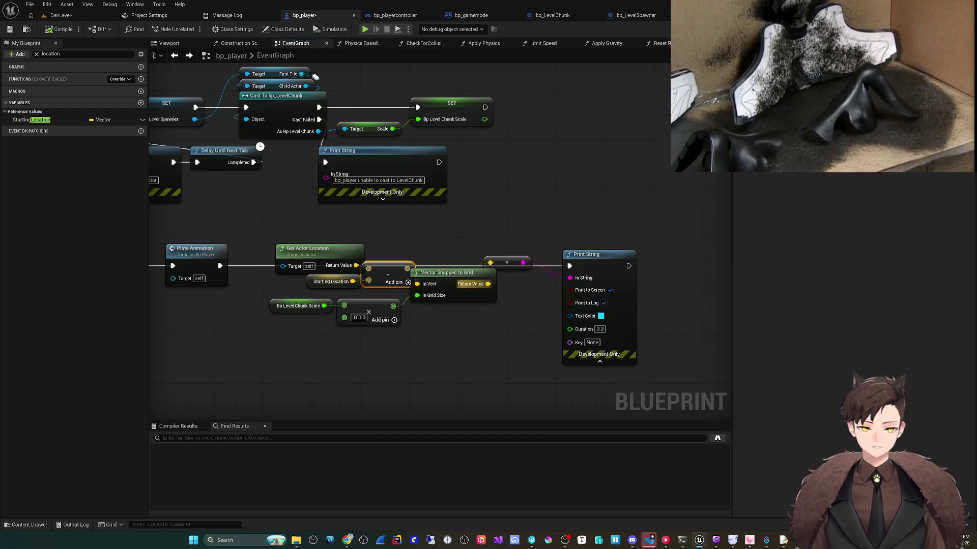
- Create a Divide node from Vector Snapped to Grid's output
left_click_drag(381, 267, 323, 268)
left_click_drag(388, 326, 391, 325)
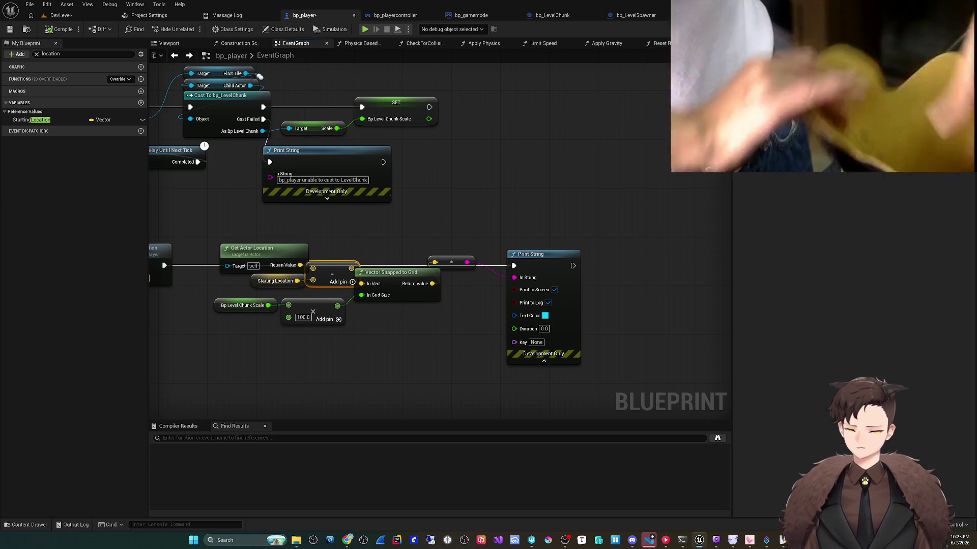
mouse_move(432, 283)
left_mouse_down()
mouse_move(439, 304)
mouse_move(410, 302)
left_mouse_up()
type("/")
key("Return")
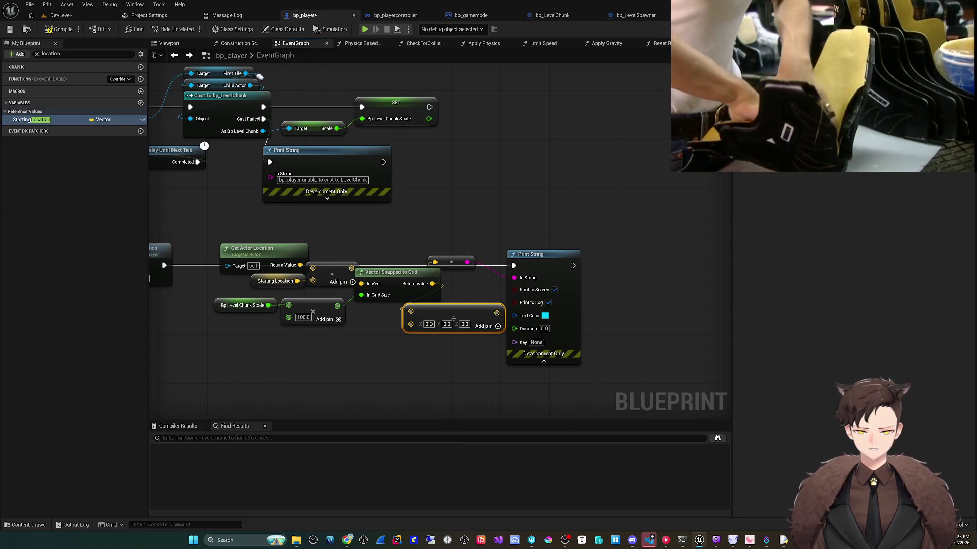
left_click_drag(337, 305, 411, 322)
key("ctrl+z")
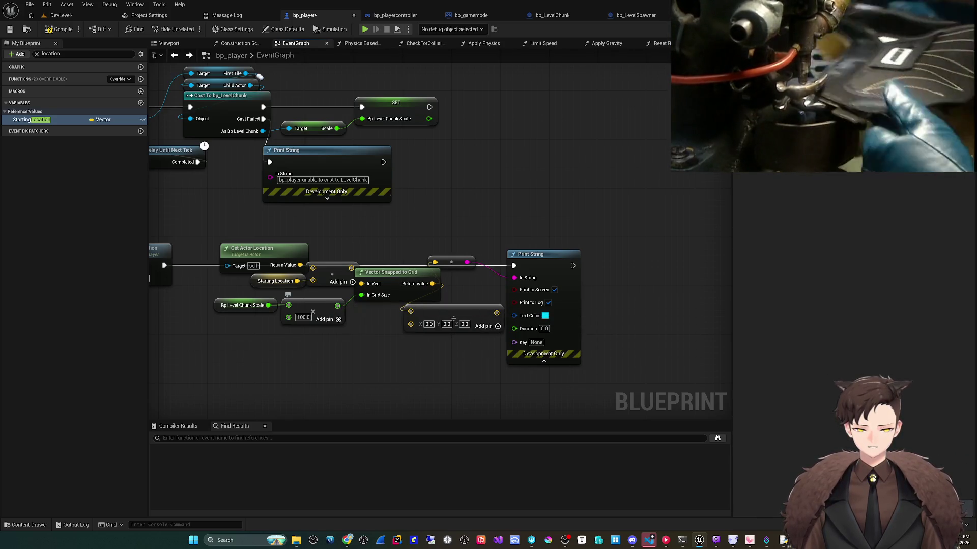
- Split the divisor into X, Y, Z wired to the scale product, print the result, compile, and play
right_click(411, 324)
left_click(438, 360)
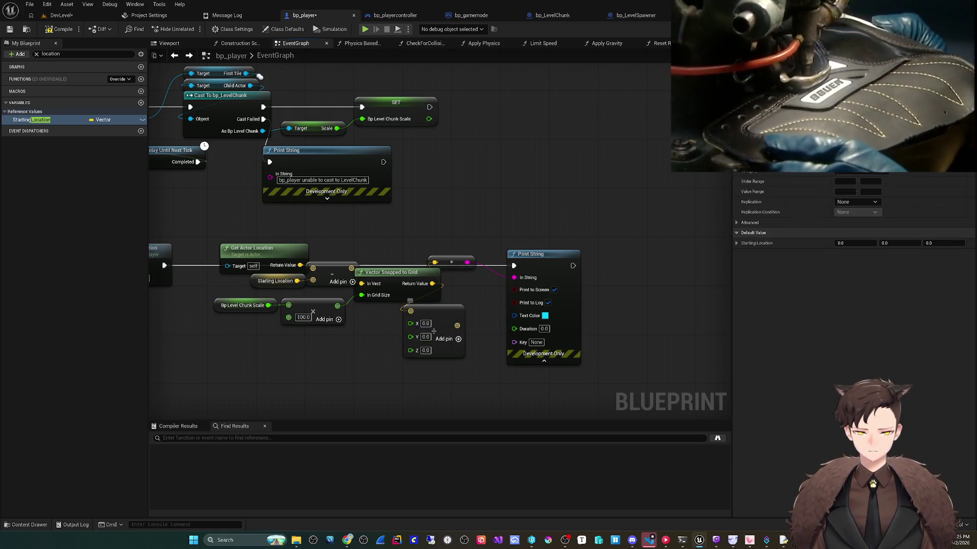
mouse_move(410, 324)
left_mouse_down()
mouse_move(352, 325)
mouse_move(337, 306)
left_mouse_up()
left_click_drag(411, 334, 337, 307)
left_click_drag(410, 346, 337, 307)
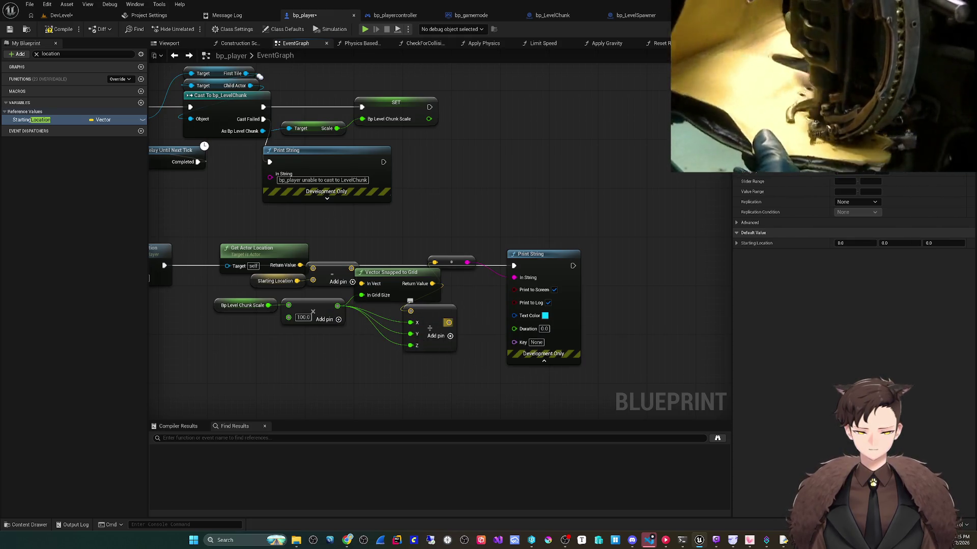
mouse_move(434, 262)
left_mouse_down()
mouse_move(496, 285)
mouse_move(508, 275)
mouse_move(449, 323)
left_mouse_up()
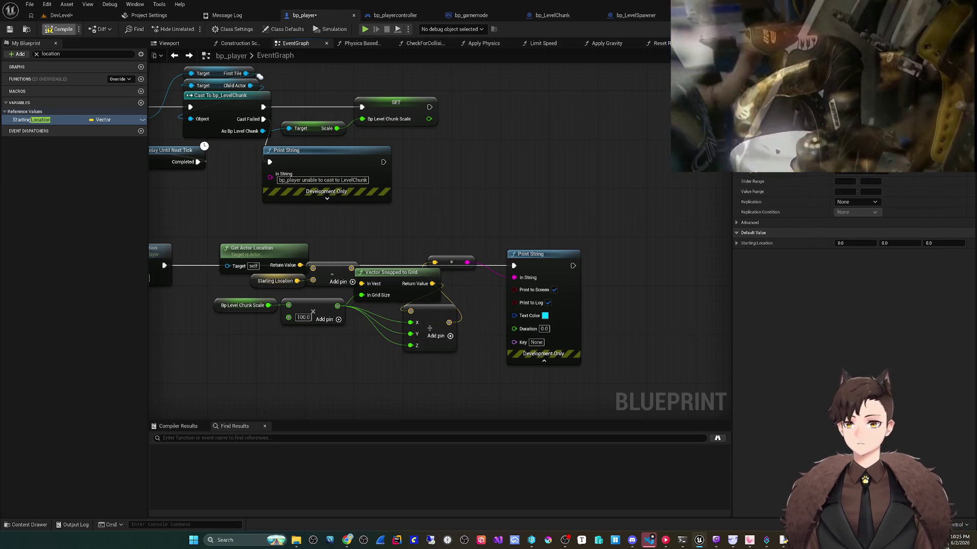
key("F7")
key("ctrl+Tab")
key("alt+p")
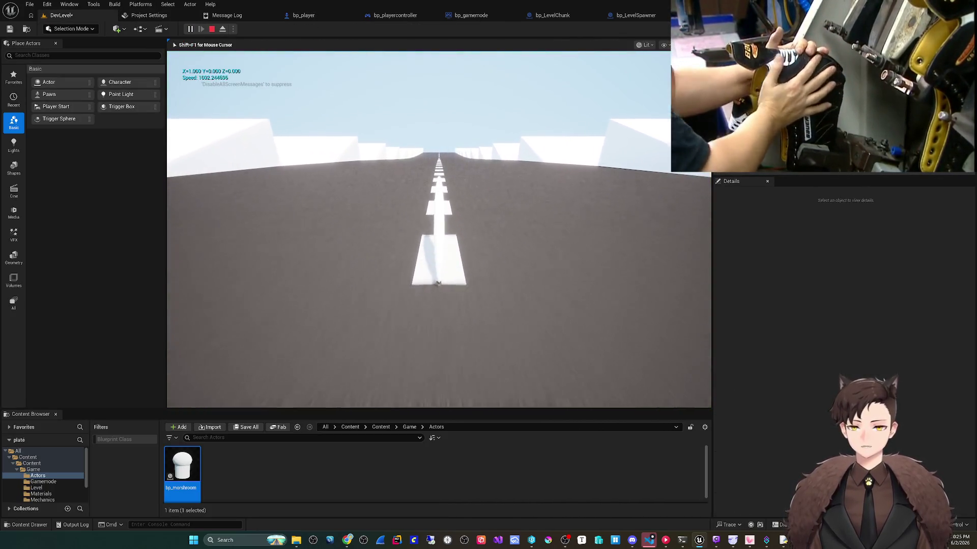
- Drive down the road watching printed X climb to 4.000, then return to bp_player's Print String
key("d")
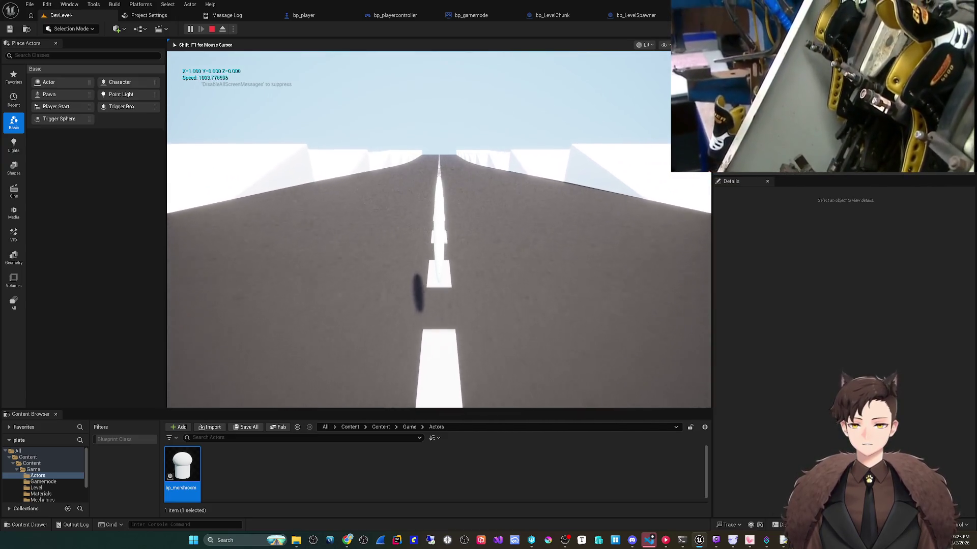
key("d")
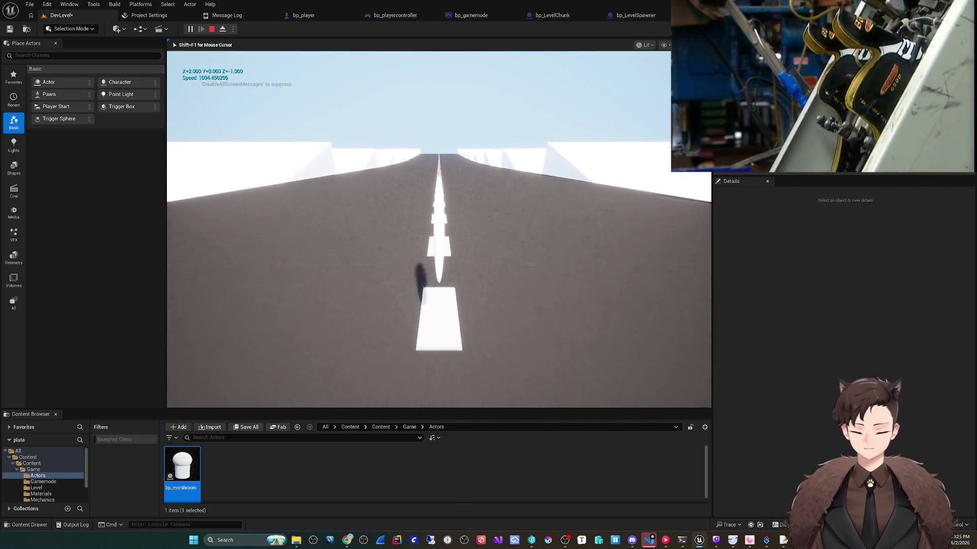
key("d")
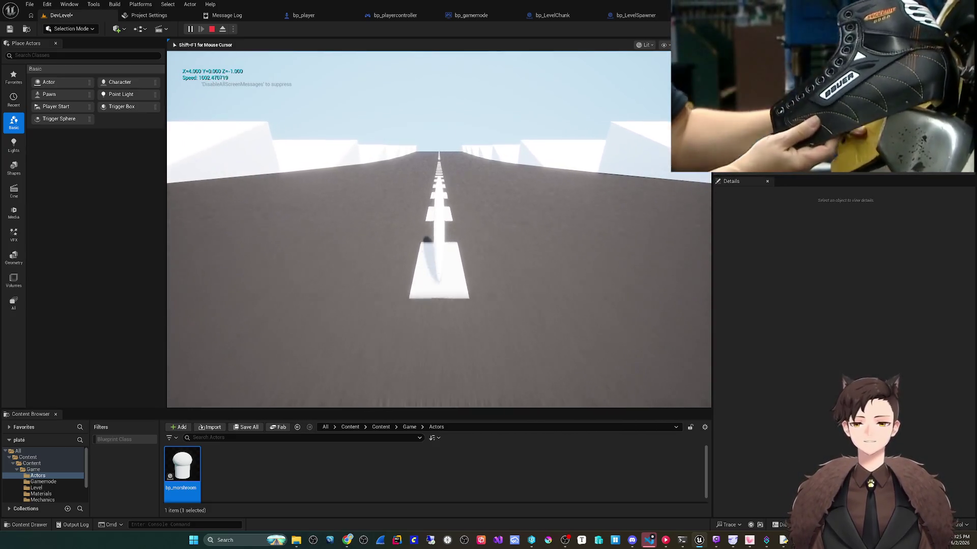
key("d")
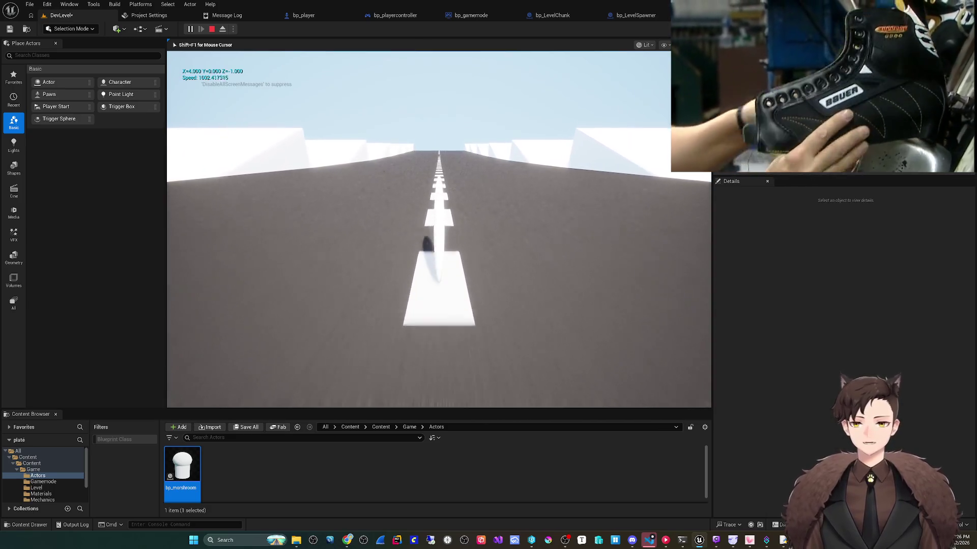
key("Escape")
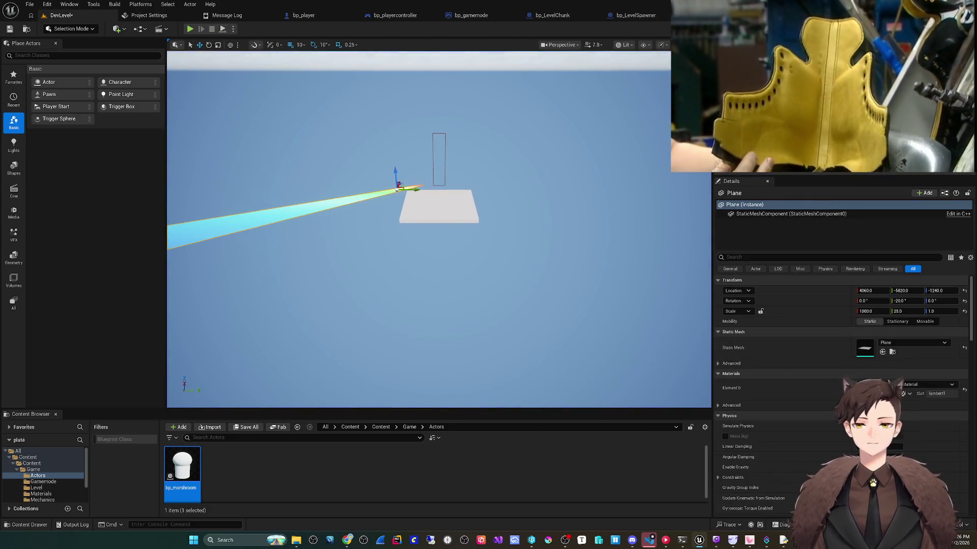
left_click(304, 15)
left_click(554, 267)
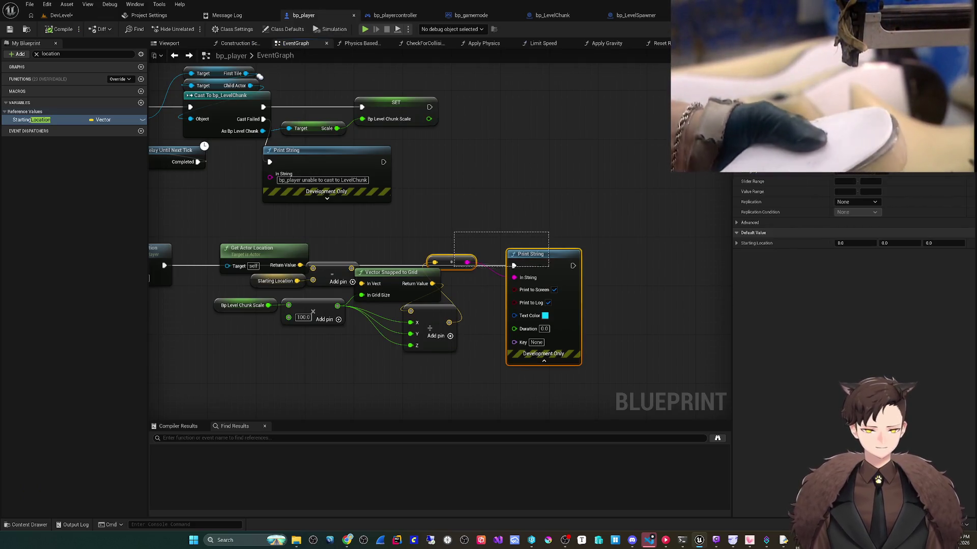
- Delete the Print String and split the Divide result into X, Y and Z
key("Delete")
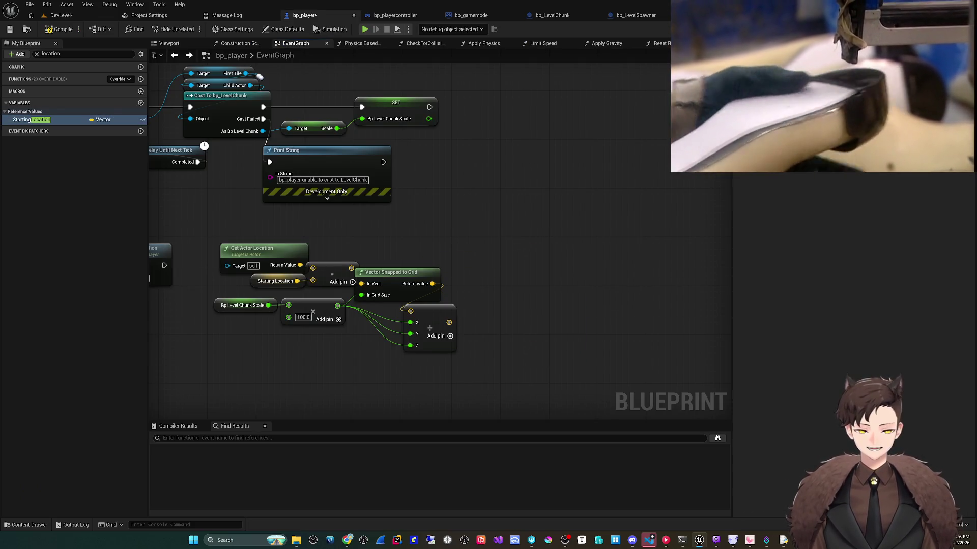
left_click_drag(448, 322, 474, 298)
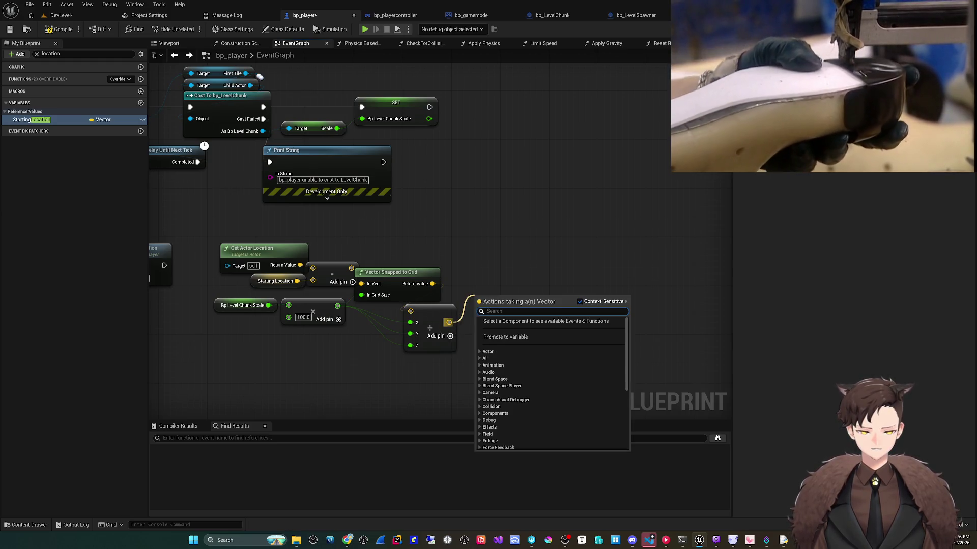
right_click(448, 322)
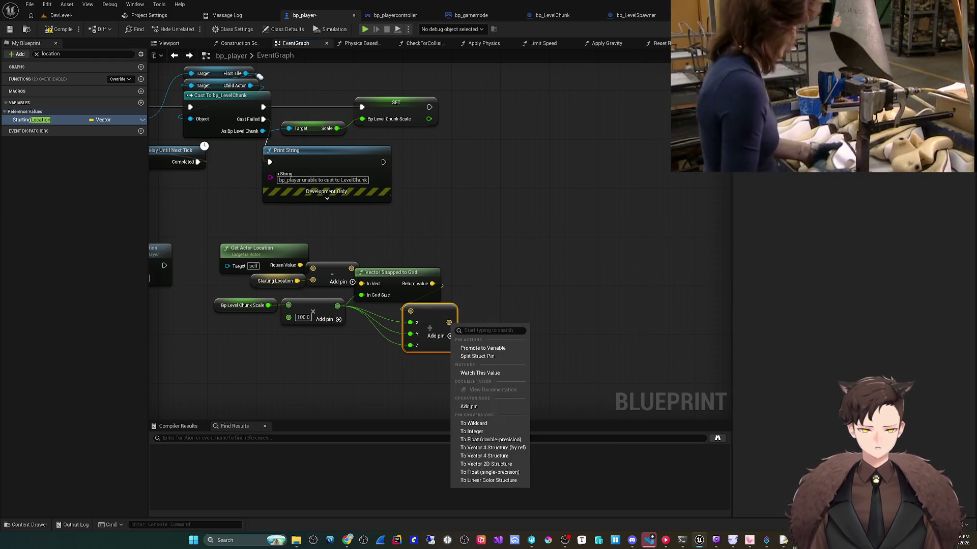
left_click(484, 357)
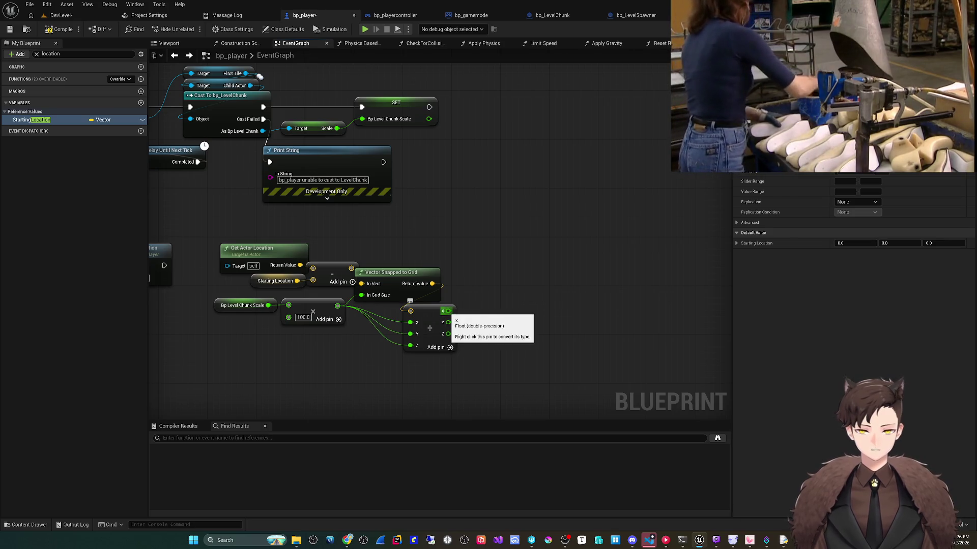
mouse_move(449, 311)
left_mouse_down()
mouse_move(489, 294)
mouse_move(503, 269)
left_mouse_up()
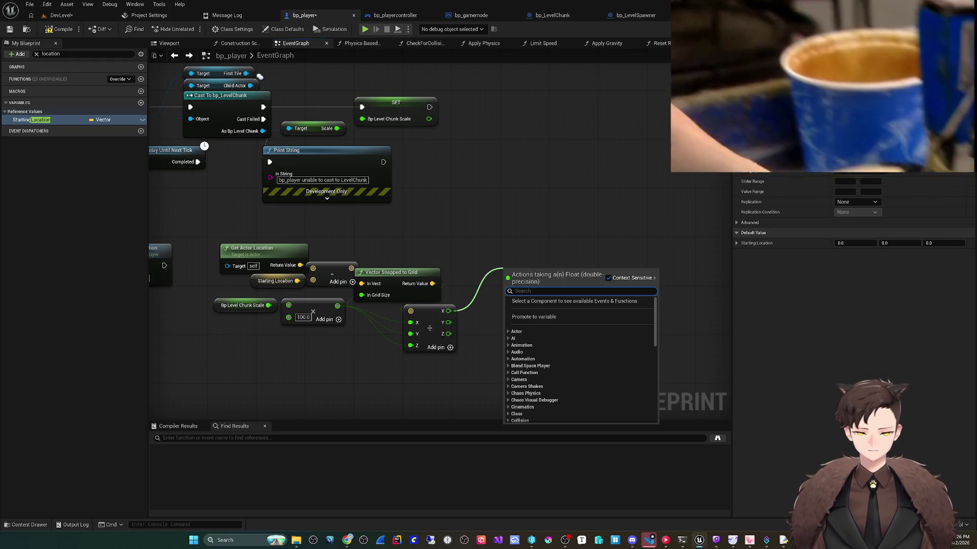
key("Escape")
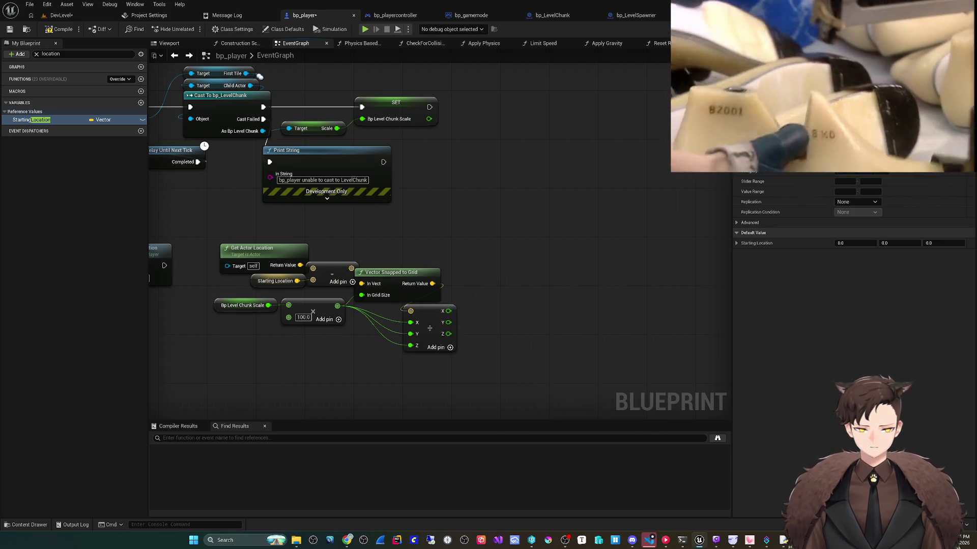
- Promote X to a new float CurrentWorldTile set after Plate Animation, then collapse the nodes to a function
right_click(449, 311)
key("Return")
type("CurrentWorldTile")
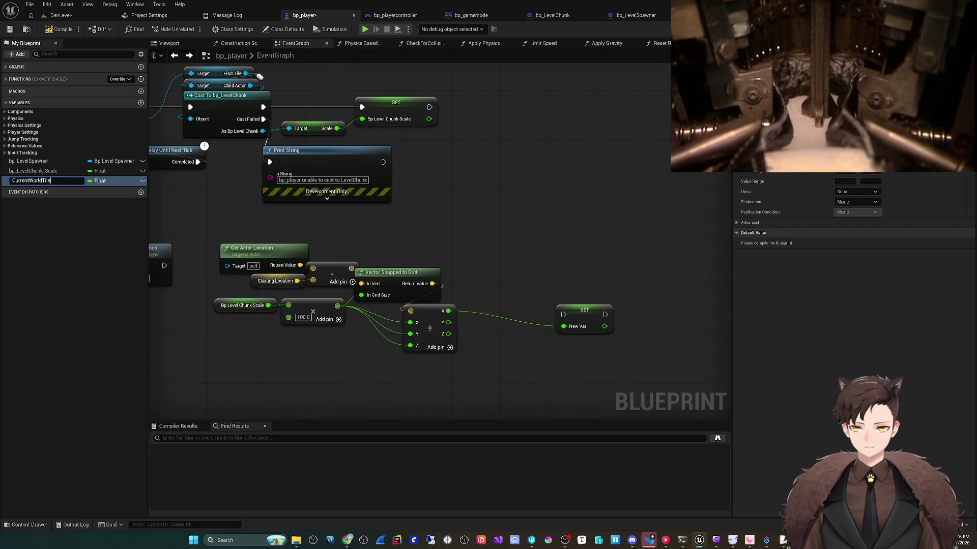
key("Return")
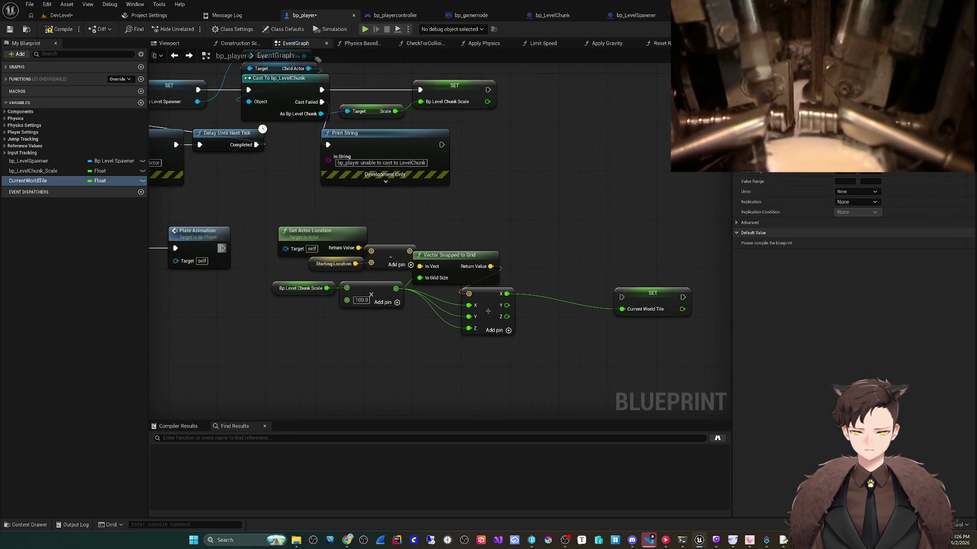
left_click_drag(222, 248, 622, 297)
mouse_move(652, 293)
left_mouse_down()
mouse_move(616, 244)
mouse_move(572, 244)
left_mouse_up()
left_click_drag(272, 224, 549, 346)
right_click(568, 243)
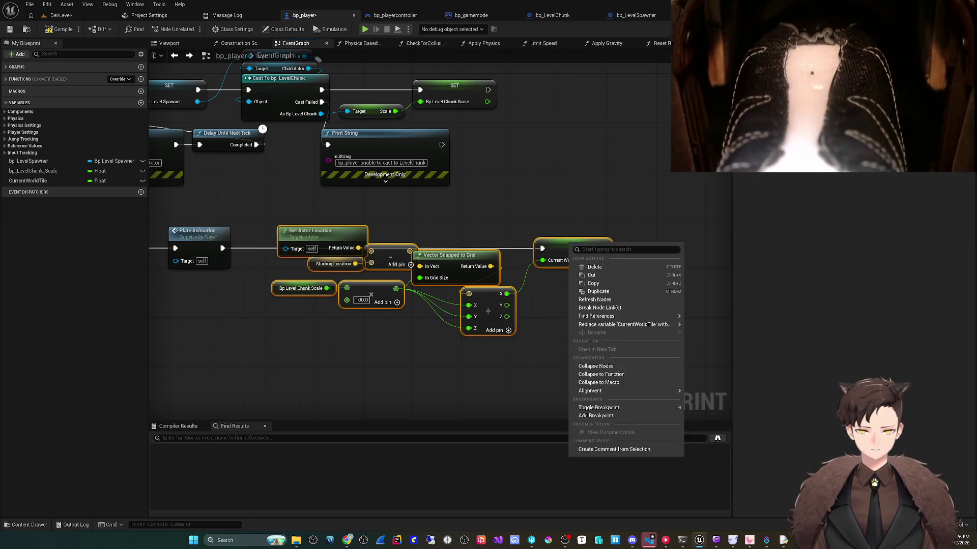
left_click(601, 374)
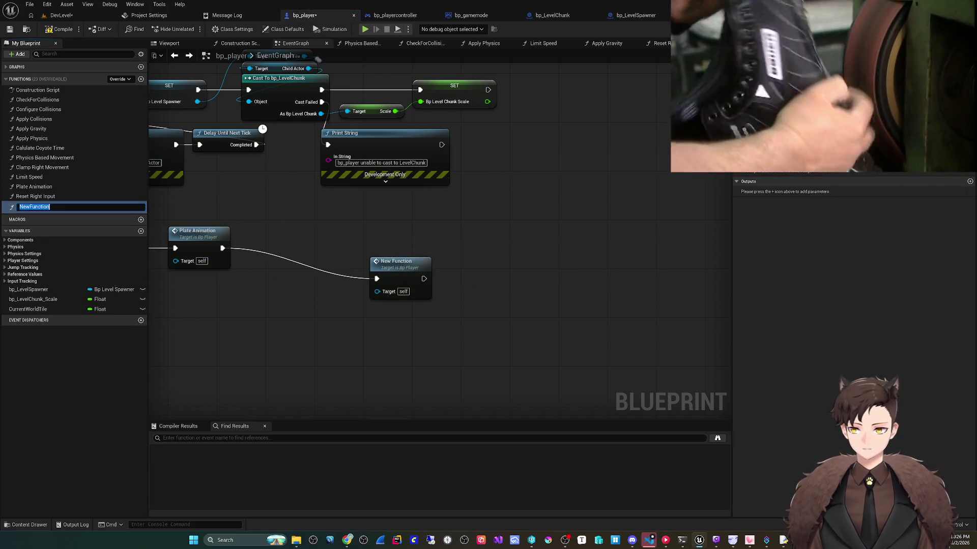
- Name the function Get Current World Tile, place its call after Plate Animation, and open its graph
type("Get ")
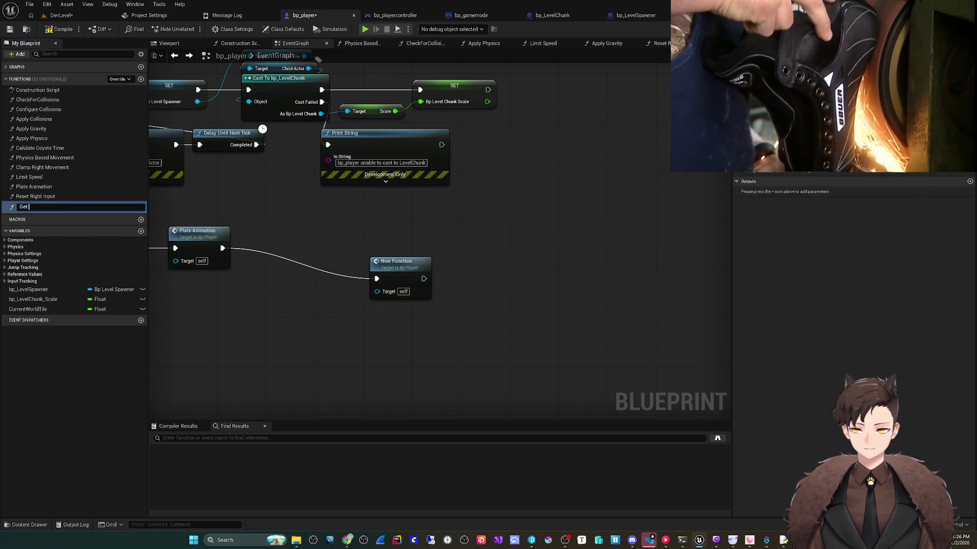
type("Current")
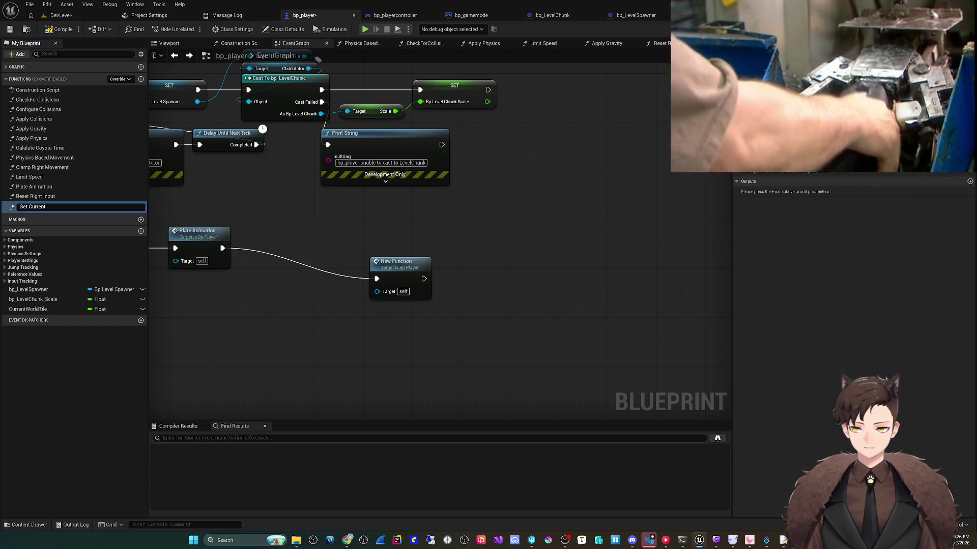
type(" World Ti")
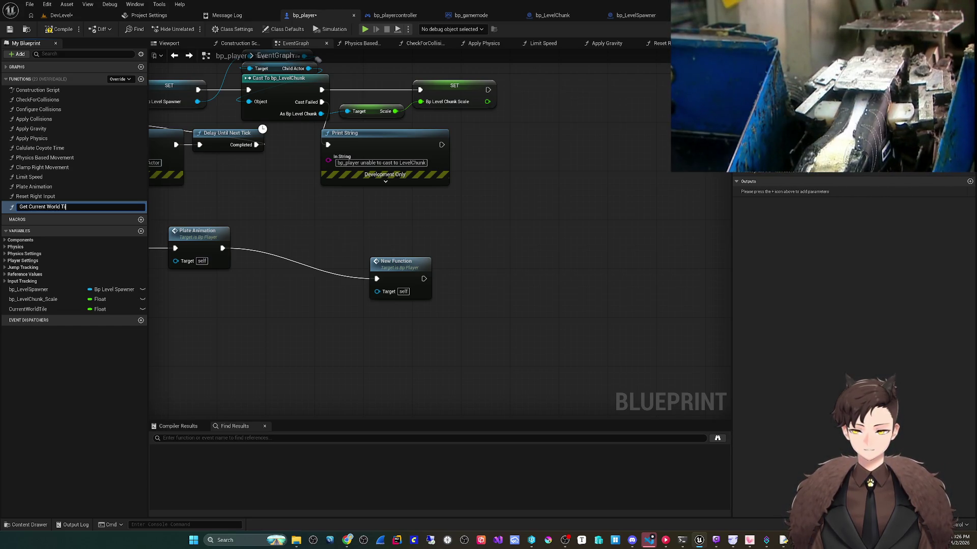
type("le")
key("Return")
left_click_drag(405, 260, 283, 230)
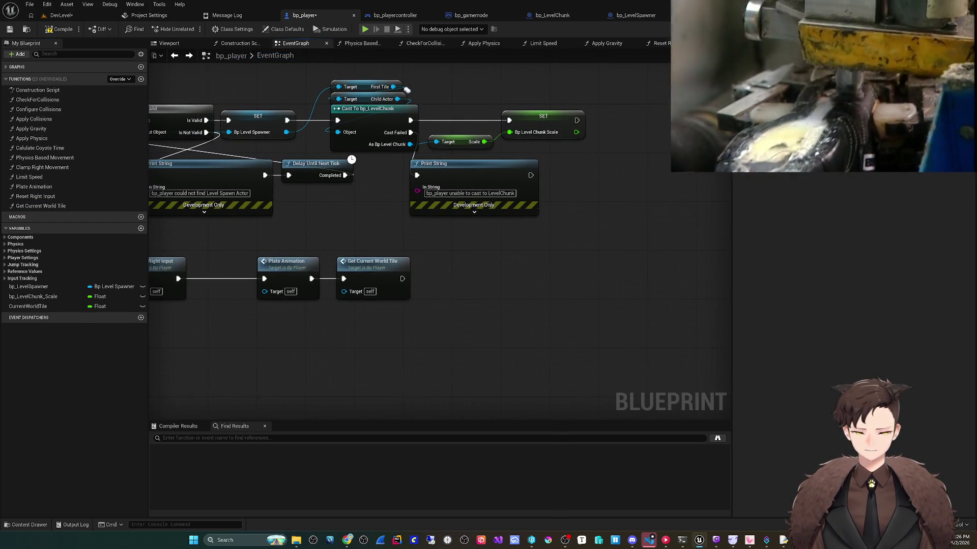
double_click(372, 262)
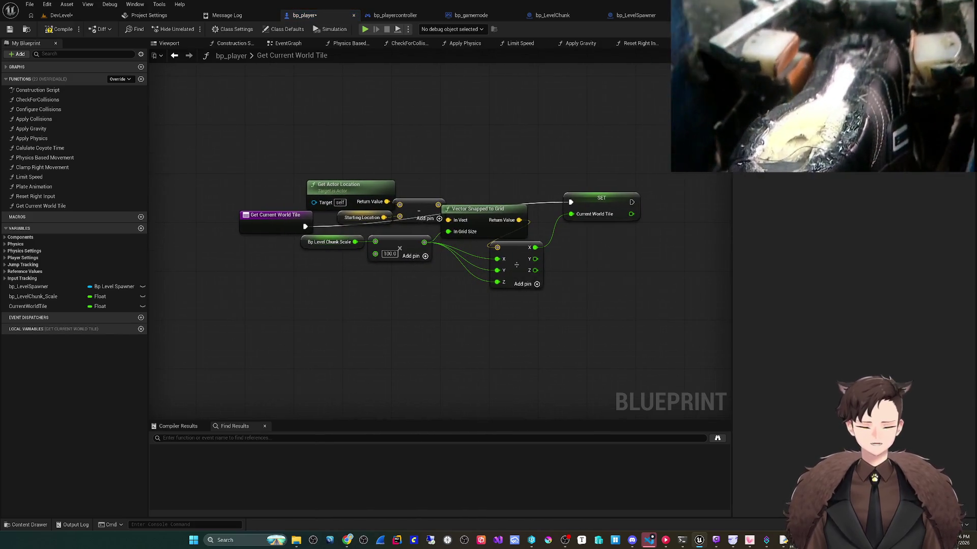
- Compare the new tile value to a CurrentWorldTile getter with != and promote it to local bDidTileChange?
left_click_drag(601, 197, 595, 223)
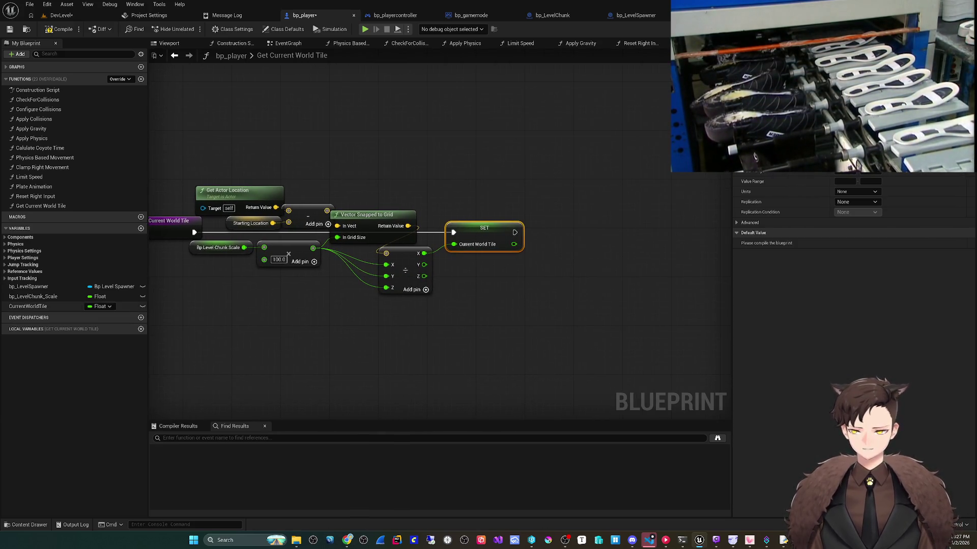
mouse_move(28, 306)
left_mouse_down()
mouse_move(402, 343)
mouse_move(312, 308)
mouse_move(372, 326)
left_mouse_up()
left_click(340, 316)
type("!=")
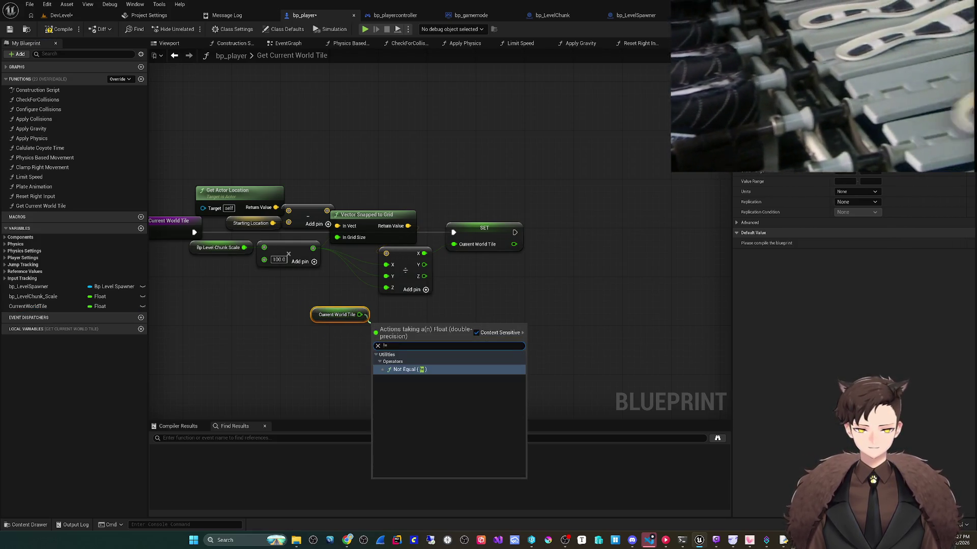
key("Return")
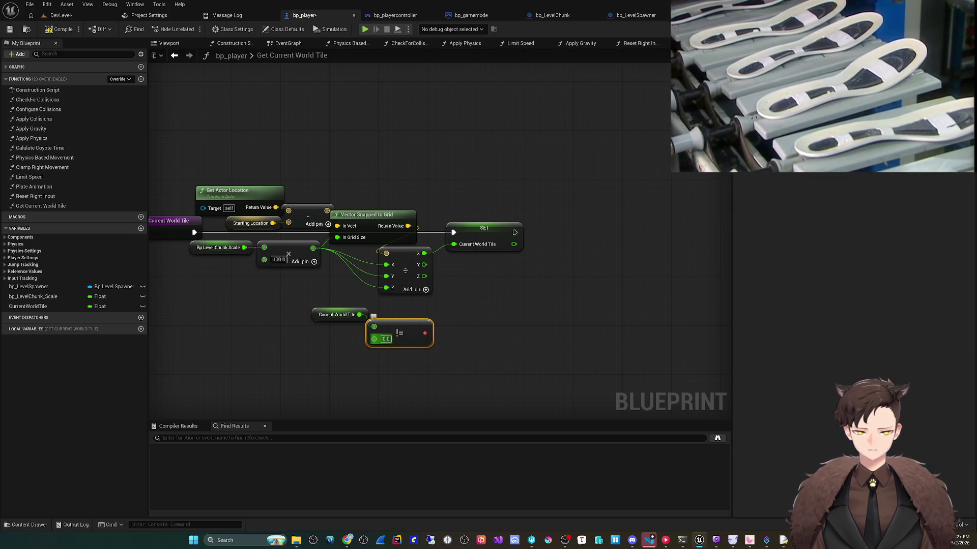
left_click_drag(374, 339, 424, 276)
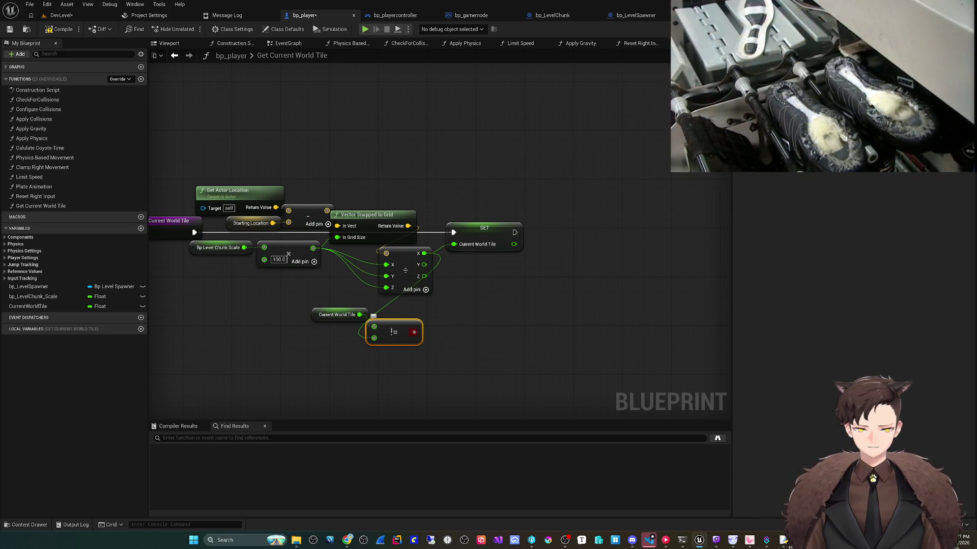
right_click(414, 332)
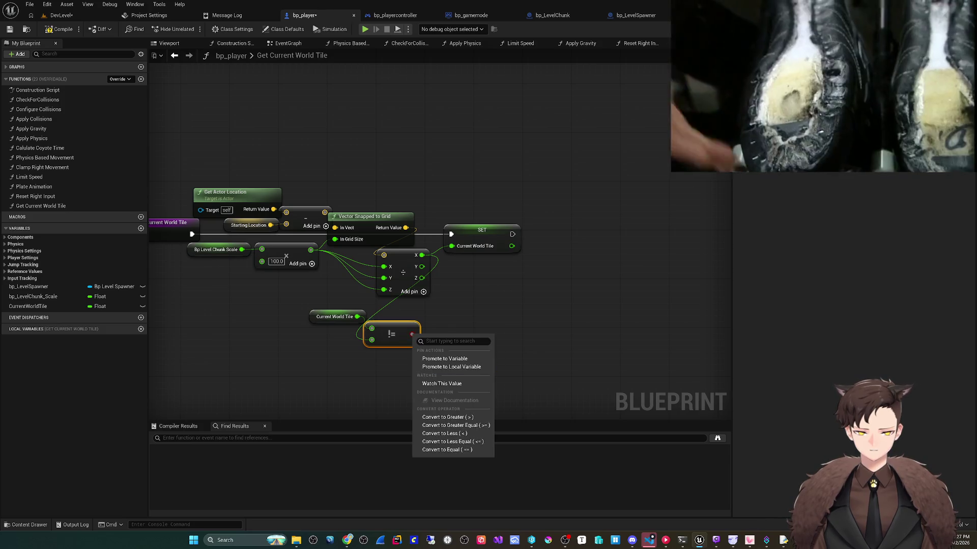
left_click(451, 368)
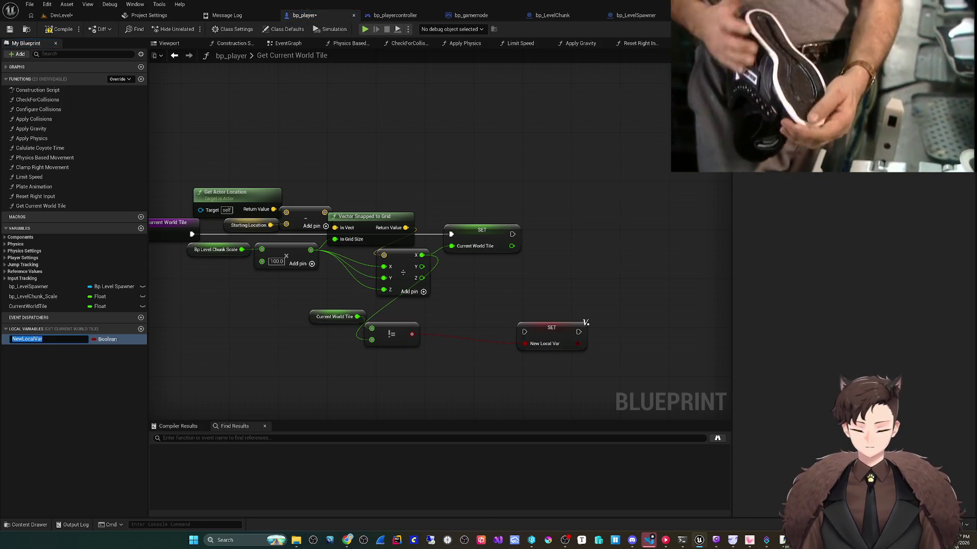
type("bDidTi")
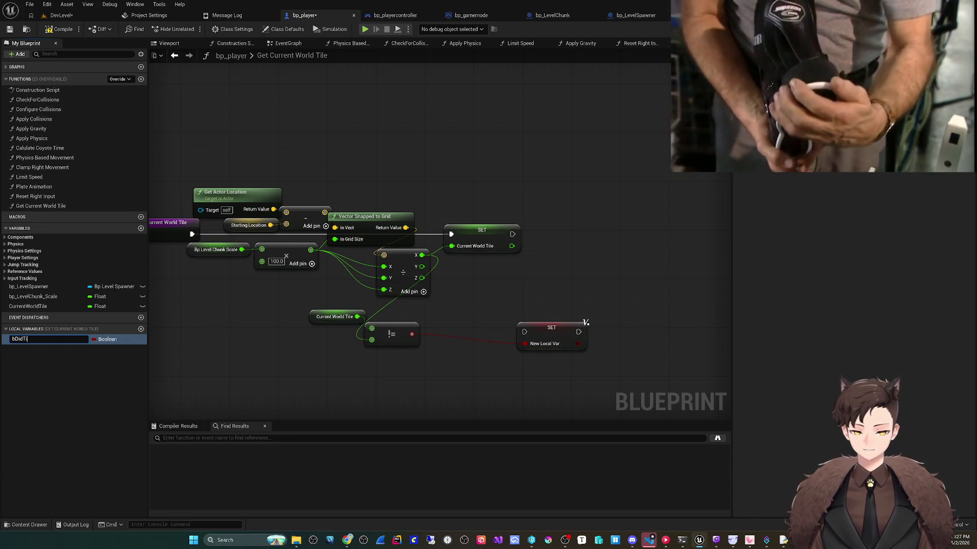
type("leChange?")
key("Return")
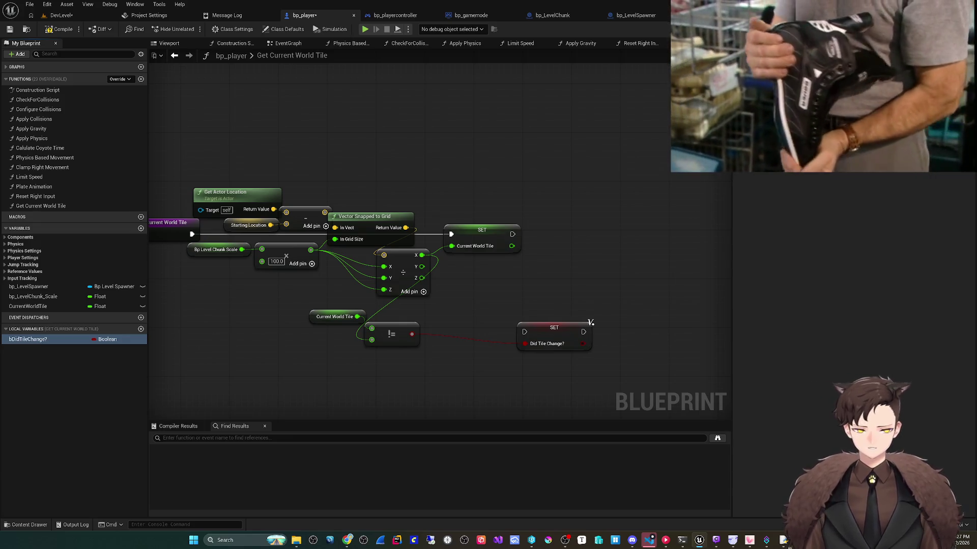
- Chain the bDidTileChange? setter before the CurrentWorldTile setter and tidy the nodes
left_click_drag(450, 222, 524, 216)
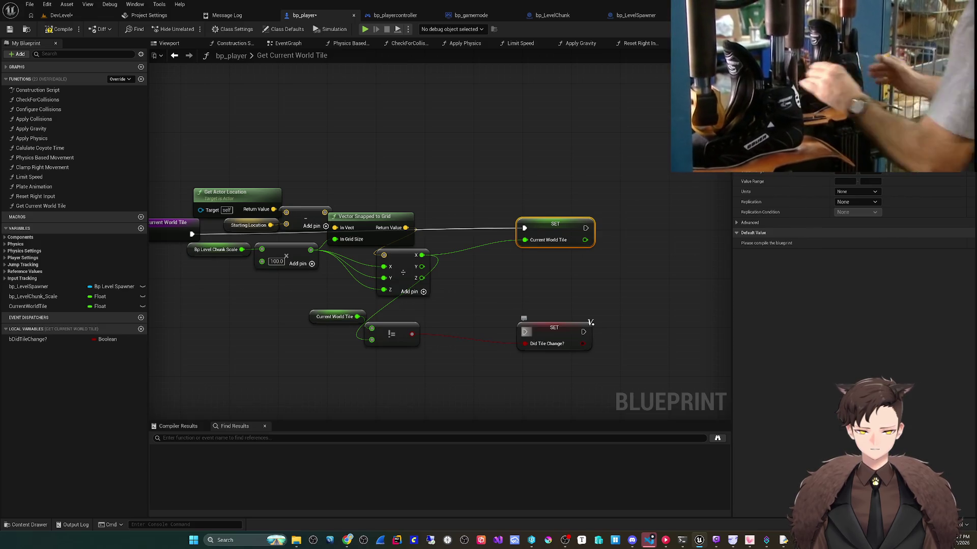
mouse_move(524, 332)
left_mouse_down()
mouse_move(291, 252)
mouse_move(192, 234)
left_mouse_up()
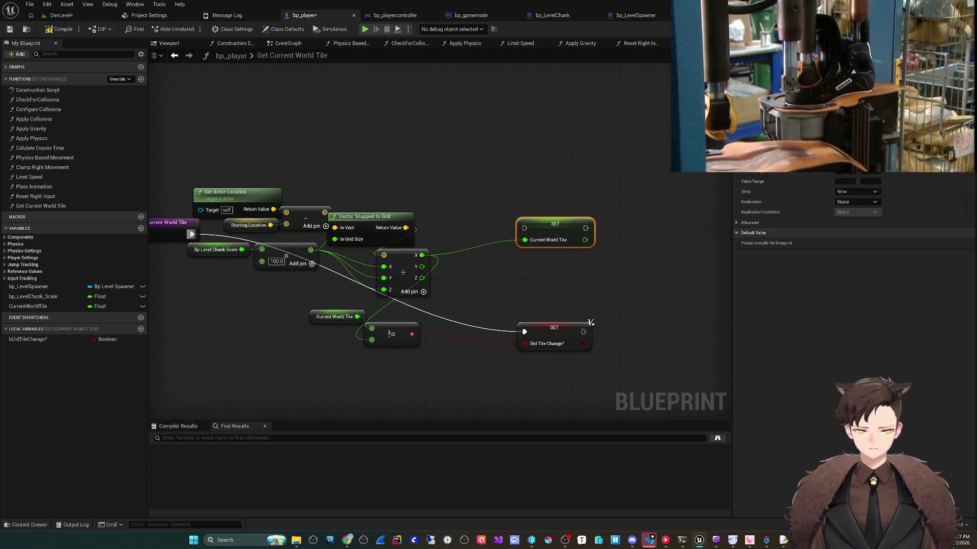
left_click_drag(583, 332, 524, 228)
mouse_move(590, 323)
left_mouse_down()
mouse_move(536, 238)
mouse_move(505, 212)
mouse_move(504, 225)
left_mouse_up()
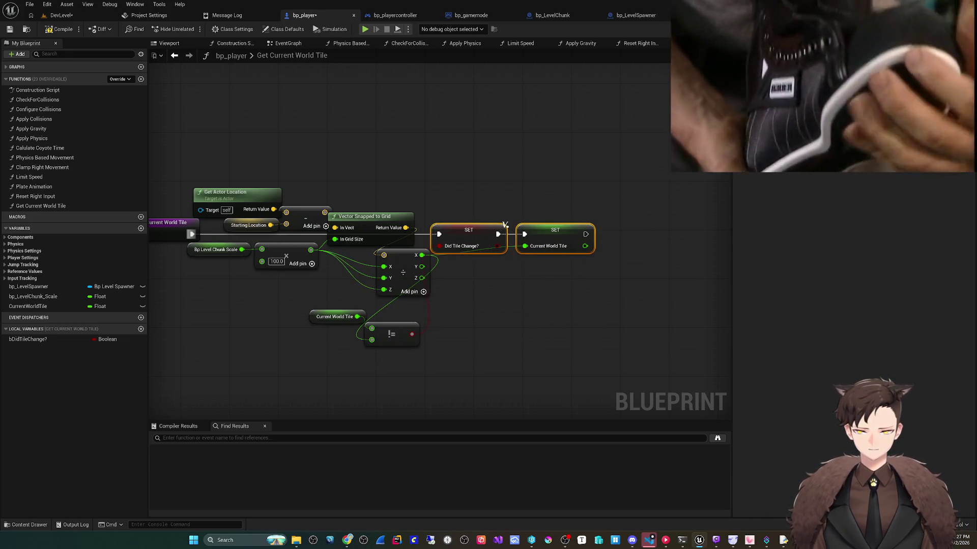
mouse_move(301, 305)
left_mouse_down()
mouse_move(427, 356)
mouse_move(484, 269)
mouse_move(456, 233)
left_mouse_up()
key("ctrl+z")
mouse_move(403, 272)
left_mouse_down()
mouse_move(373, 285)
mouse_move(360, 273)
left_mouse_up()
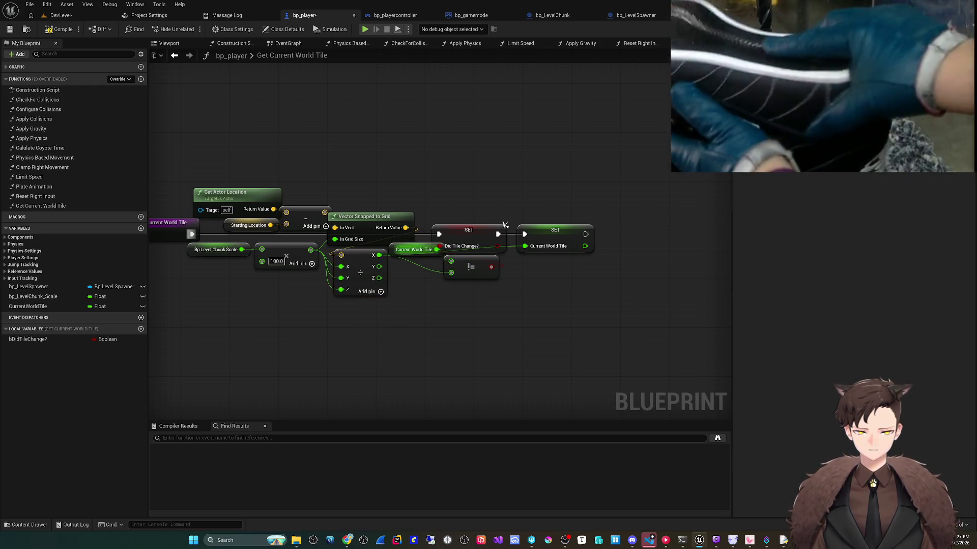
left_click_drag(437, 249, 417, 257)
left_click(414, 249)
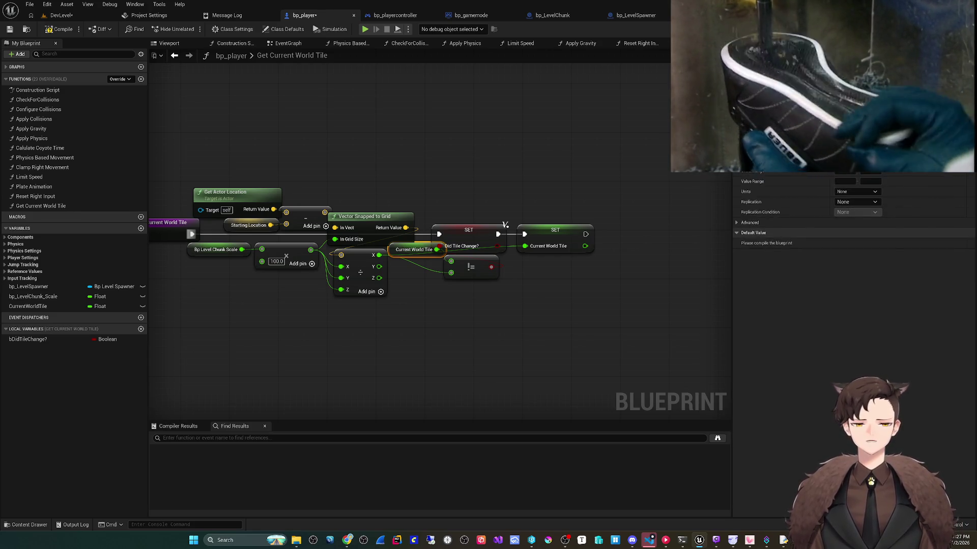
- Compile and save bp_player, then switch to bp_LevelSpawner
left_click(505, 224)
key("ctrl+s")
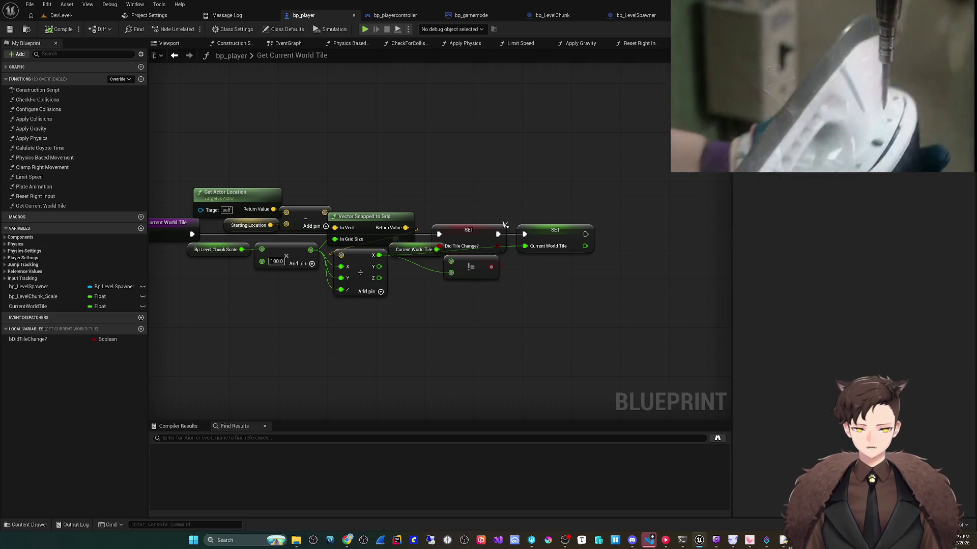
left_click_drag(412, 249, 412, 260)
key("ctrl+s")
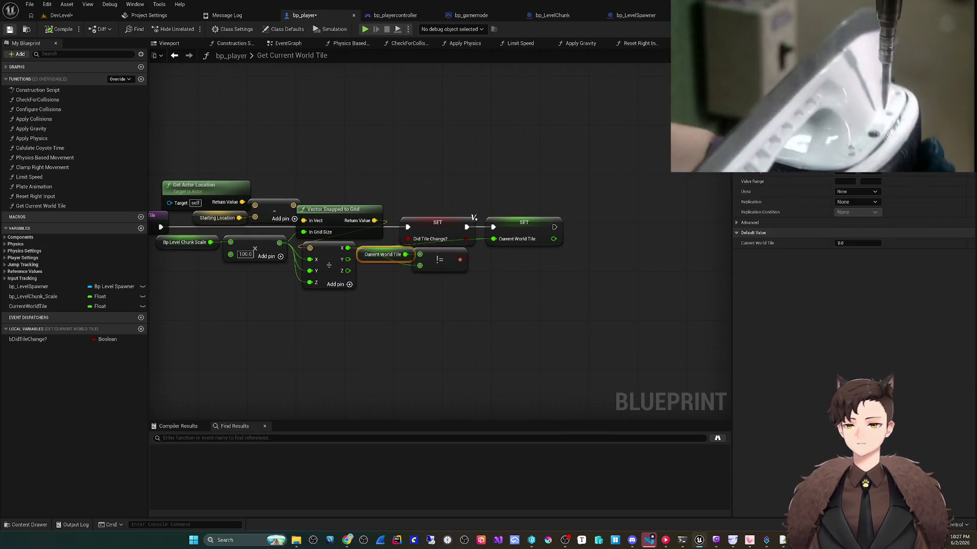
left_click_drag(473, 218, 455, 217)
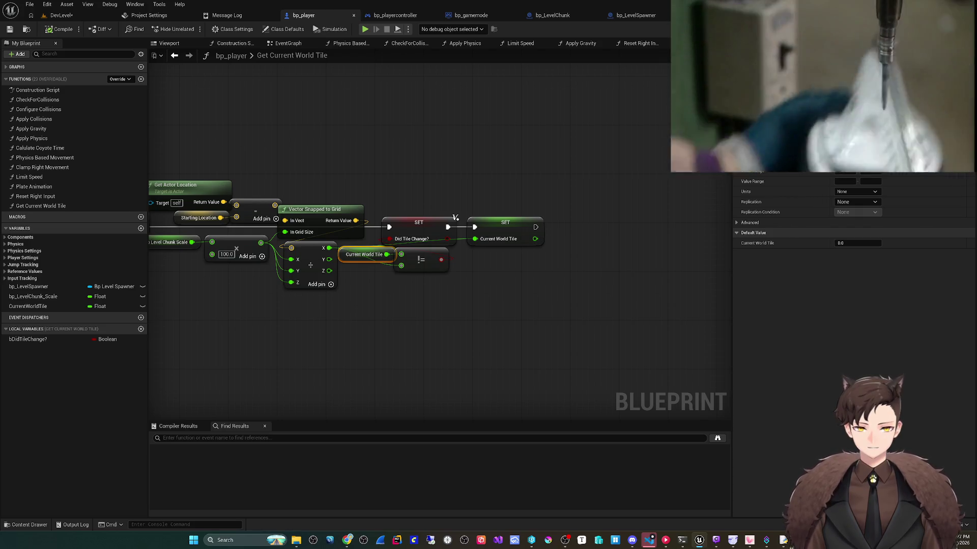
left_click_drag(455, 218, 524, 200)
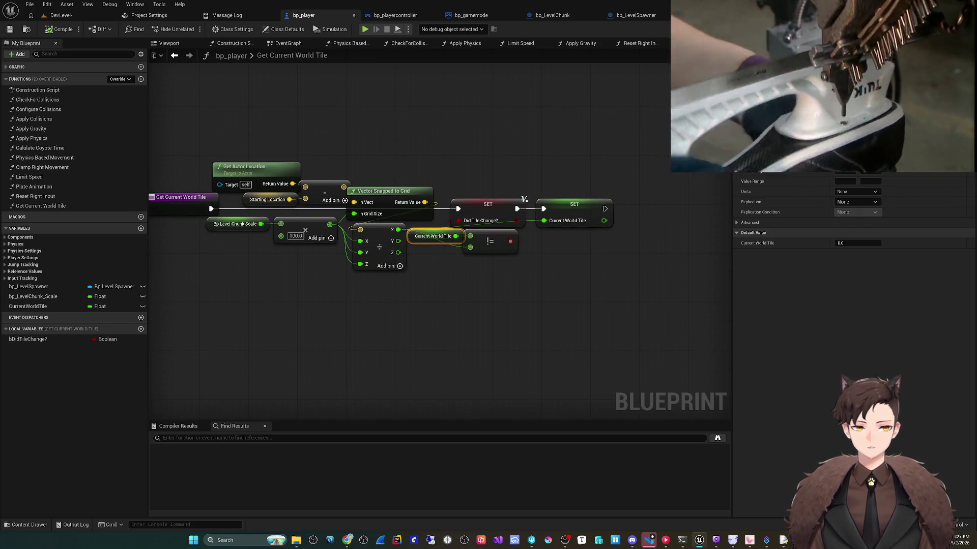
left_click(636, 15)
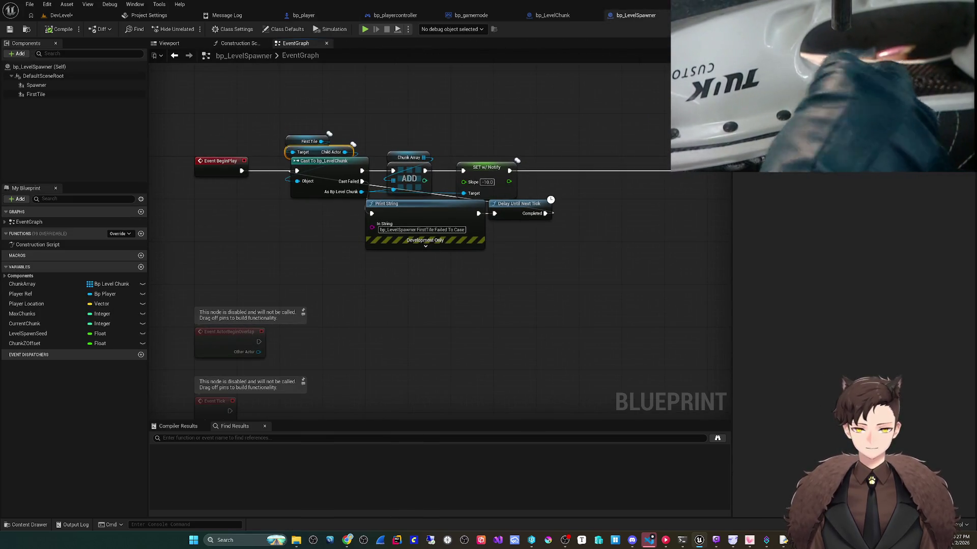
- Move the spawn chain and Tile Allignment group lower in the event graph
left_click_drag(350, 349, 370, 303)
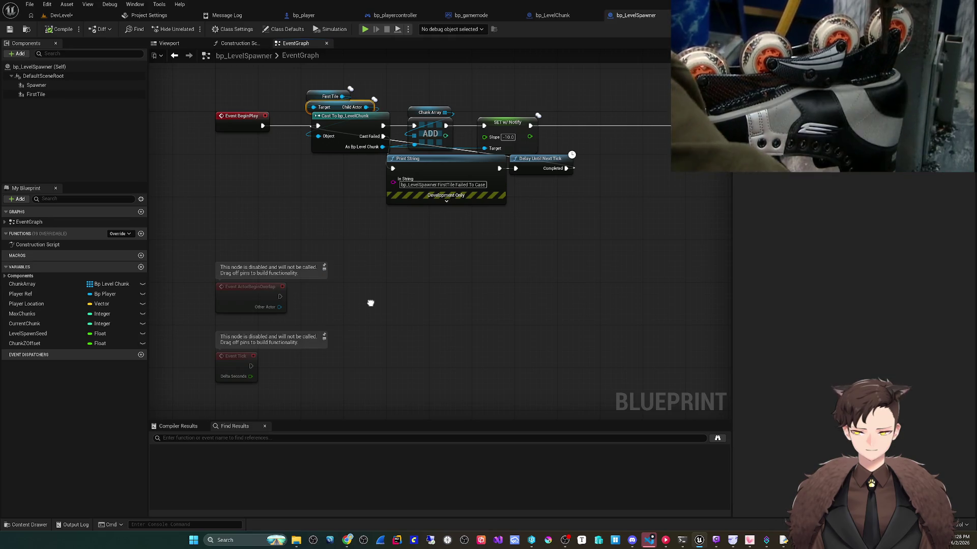
left_click_drag(370, 304, 390, 278)
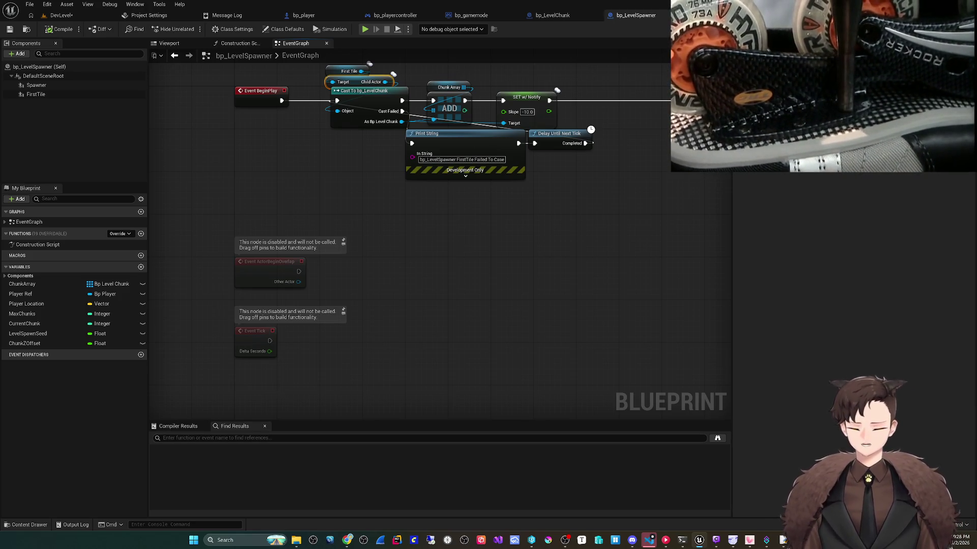
left_click_drag(364, 396, 381, 318)
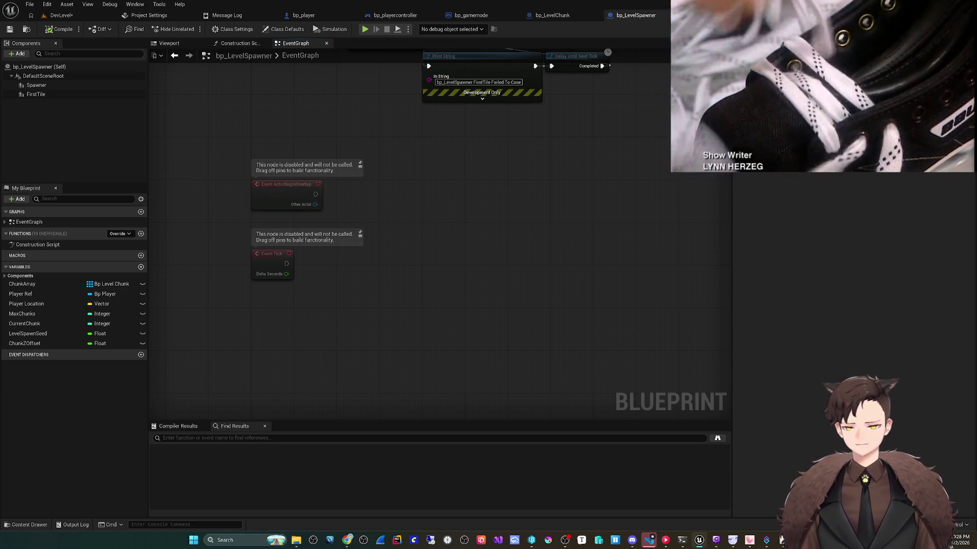
mouse_move(369, 270)
left_mouse_down()
mouse_move(344, 333)
mouse_move(333, 329)
mouse_move(345, 342)
mouse_move(344, 303)
mouse_move(472, 273)
mouse_move(326, 270)
mouse_move(214, 335)
mouse_move(153, 330)
left_mouse_up()
left_click_drag(463, 315, 382, 315)
scroll(382, 316, "up", 3)
scroll(381, 316, "down", 1)
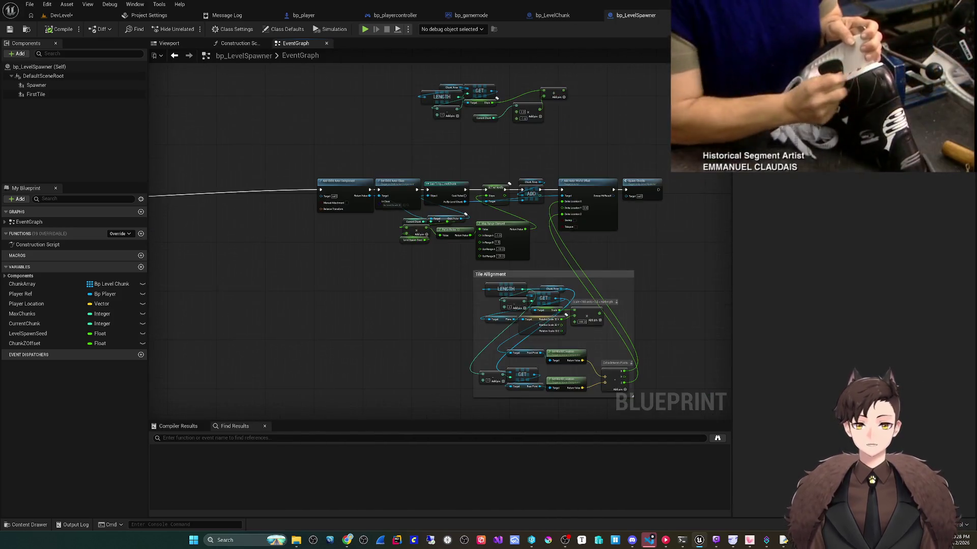
left_click_drag(443, 344, 439, 323)
scroll(438, 323, "down", 2)
mouse_move(331, 196)
left_mouse_down()
mouse_move(617, 364)
mouse_move(652, 364)
left_mouse_up()
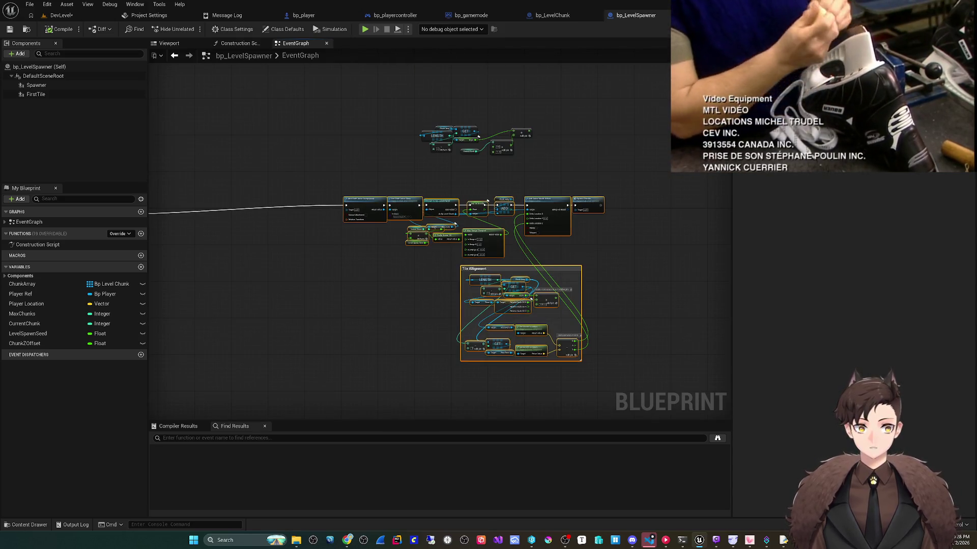
mouse_move(455, 224)
left_mouse_down()
mouse_move(336, 211)
mouse_move(539, 228)
mouse_move(478, 255)
left_mouse_up()
- Delete the leftover LENGTH and GET node cluster and save bp_LevelSpawner
left_click_drag(552, 191, 456, 219)
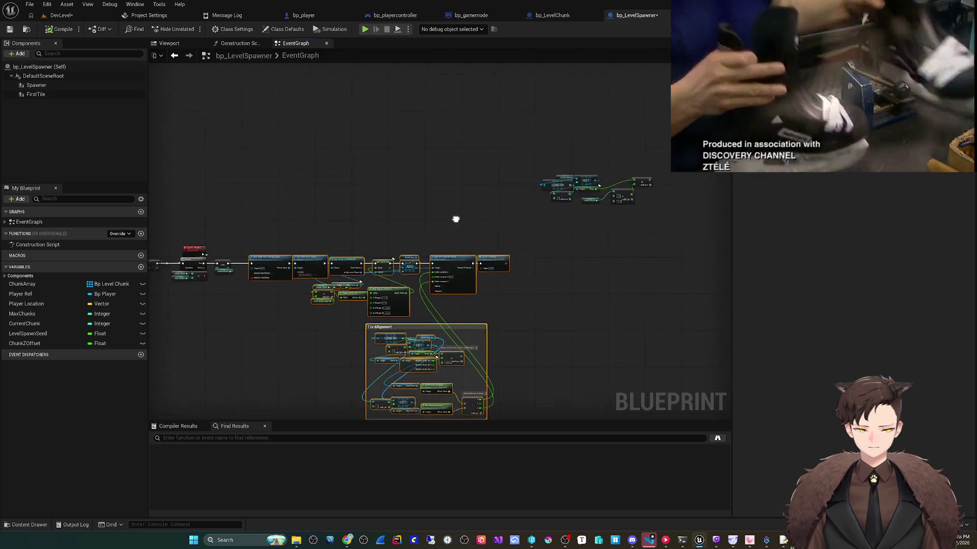
scroll(519, 181, "up", 3)
left_click_drag(368, 156, 629, 241)
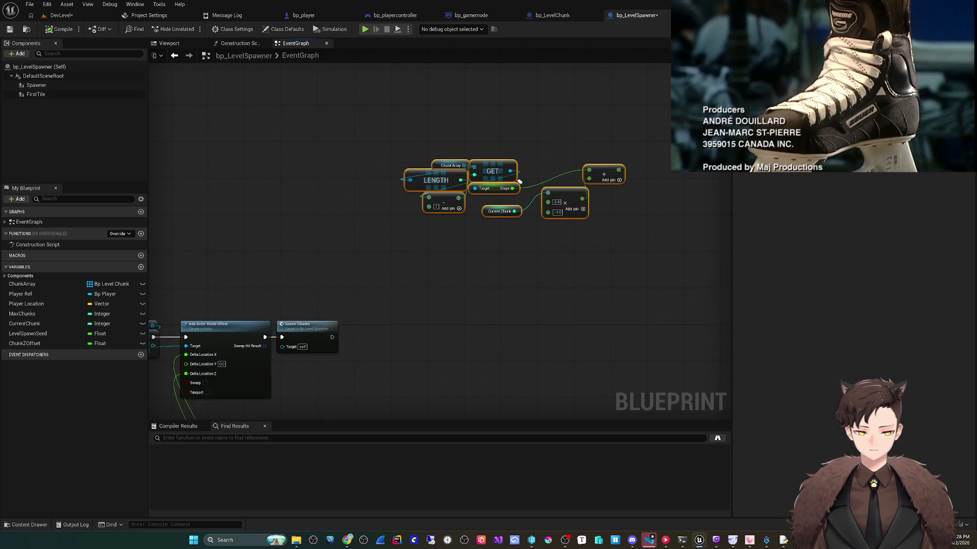
key("Delete")
key("ctrl+s")
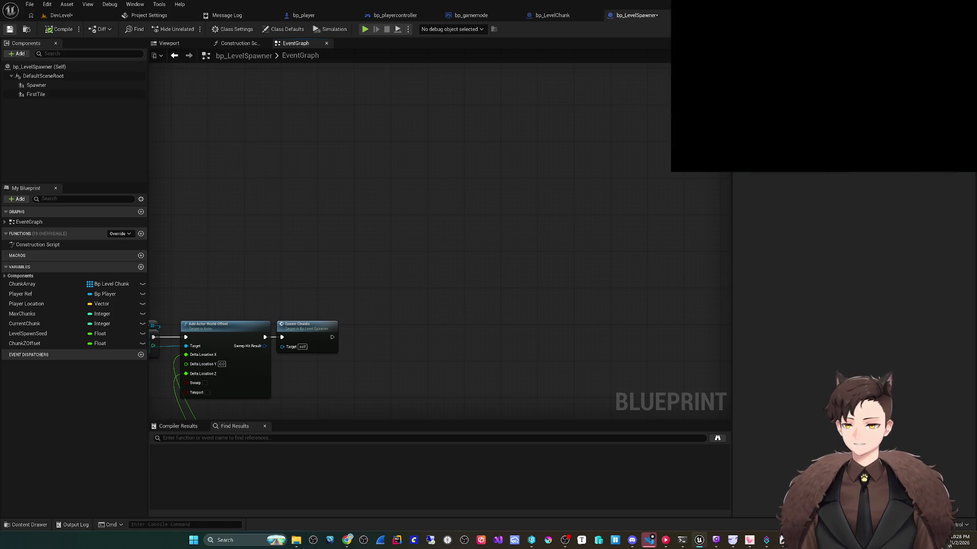
mouse_move(406, 266)
left_mouse_down()
mouse_move(328, 281)
mouse_move(338, 233)
left_mouse_up()
scroll(368, 227, "down", 3)
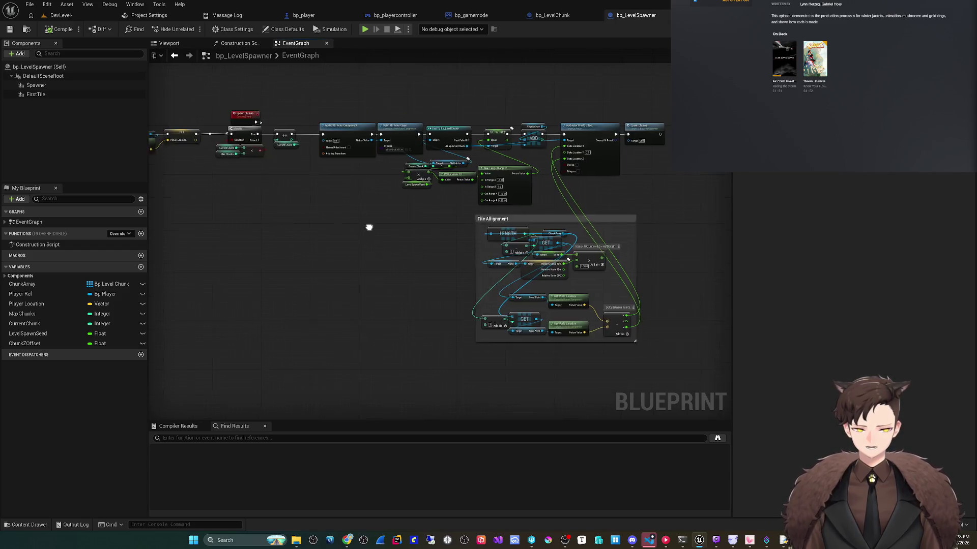
scroll(351, 227, "up", 2)
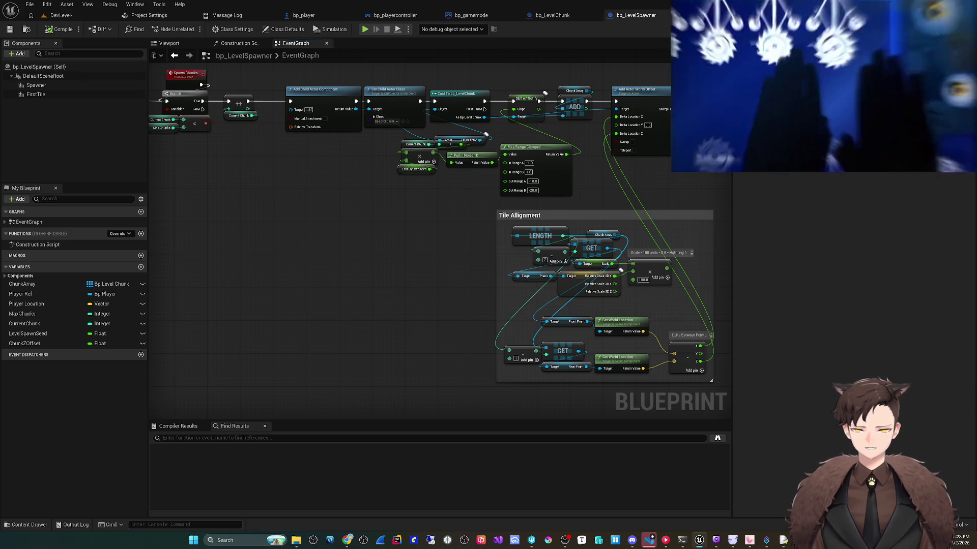
right_click(241, 116)
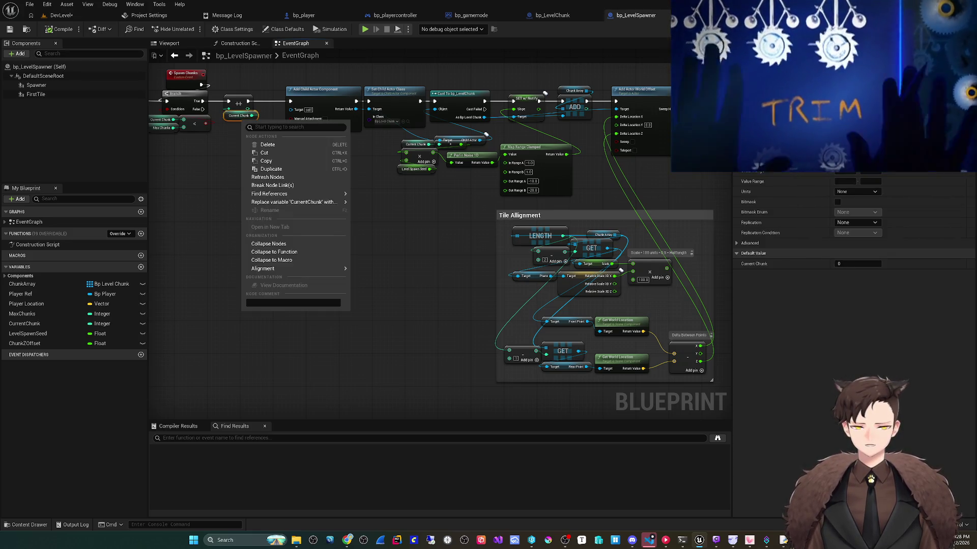
- Move the Tile Allignment LENGTH and Chunk Array nodes below the Branch
left_click(257, 212)
scroll(259, 203, "down", 3)
scroll(259, 188, "up", 3)
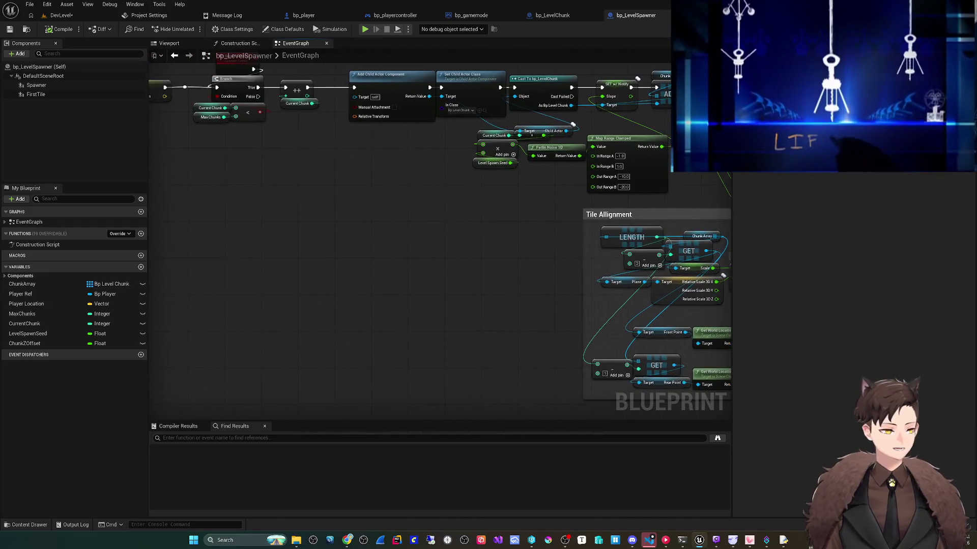
scroll(305, 143, "up", 1)
left_click(326, 127)
mouse_move(435, 229)
left_mouse_down()
mouse_move(399, 231)
mouse_move(417, 243)
mouse_move(270, 225)
left_mouse_up()
scroll(417, 242, "up", 2)
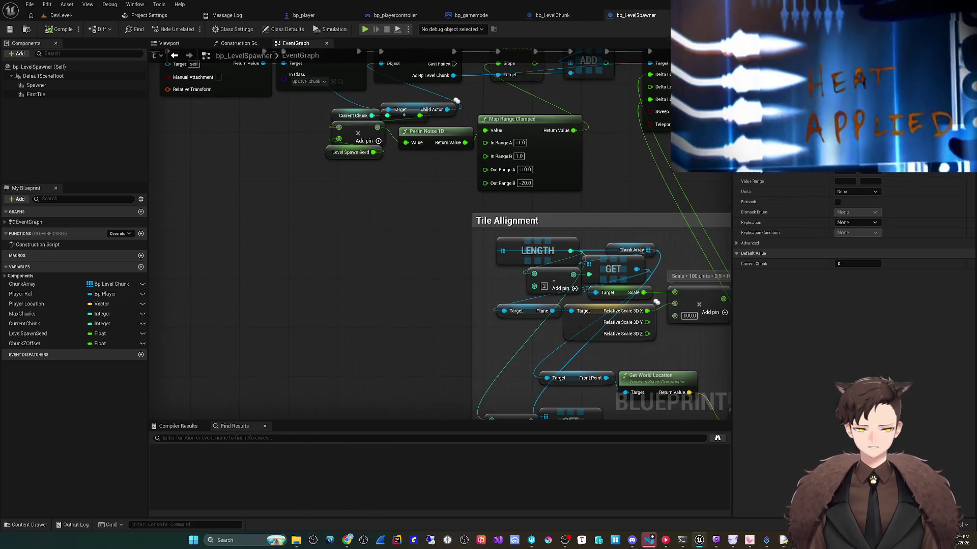
left_click(631, 250)
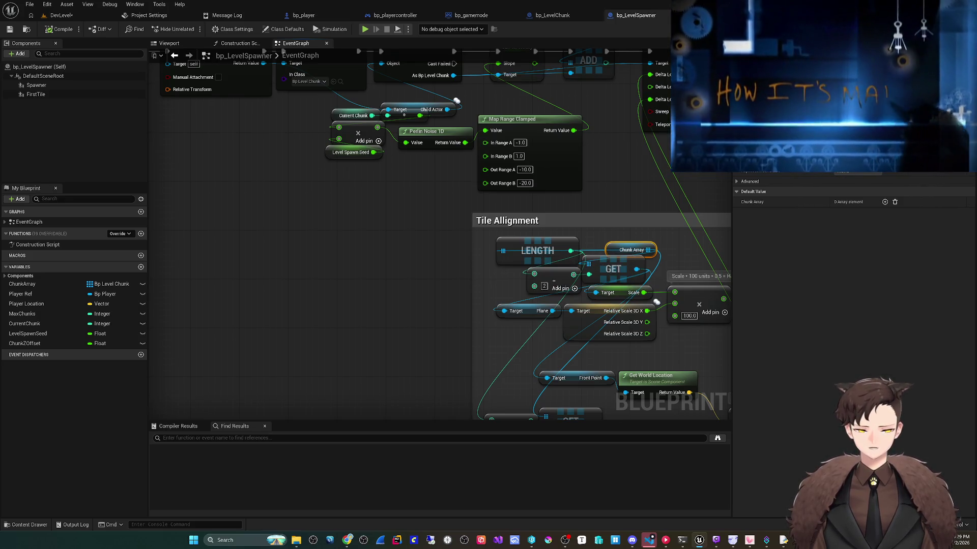
left_click(537, 251, "shift")
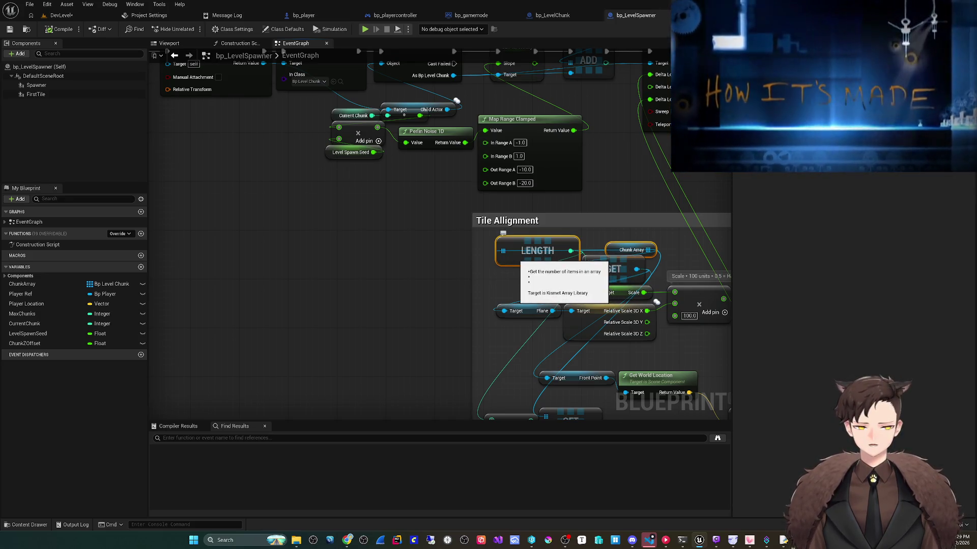
left_click_drag(305, 255, 636, 289)
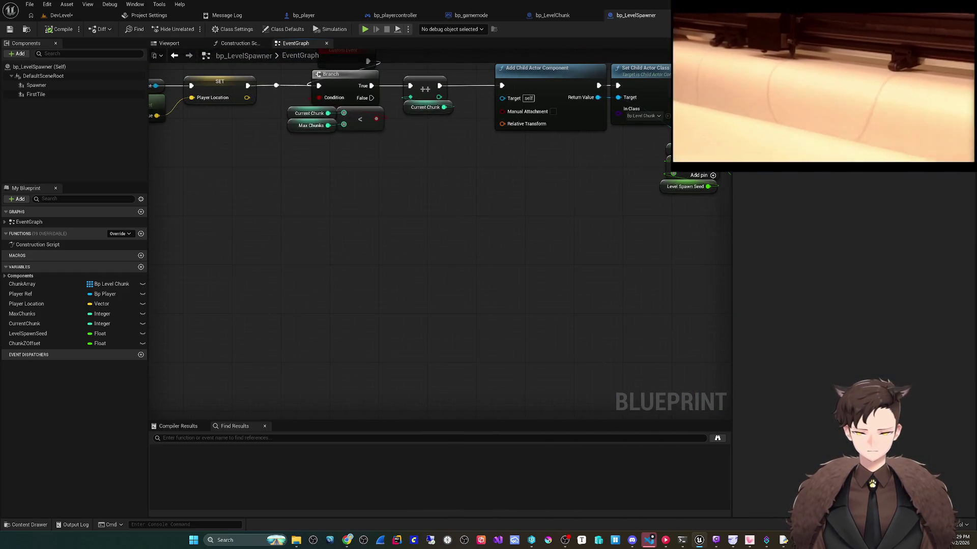
mouse_move(254, 216)
left_mouse_down()
mouse_move(254, 224)
mouse_move(305, 178)
mouse_move(334, 190)
left_mouse_up()
- Find all references to CurrentChunk by name
right_click(418, 116)
mouse_move(457, 190)
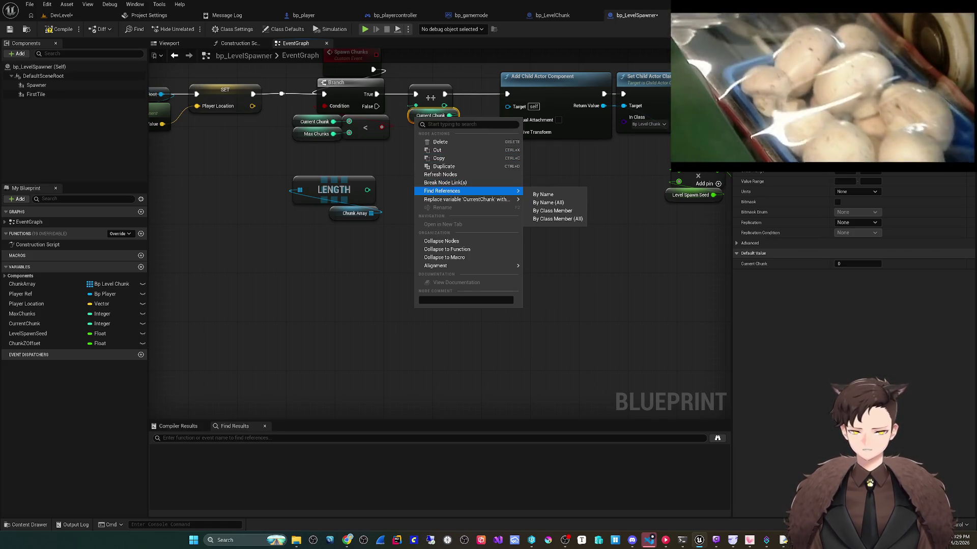
left_click(543, 195)
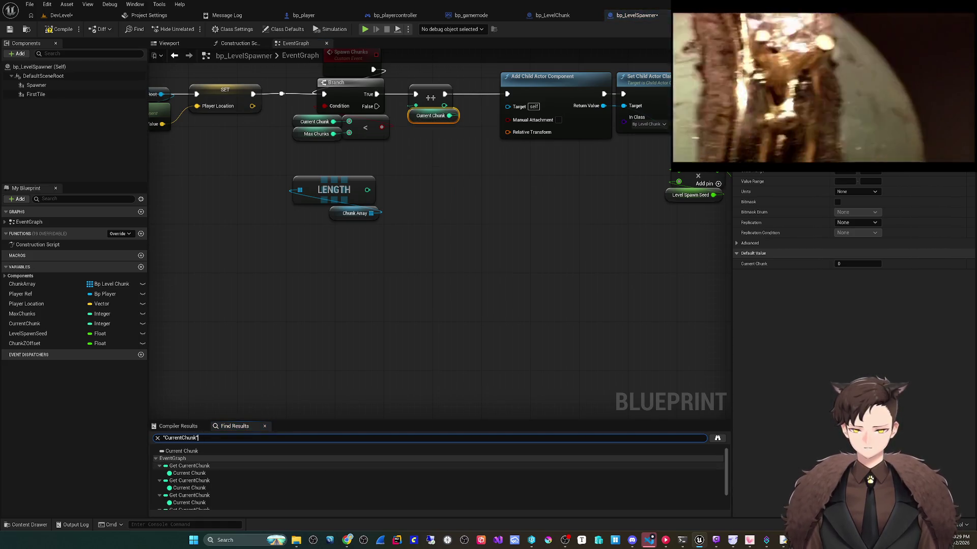
- Jump to each CurrentChunk reference in the Find Results, ending near Perlin Noise
left_click(189, 466)
scroll(356, 478, "down", 2)
double_click(190, 500)
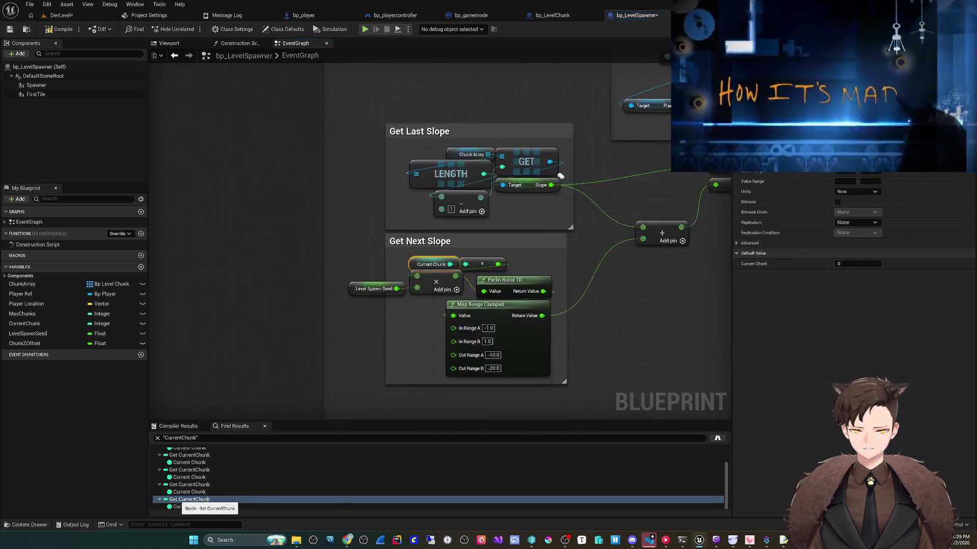
left_click(189, 492)
double_click(189, 485)
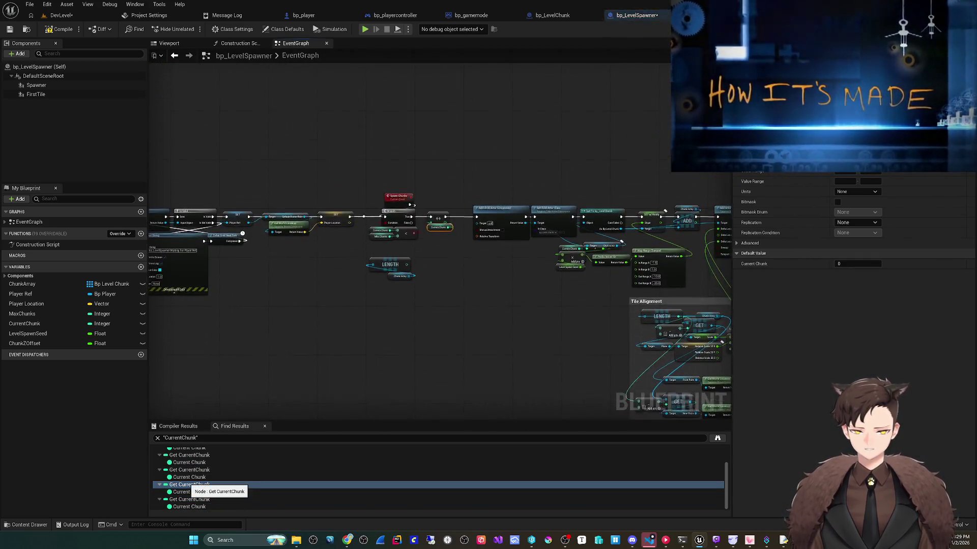
left_click(189, 470)
double_click(189, 470)
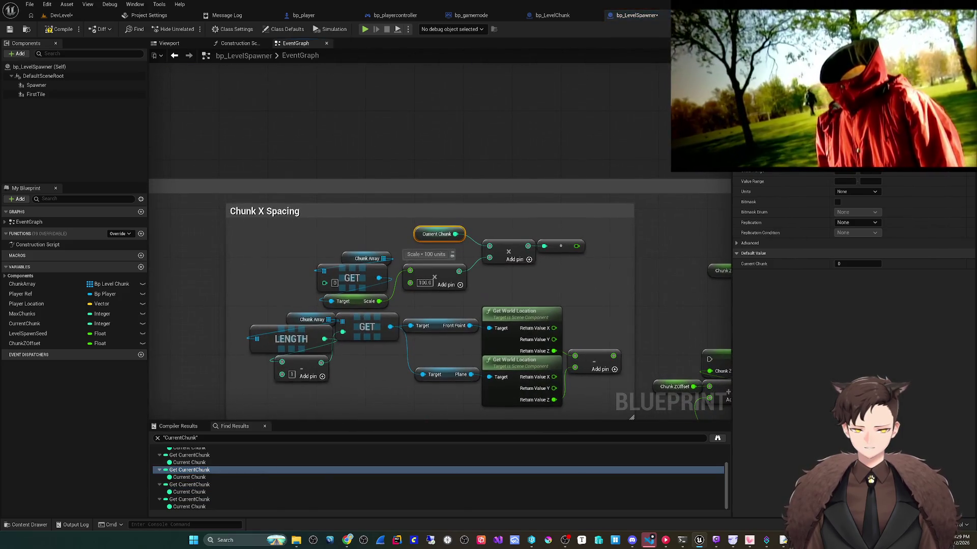
double_click(190, 455)
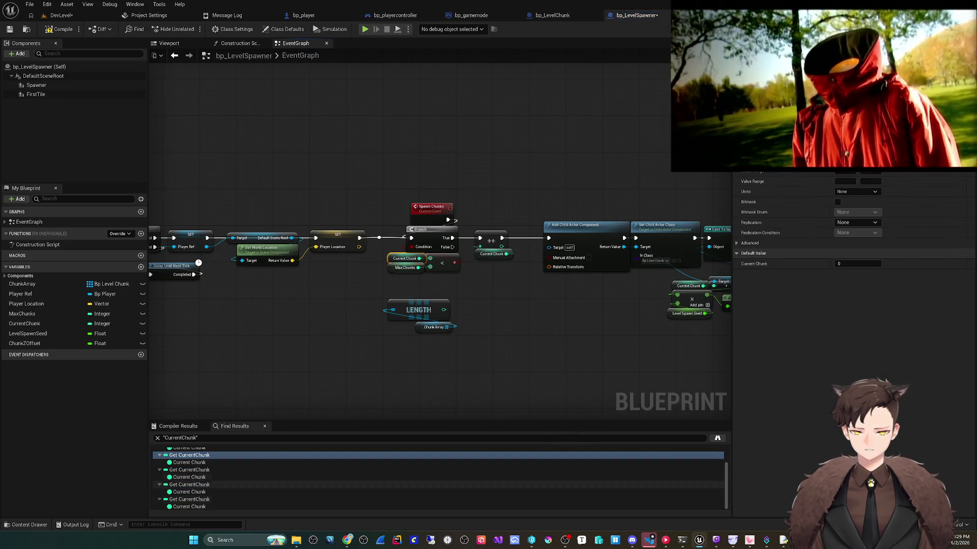
scroll(438, 478, "up", 2)
double_click(189, 465)
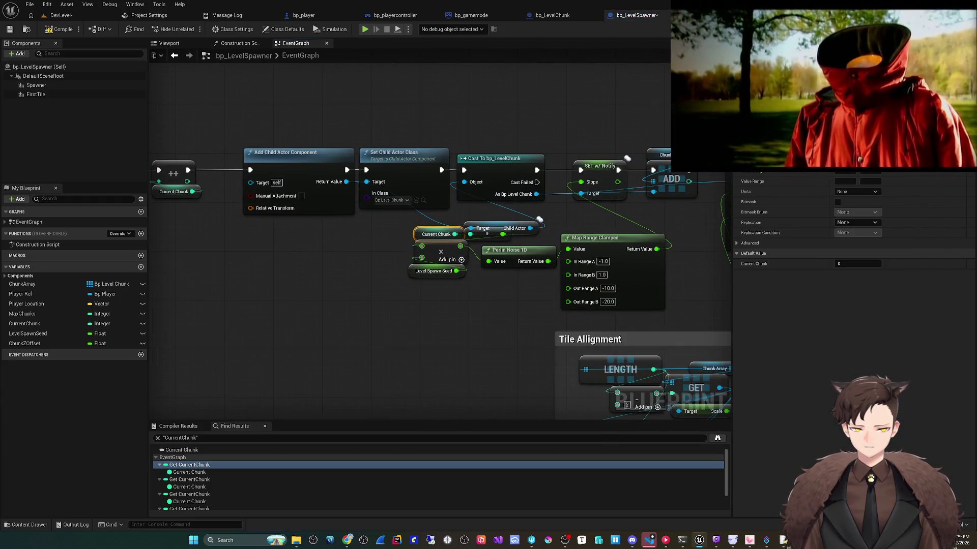
- Shift Current Chunk, its reroute and Level Spawn Seed further left
left_click_drag(356, 351, 296, 363)
key("Escape")
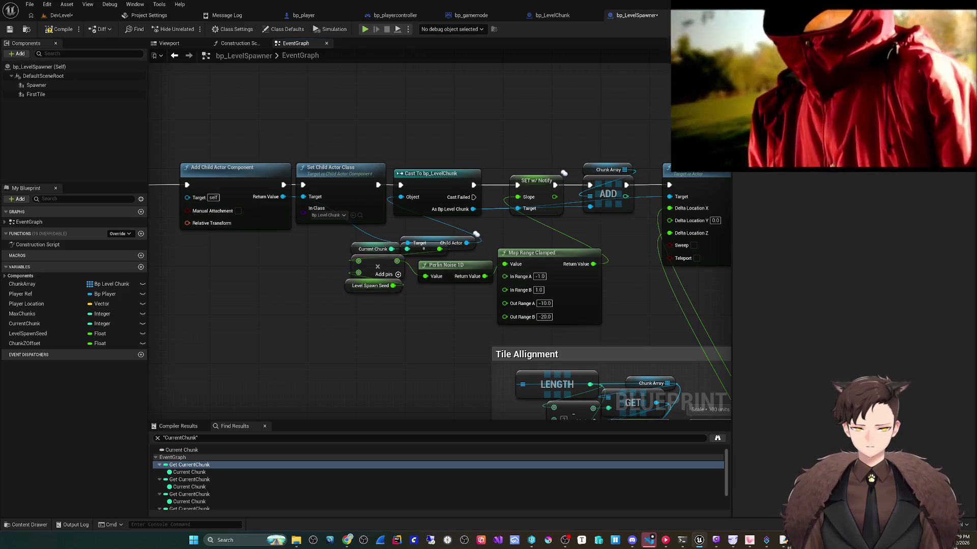
left_click(423, 243)
left_click(372, 249, "ctrl")
mouse_move(373, 249)
left_mouse_down()
mouse_move(306, 249)
mouse_move(275, 261)
left_mouse_up()
key("Escape")
left_click_drag(370, 286, 322, 274)
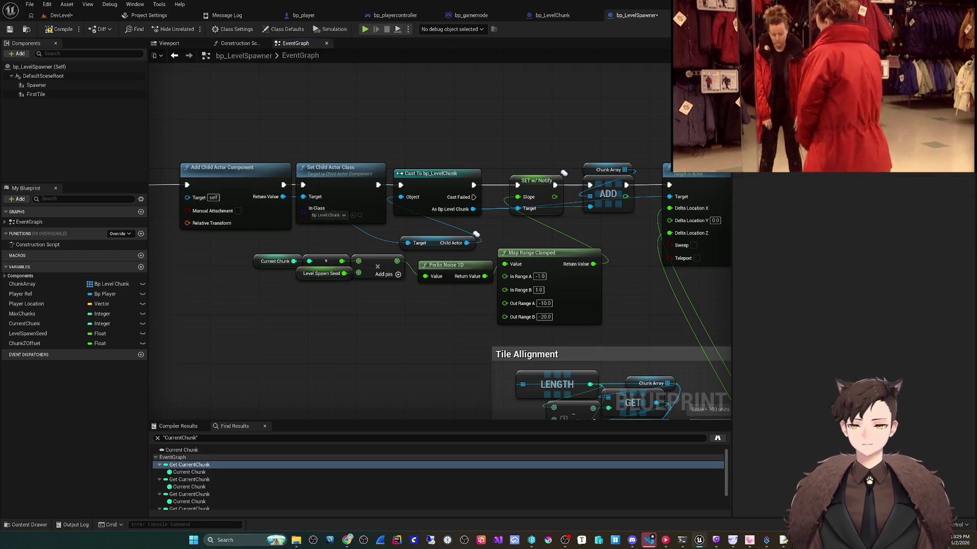
left_click(29, 4)
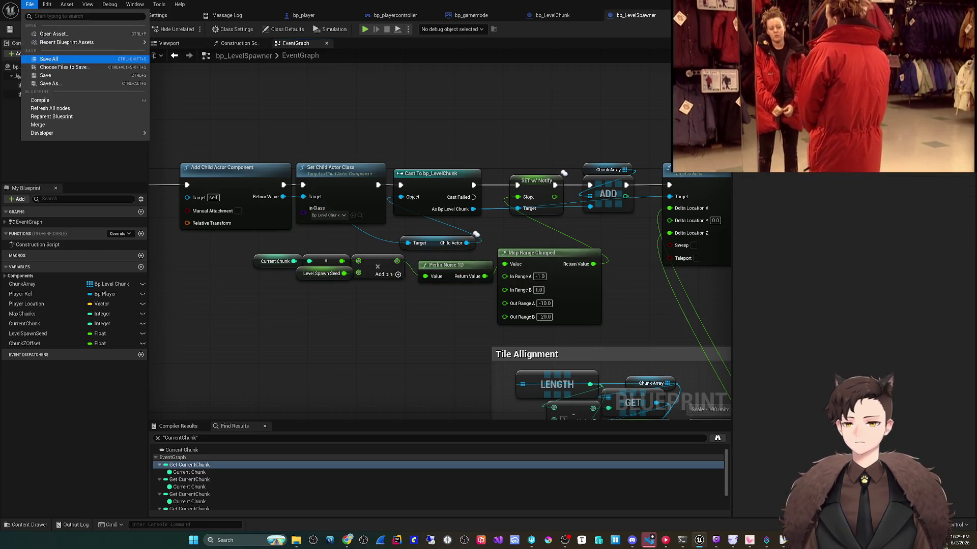
- Save all modified assets and select the Level Spawn Seed node
left_click(49, 59)
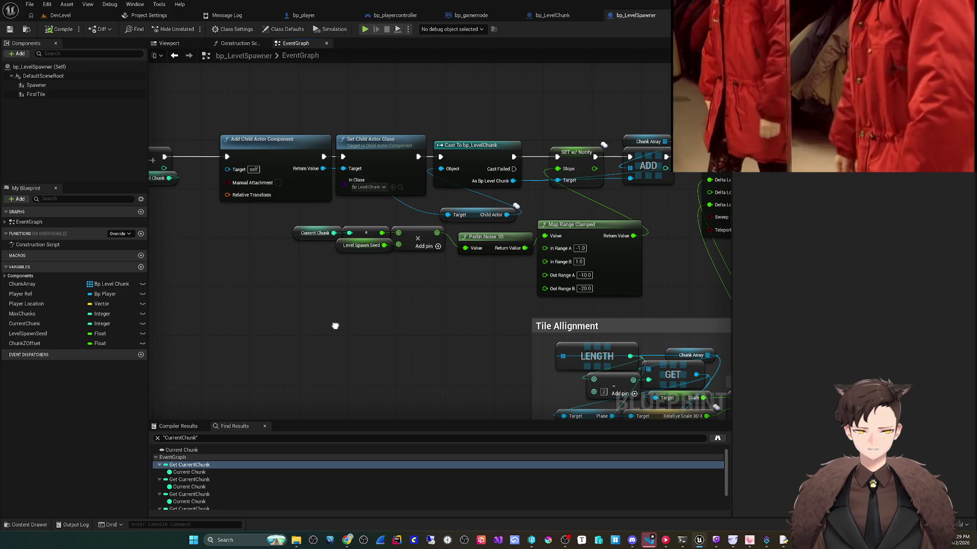
left_click_drag(335, 326, 331, 328)
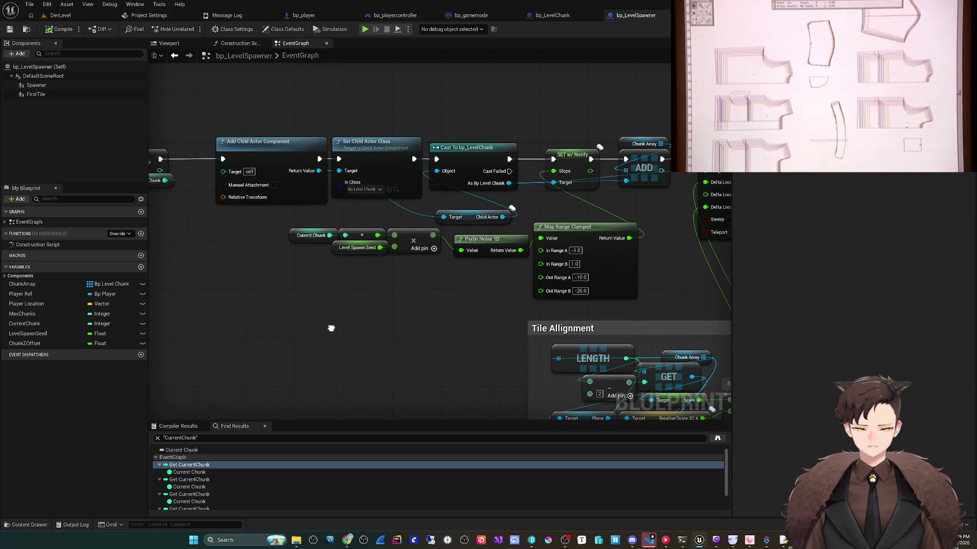
left_click(338, 245)
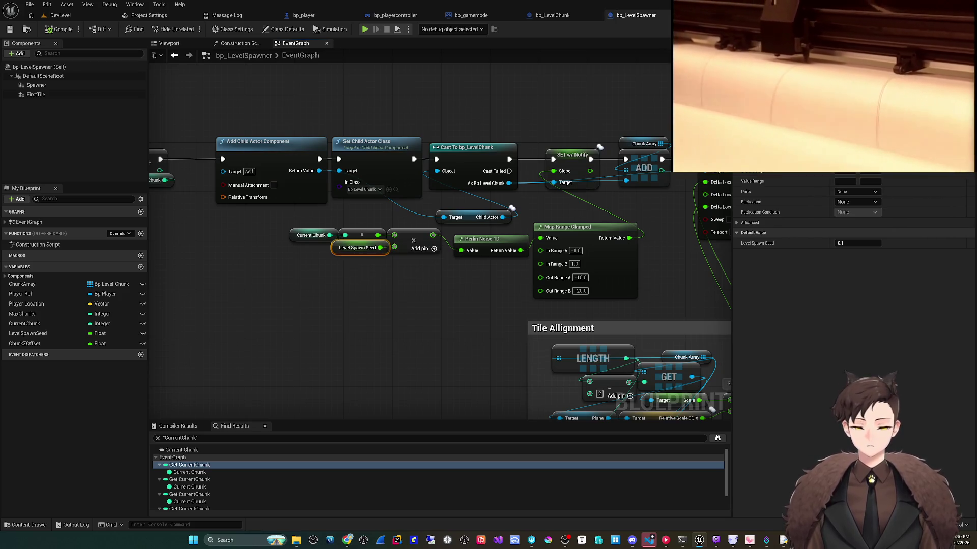
left_click_drag(365, 309, 355, 309)
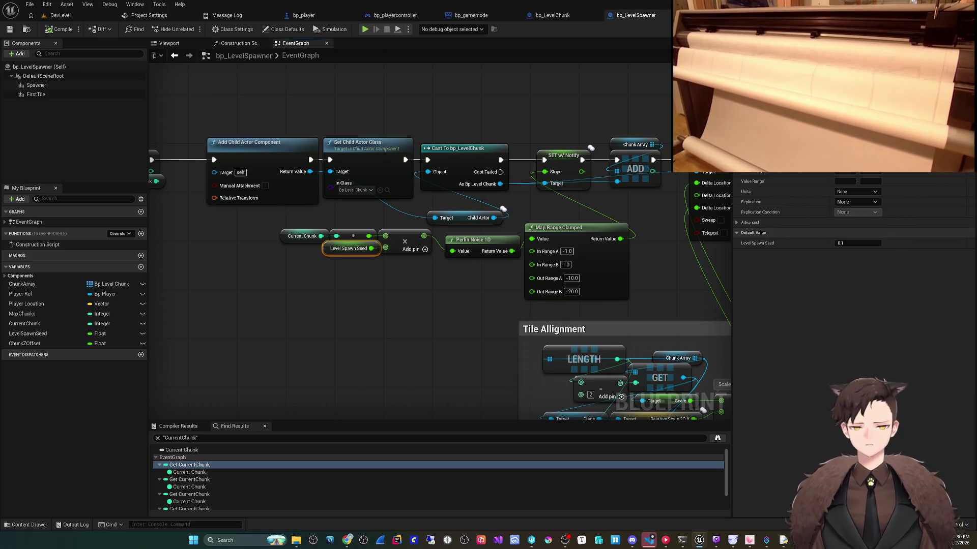
- Copy the Tile Allignment LENGTH and Chunk Array nodes and paste them below the spawn chain
left_click_drag(356, 305, 313, 259)
left_click(541, 313)
key("ctrl+c")
left_click_drag(540, 313, 709, 328)
key("ctrl+v")
mouse_move(251, 262)
left_mouse_down()
mouse_move(316, 290)
mouse_move(360, 280)
mouse_move(416, 296)
left_mouse_up()
- Subtract 1 from the pasted LENGTH and wire the result into the add node
type("-")
key("Return")
left_click(428, 309)
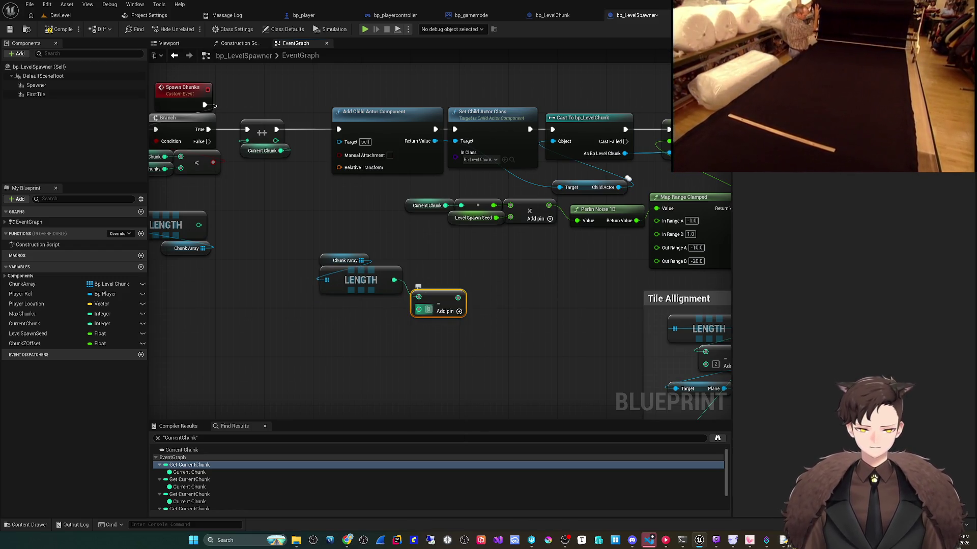
mouse_move(438, 303)
left_mouse_down()
mouse_move(368, 305)
mouse_move(466, 155)
mouse_move(431, 213)
mouse_move(461, 205)
left_mouse_up()
mouse_move(361, 280)
left_mouse_down()
mouse_move(374, 285)
mouse_move(409, 236)
mouse_move(397, 231)
left_mouse_up()
- Play the DevLevel to test spawning, then return to the spawner's event graph
left_click(61, 29)
left_click(9, 29)
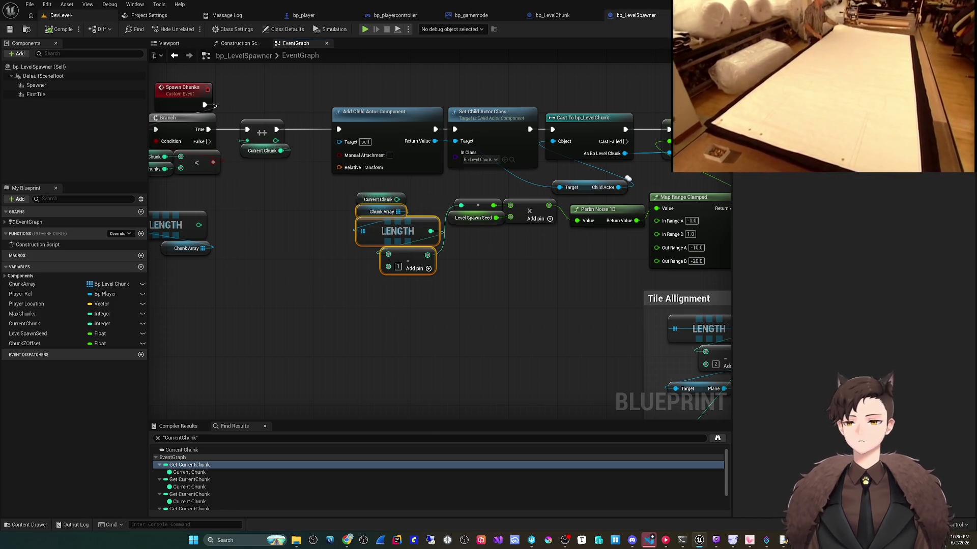
left_click(61, 15)
left_click(189, 29)
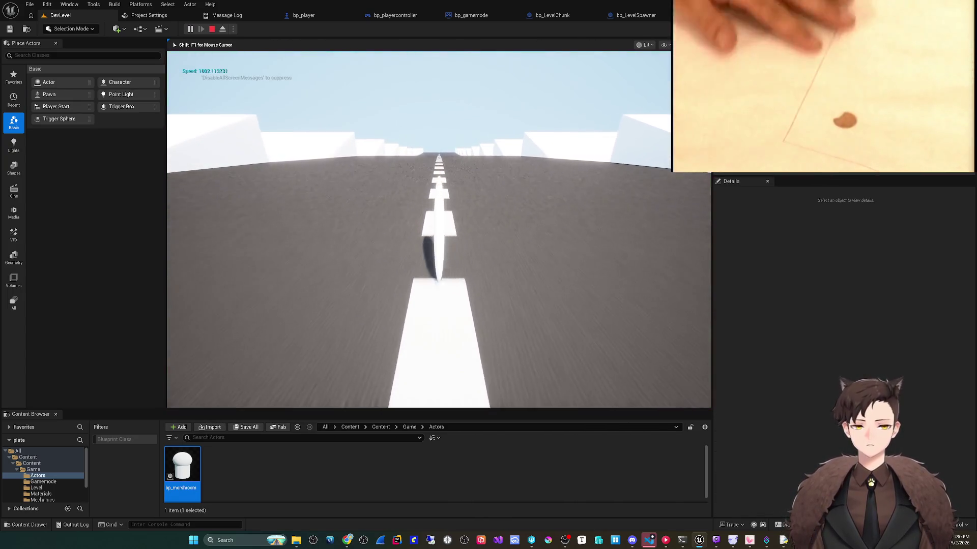
key("Escape")
left_click(633, 16)
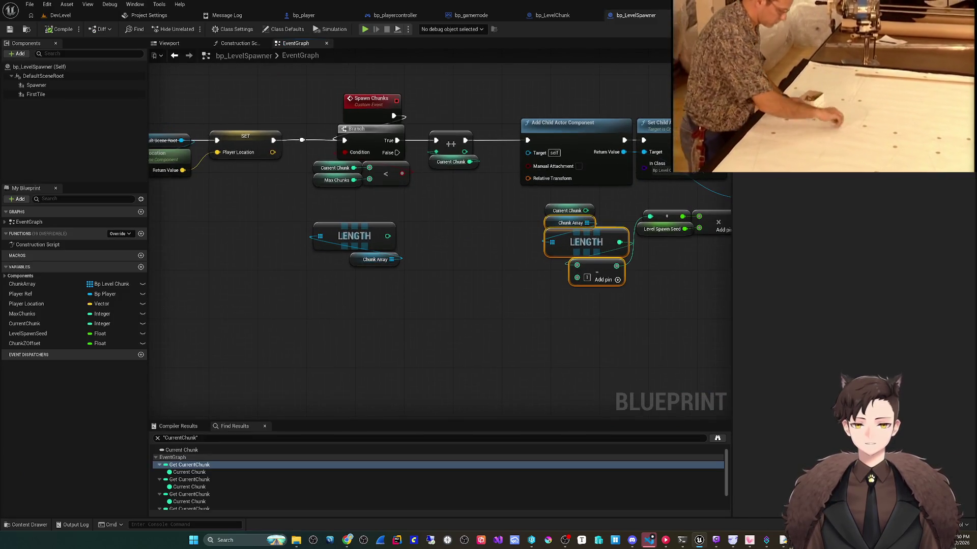
- Add a copy of the subtract node under the left LENGTH and feed length minus 1 into the comparison
left_click_drag(379, 254, 380, 303)
left_click(487, 290)
key("ctrl+c")
key("ctrl+v")
mouse_move(292, 340)
left_mouse_down()
mouse_move(283, 328)
mouse_move(288, 338)
mouse_move(258, 327)
mouse_move(285, 320)
left_mouse_up()
left_click_drag(332, 352, 310, 228)
- Delete the increment node and the Current Chunk getters
mouse_move(527, 208)
left_mouse_down()
mouse_move(468, 162)
mouse_move(569, 174)
mouse_move(520, 157)
left_mouse_up()
key("Delete")
left_click(329, 184)
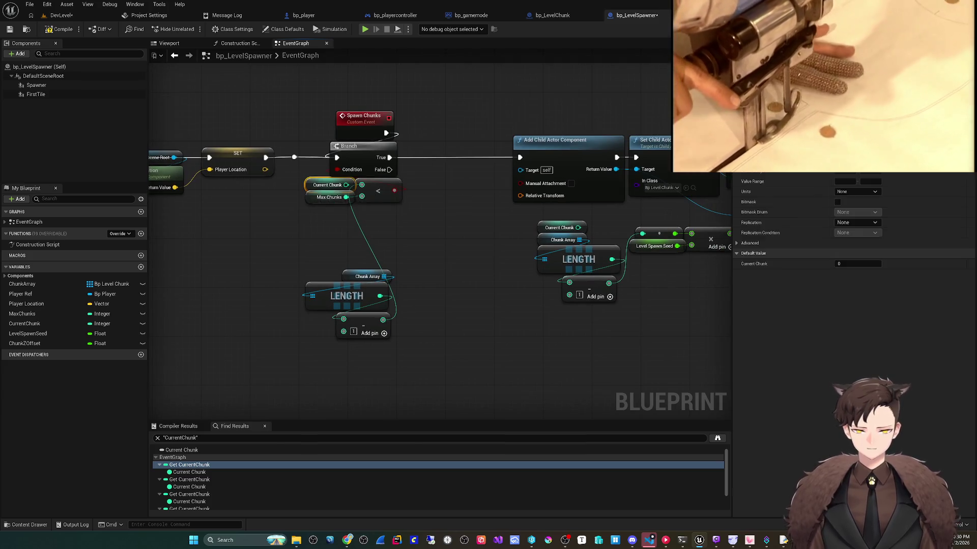
key("Delete")
key("Delete")
mouse_move(576, 288)
left_mouse_down()
mouse_move(539, 285)
mouse_move(551, 265)
mouse_move(472, 263)
left_mouse_up()
left_click(557, 269)
- Move both Chunk Array, LENGTH and subtract groups up into place
mouse_move(555, 294)
left_mouse_down()
mouse_move(473, 265)
mouse_move(455, 236)
left_mouse_up()
left_click_drag(498, 262, 505, 238)
left_click(504, 305)
left_click_drag(504, 305, 588, 306)
left_click_drag(443, 339, 342, 265)
left_click_drag(387, 293, 358, 232)
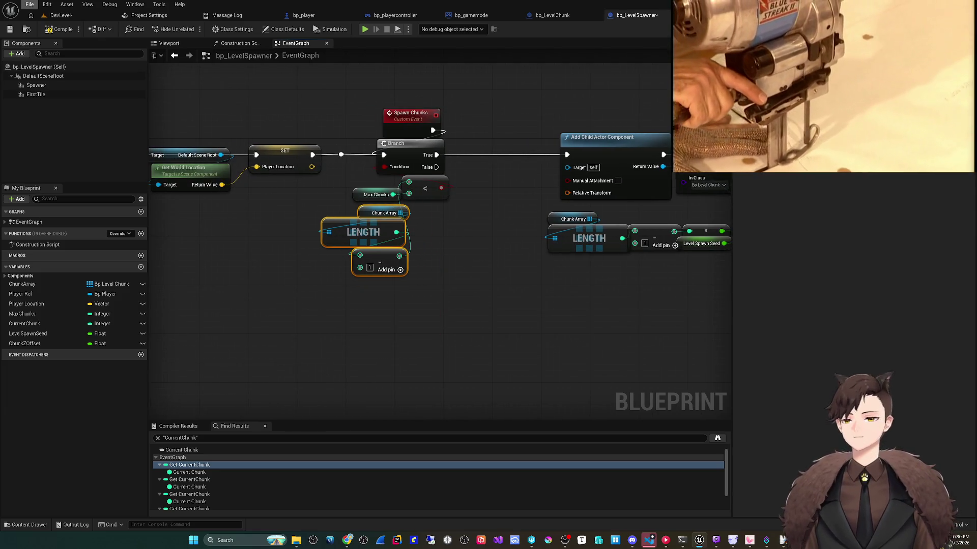
- Save all changes and play the level to test the new comparison
left_click(29, 4)
left_click(49, 58)
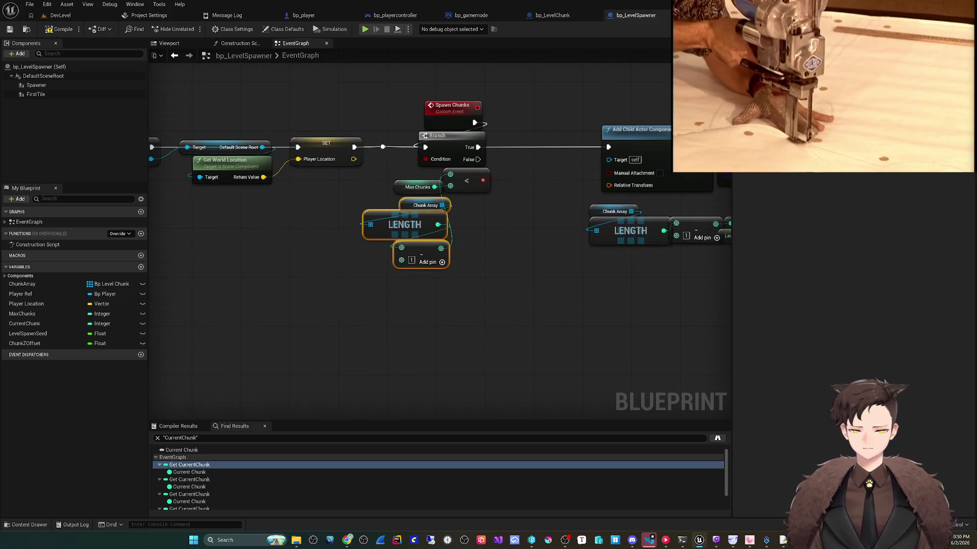
left_click(364, 29)
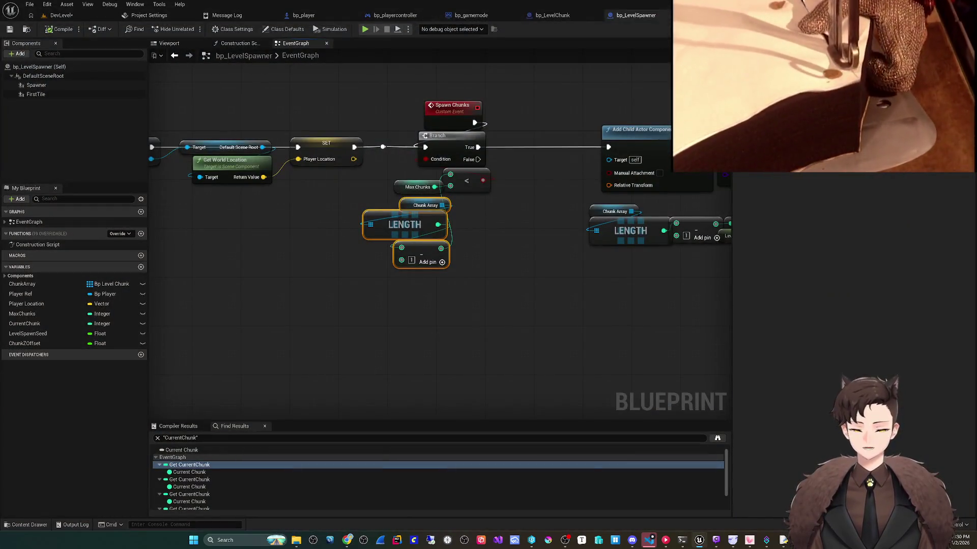
scroll(361, 300, "down", 2)
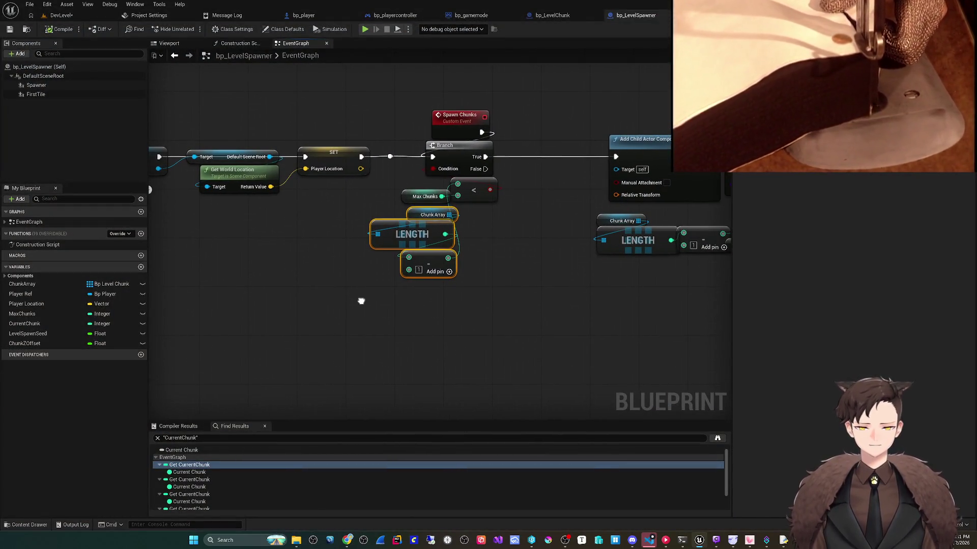
scroll(360, 301, "up", 1)
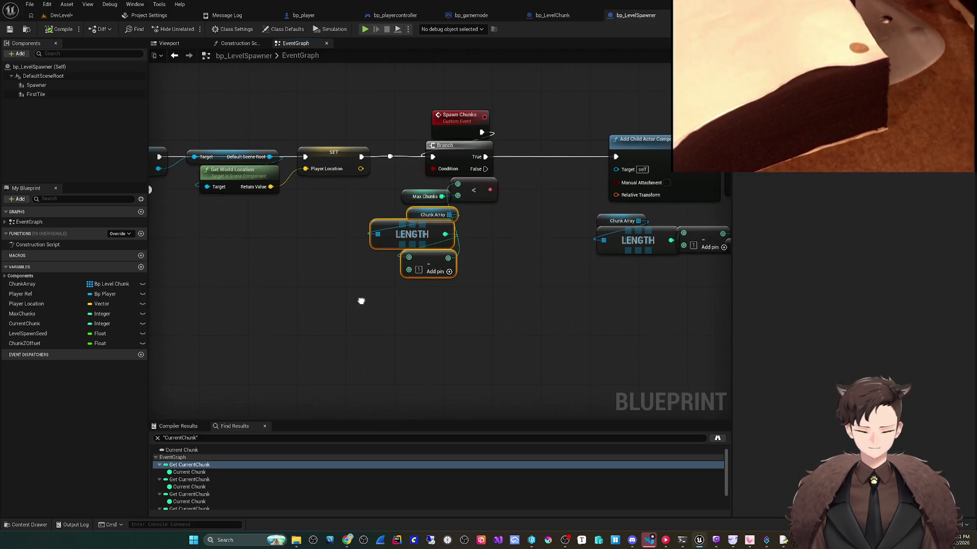
scroll(361, 301, "down", 3)
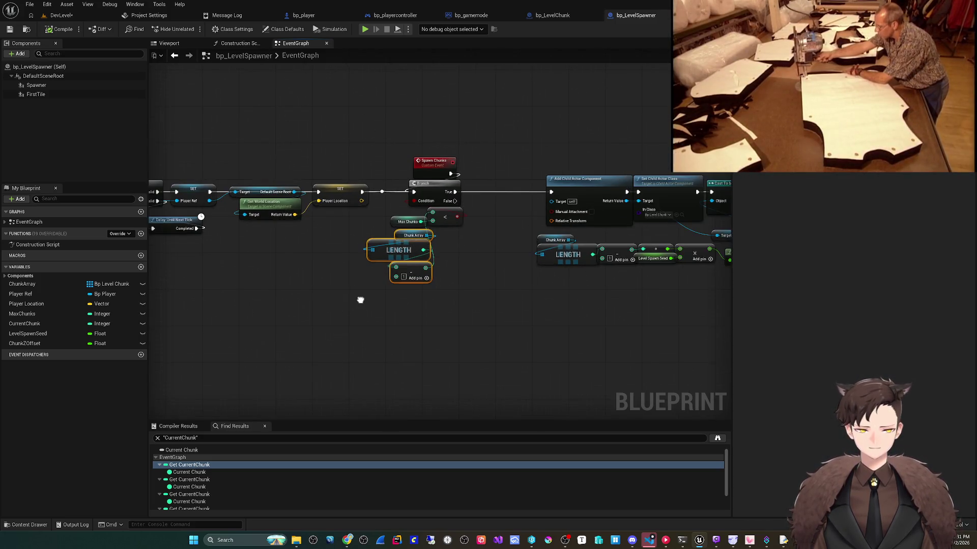
mouse_move(360, 300)
left_mouse_down()
mouse_move(342, 301)
mouse_move(492, 288)
mouse_move(451, 297)
mouse_move(396, 285)
mouse_move(412, 282)
mouse_move(311, 294)
left_mouse_up()
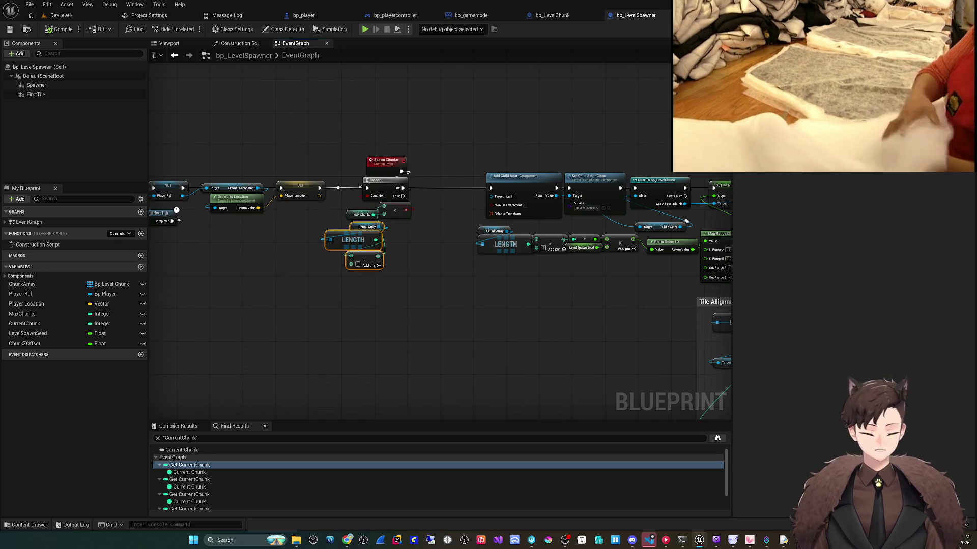
left_click_drag(311, 294, 302, 256)
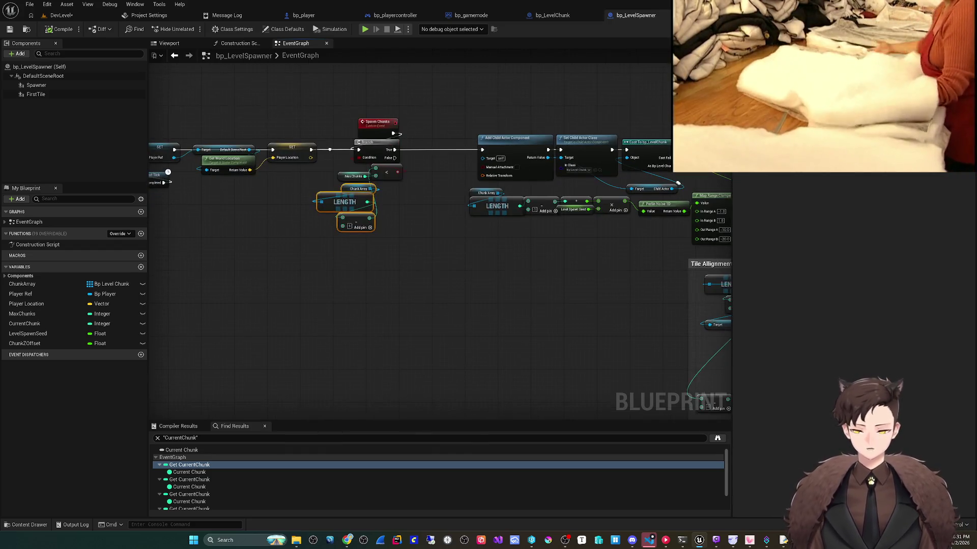
left_click_drag(462, 312, 458, 283)
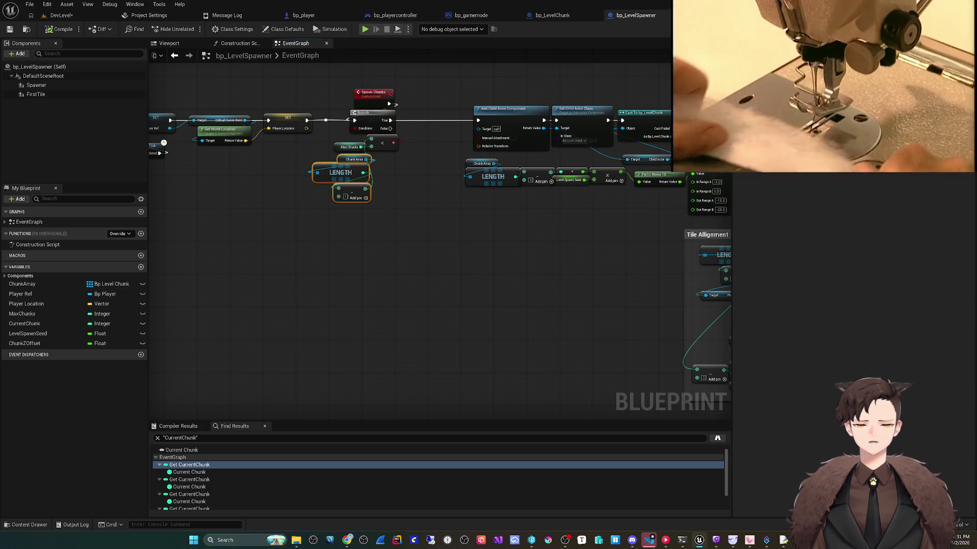
left_click_drag(419, 309, 399, 275)
scroll(398, 274, "down", 2)
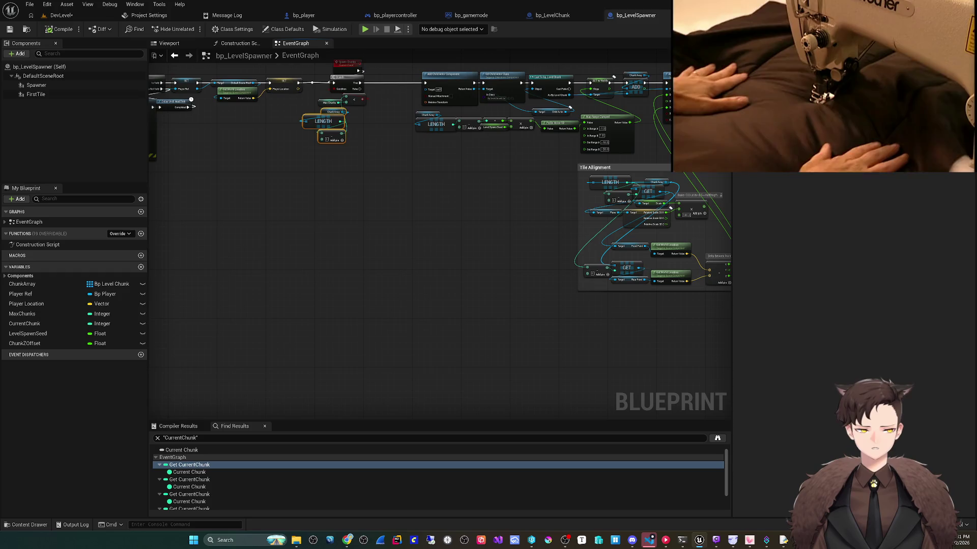
- Search the action list for an event and delete the mistakenly added Create Event node
right_click(355, 340)
type("create fun")
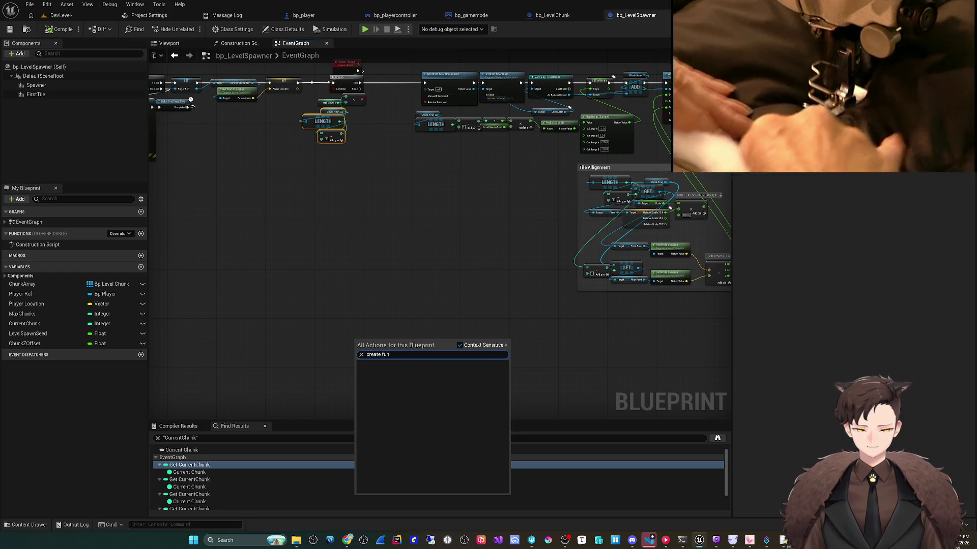
key("BackSpace")
key("BackSpace")
key("BackSpace")
type("event")
key("Return")
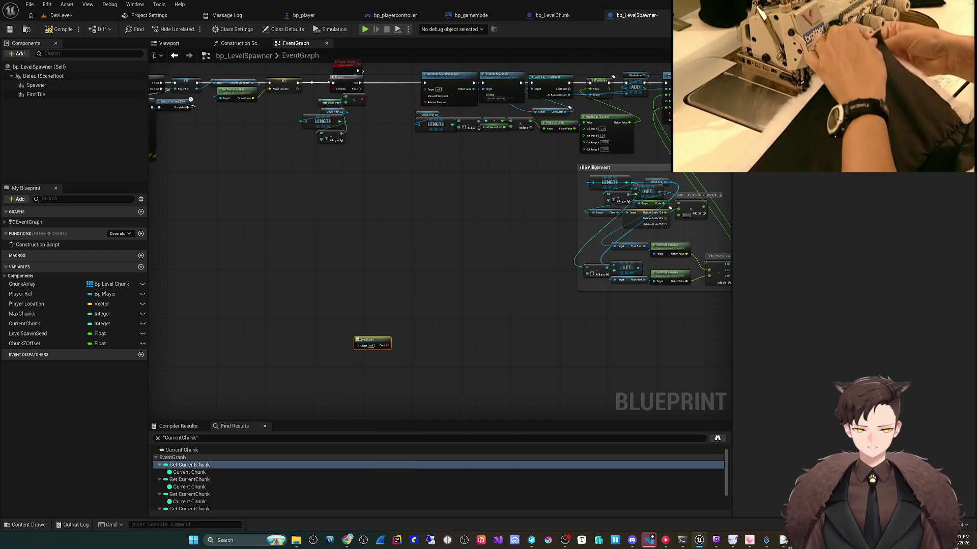
key("Delete")
- Add a Custom Event node and name it Reuse Chunk
right_click(342, 257)
type("custom even")
key("Return")
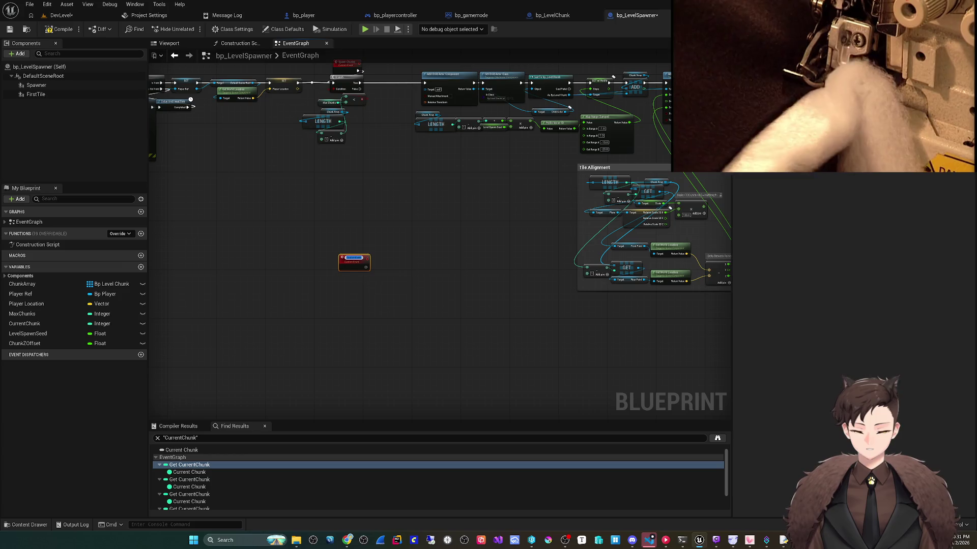
key("BackSpace")
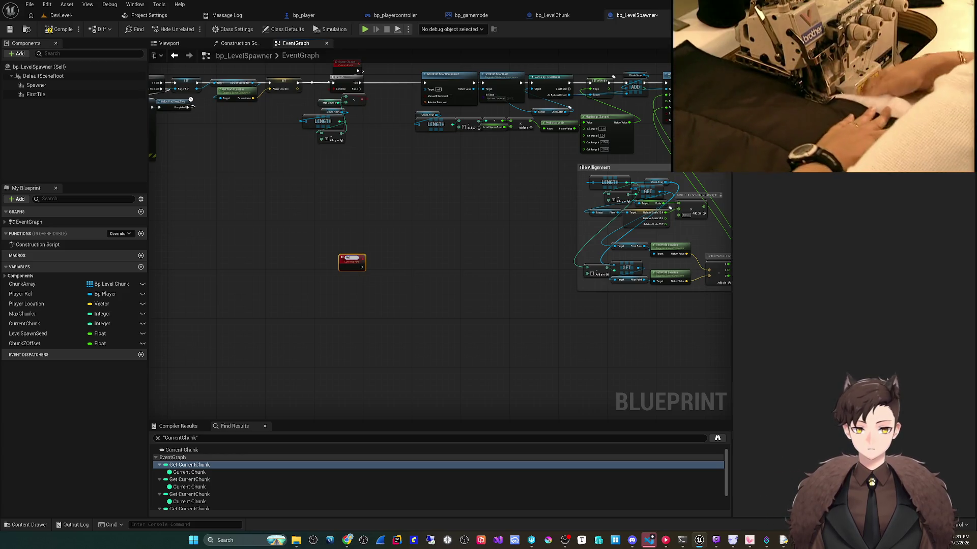
type("unk")
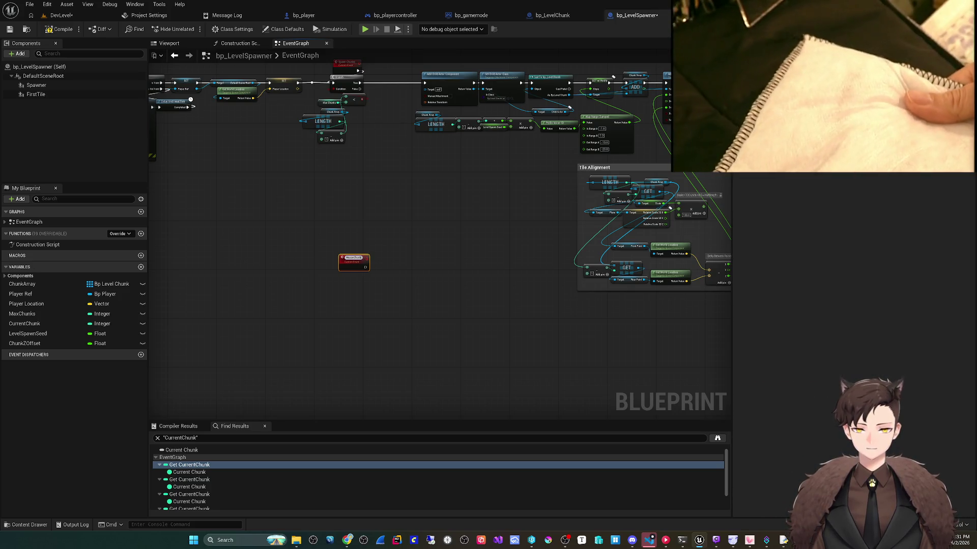
key("Return")
- Move the Reuse Chunk event down and left into open graph space
scroll(257, 209, "up", 2)
mouse_move(386, 280)
left_mouse_down()
mouse_move(332, 351)
mouse_move(357, 351)
mouse_move(334, 305)
left_mouse_up()
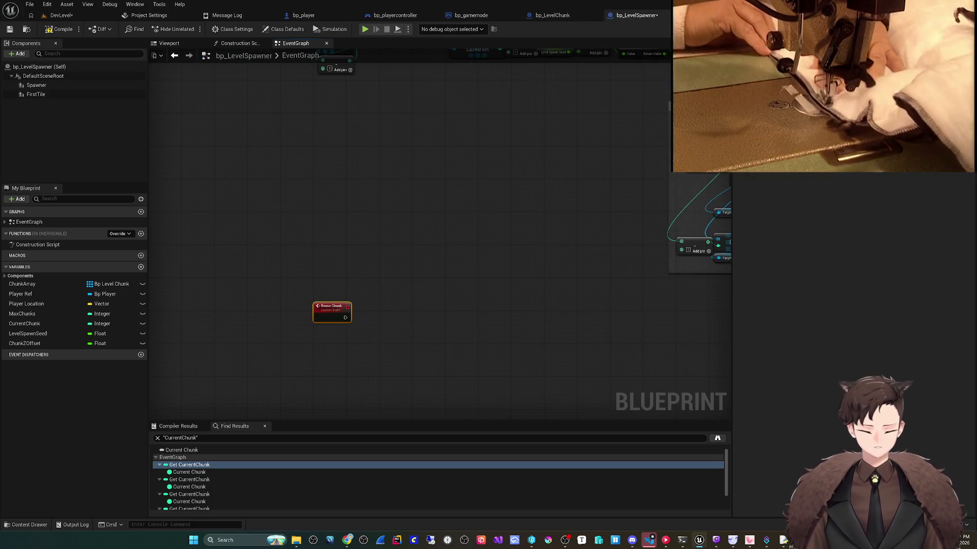
scroll(351, 399, "down", 3)
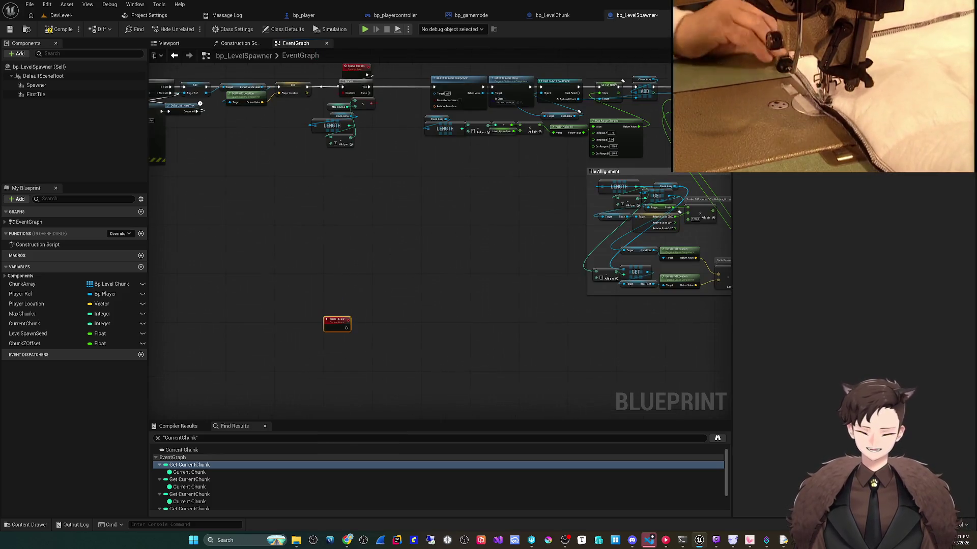
left_click_drag(440, 203, 440, 218)
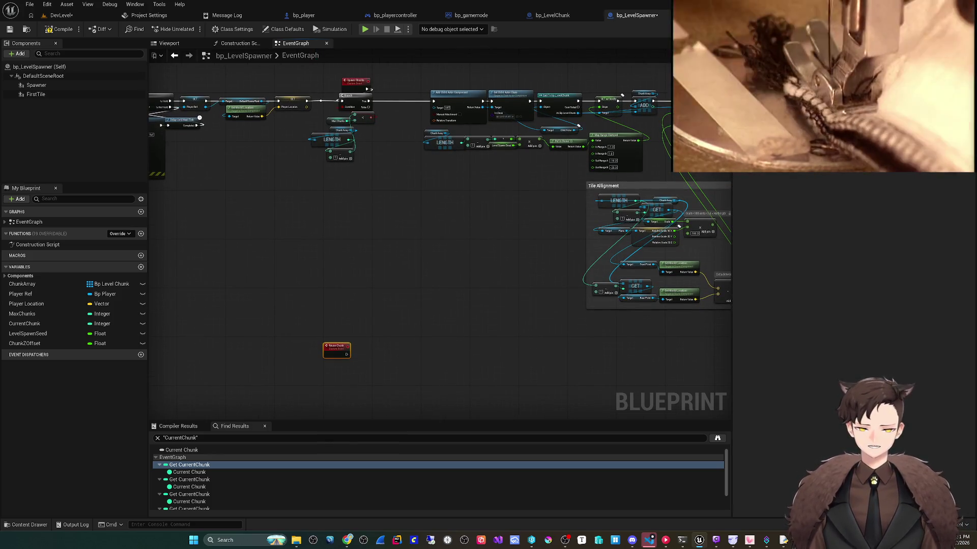
mouse_move(401, 342)
left_mouse_down()
mouse_move(389, 315)
mouse_move(322, 375)
left_mouse_up()
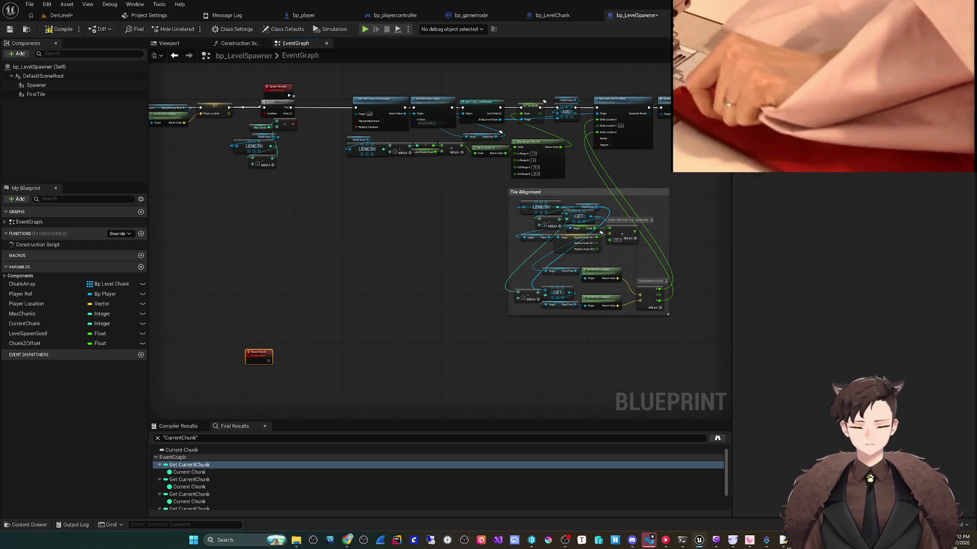
left_click_drag(322, 374, 298, 374)
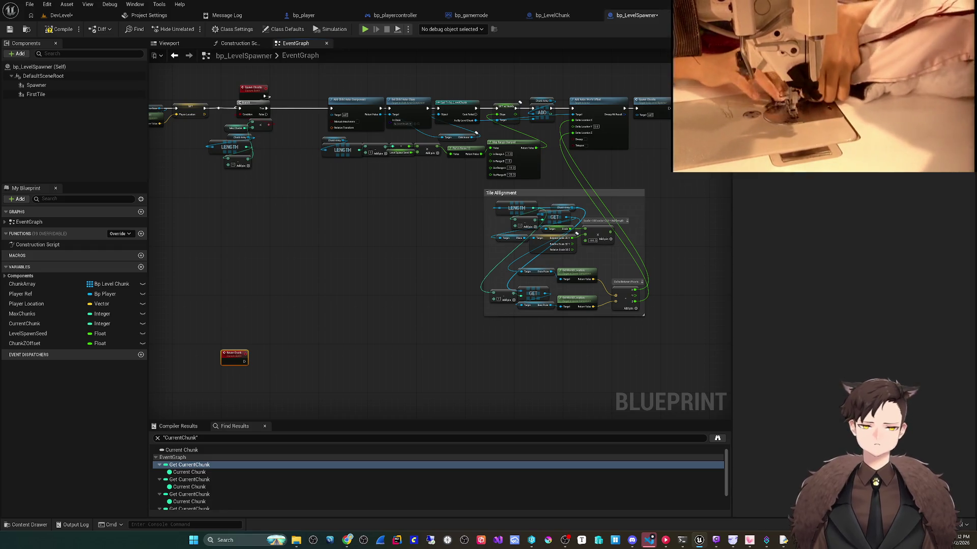
scroll(355, 320, "up", 2)
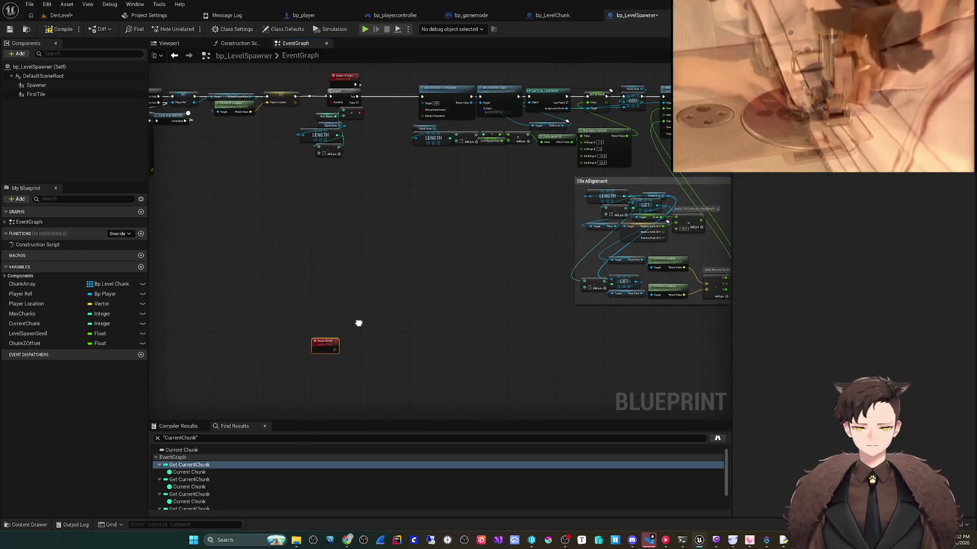
scroll(321, 205, "up", 1)
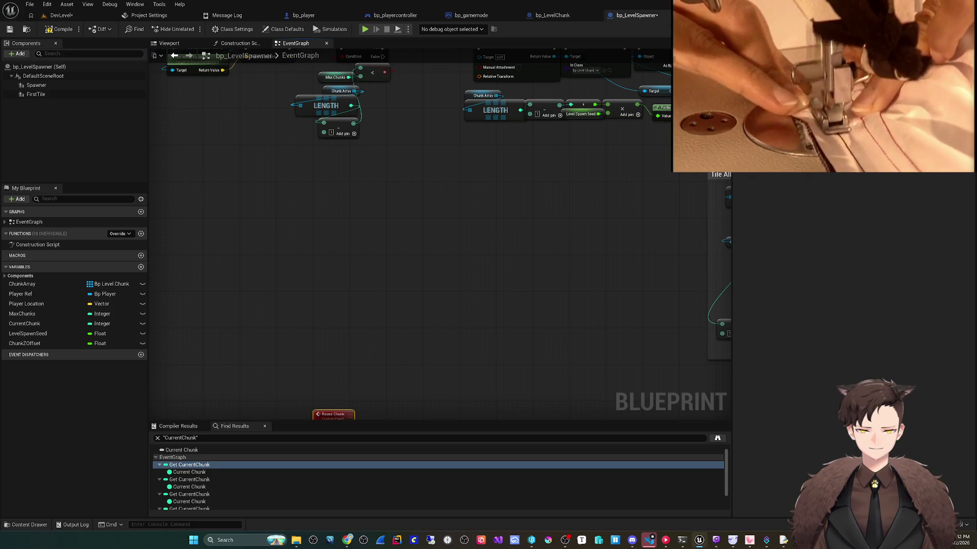
- Copy the Chunk Array, LENGTH and subtract nodes and paste them beside Reuse Chunk
left_click_drag(318, 179, 327, 242)
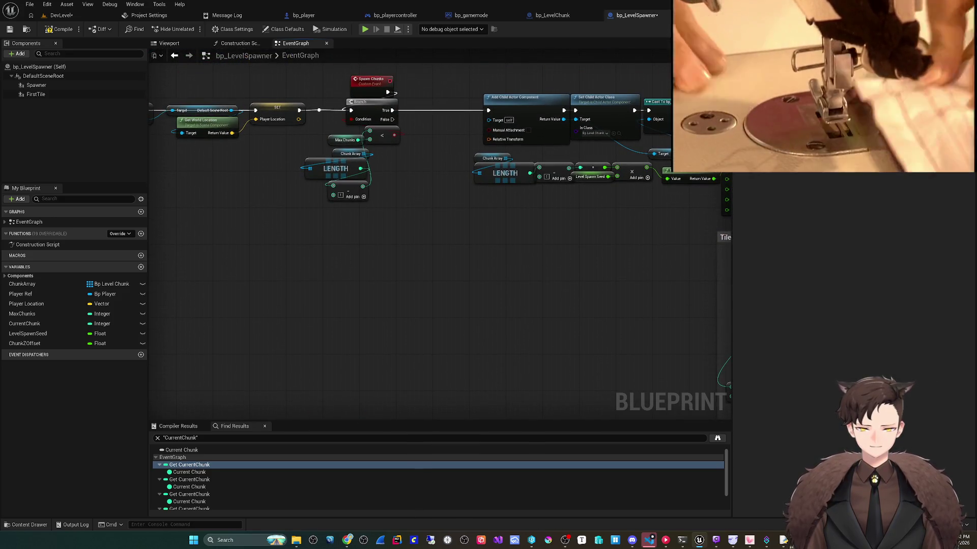
left_click_drag(374, 205, 328, 150)
key("ctrl+c")
left_click_drag(407, 254, 413, 147)
key("ctrl+v")
left_click_drag(411, 282, 385, 279)
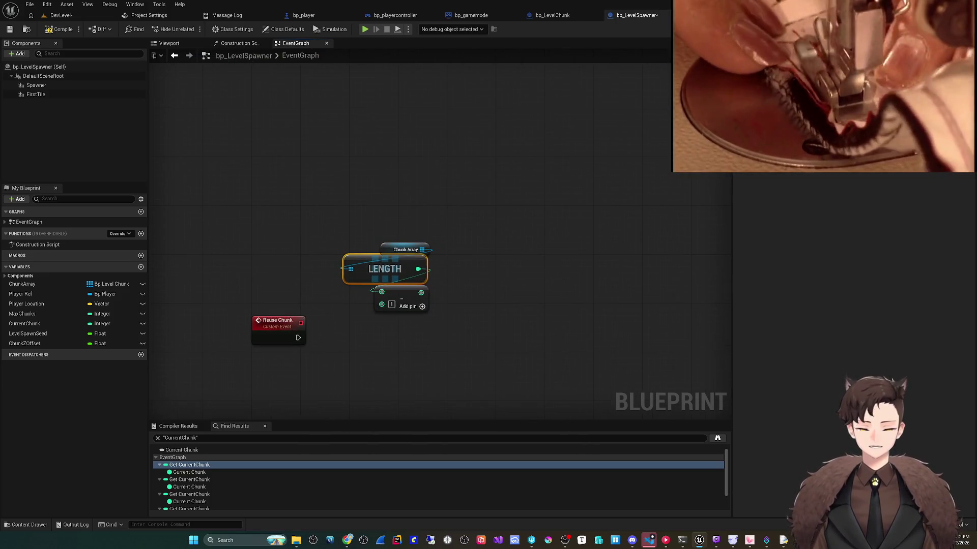
- Drag MaxChunks in from My Blueprint as a getter near Reuse Chunk
mouse_move(363, 300)
left_mouse_down()
mouse_move(363, 331)
mouse_move(368, 215)
left_mouse_up()
scroll(363, 332, "down", 2)
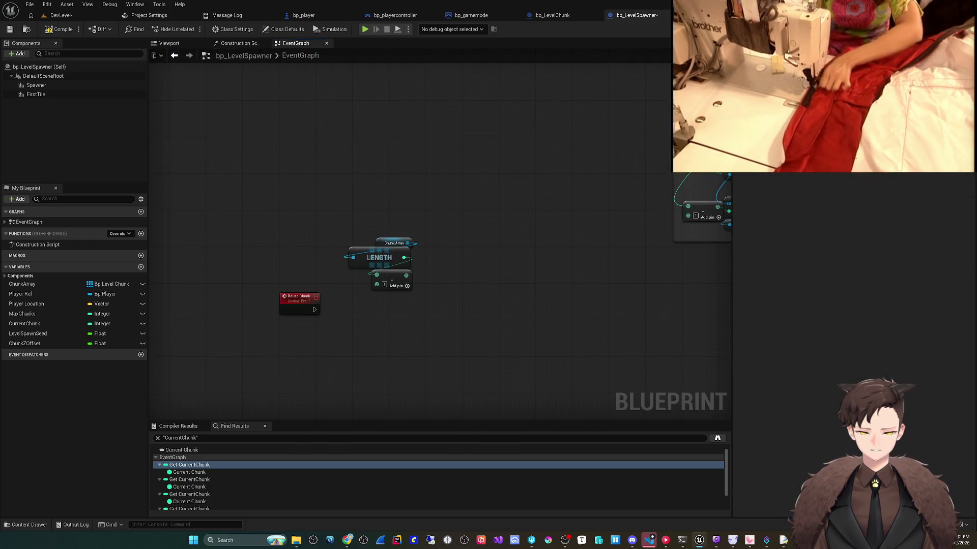
left_click_drag(22, 314, 367, 305)
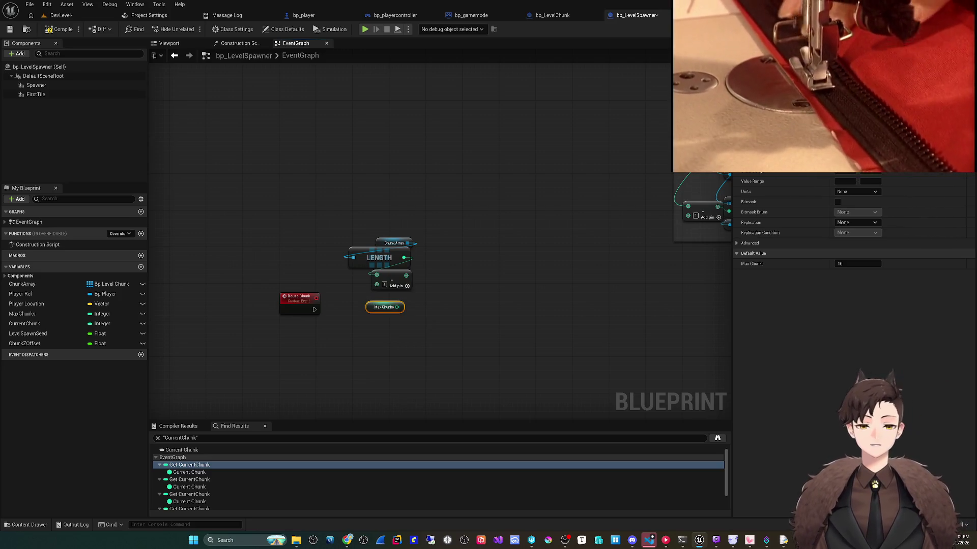
left_click(61, 16)
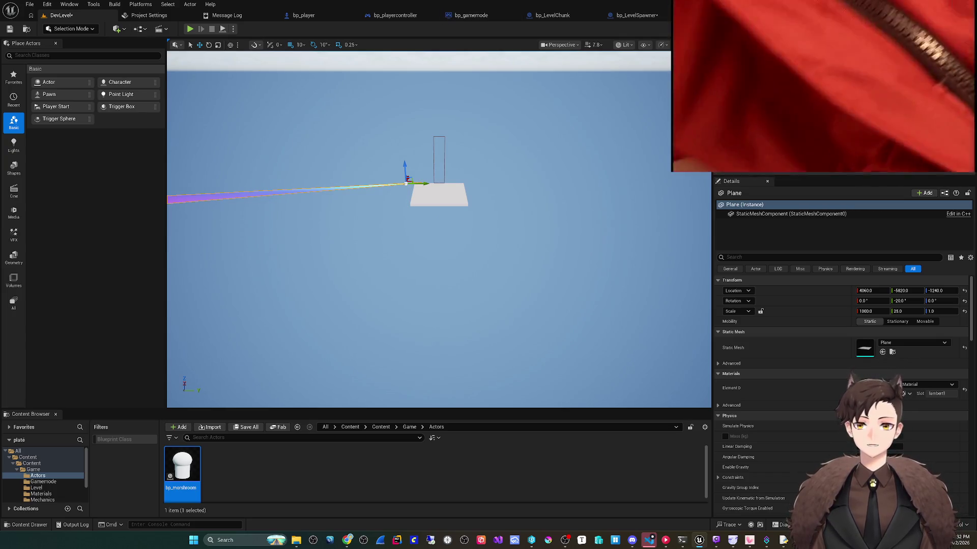
- Playtest the DevLevel twice, stopping each play session
left_click(189, 29)
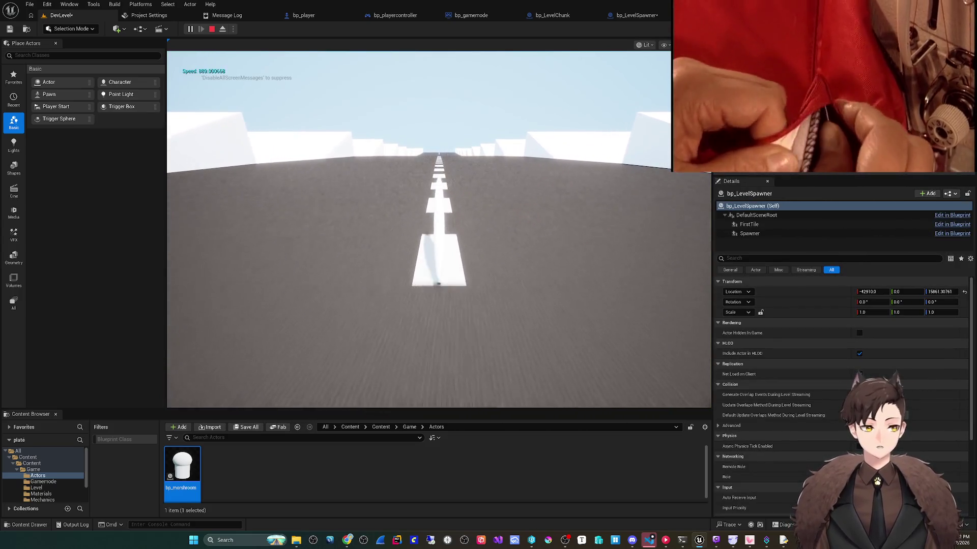
left_click(211, 29)
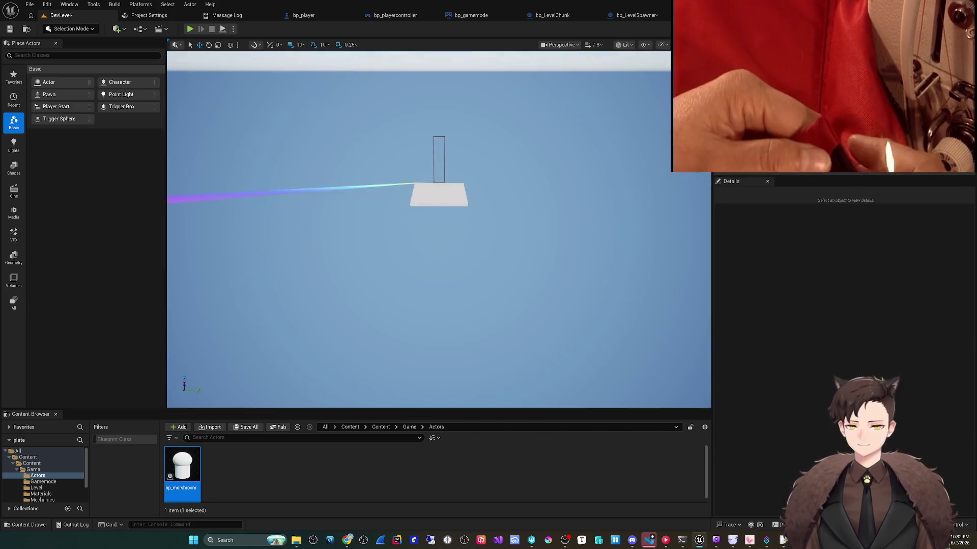
left_click(633, 15)
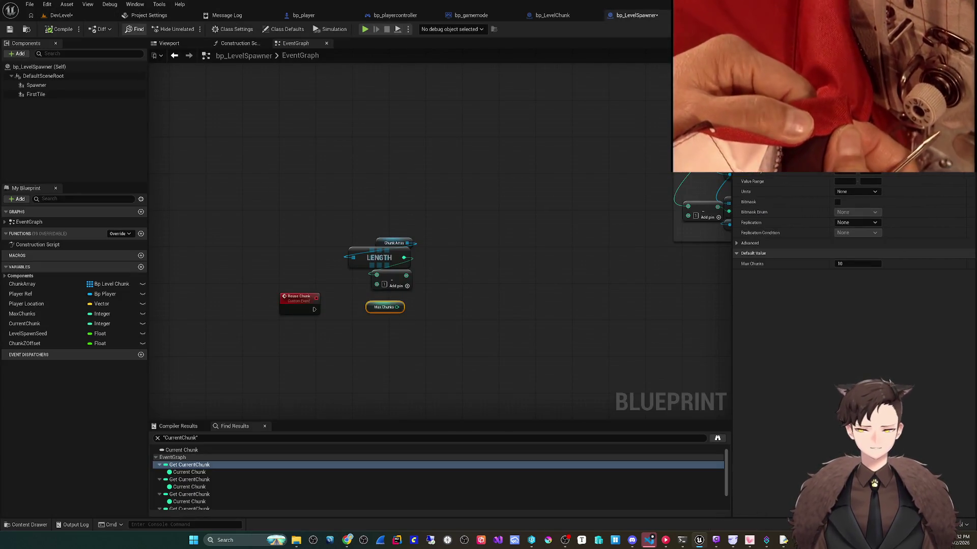
left_click(61, 14)
key("alt+p")
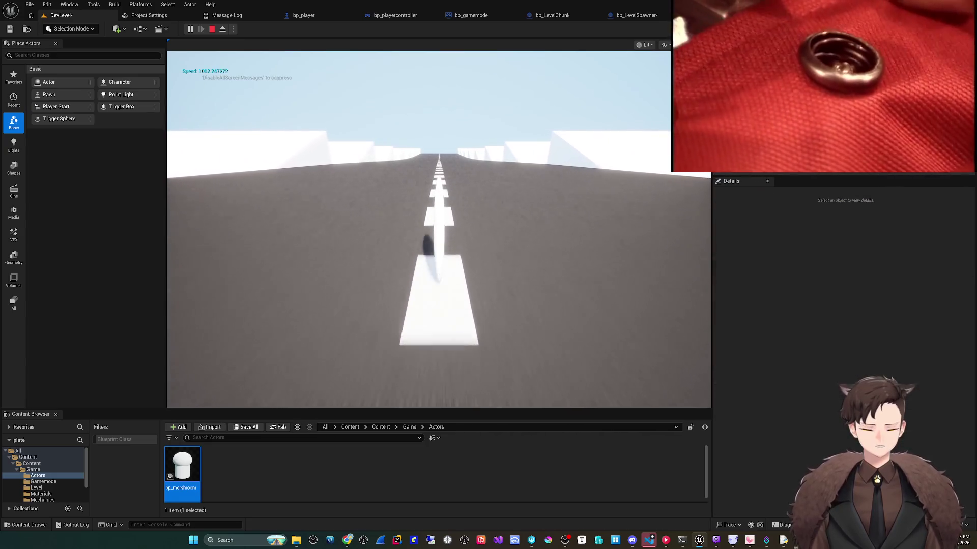
left_click(212, 29)
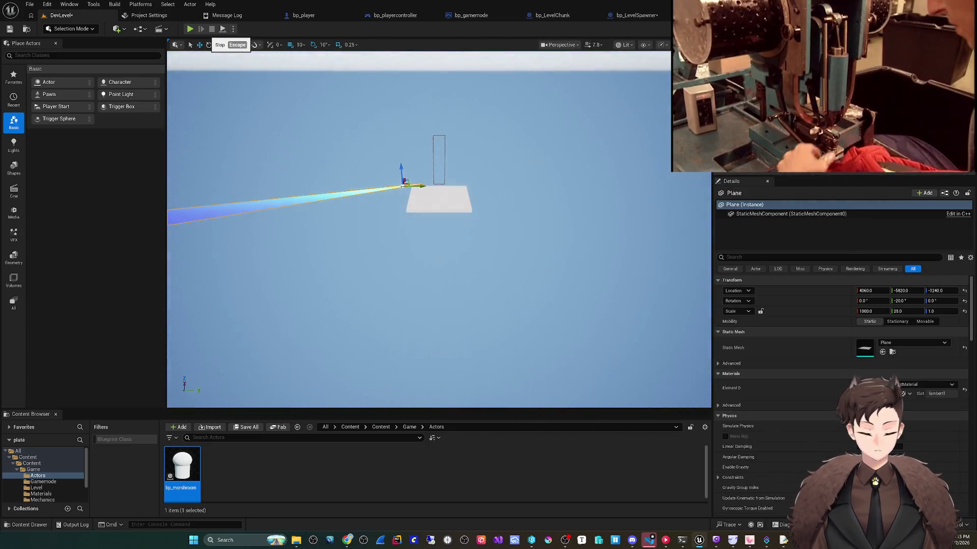
- Return to the bp_LevelSpawner graph and Save All for the level and blueprint
left_click(634, 14)
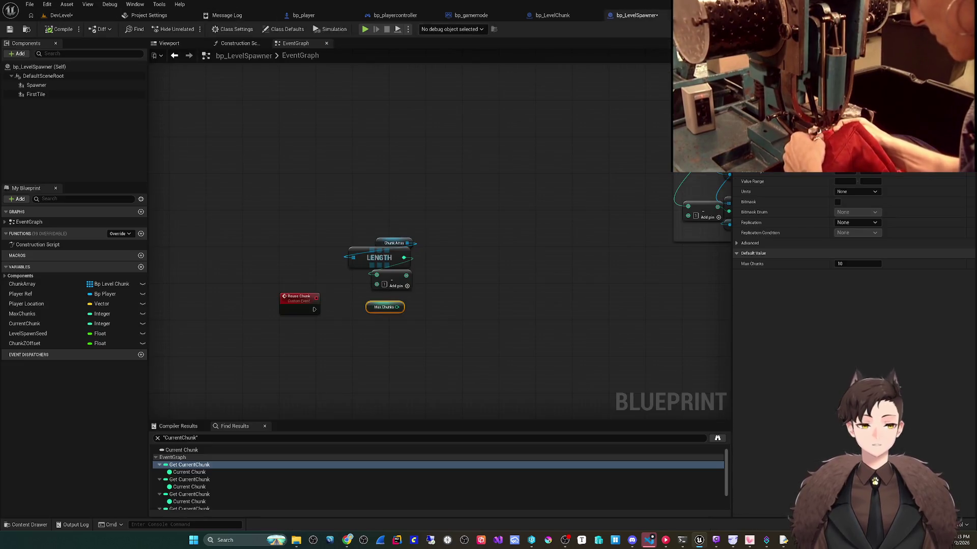
left_click(29, 4)
left_click(51, 61)
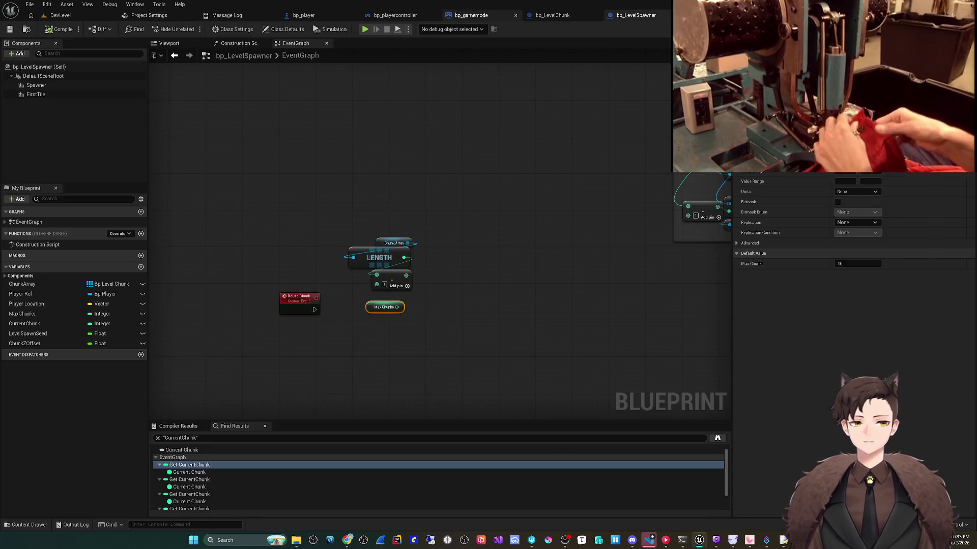
- Move LENGTH and the subtraction node up-left above Reuse Chunk, then drag a wire from Chunk Array
scroll(492, 73, "down", 3)
left_click_drag(367, 243, 444, 260)
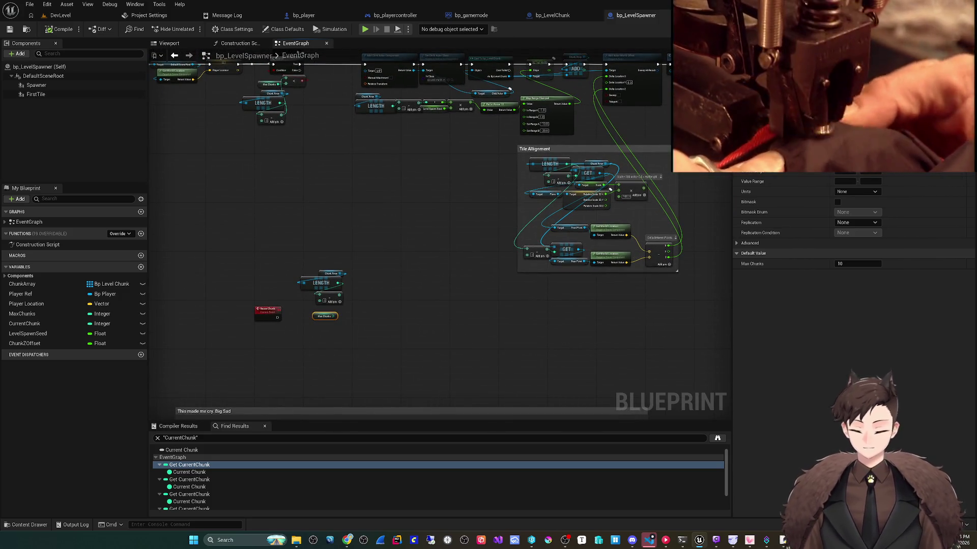
scroll(395, 224, "up", 3)
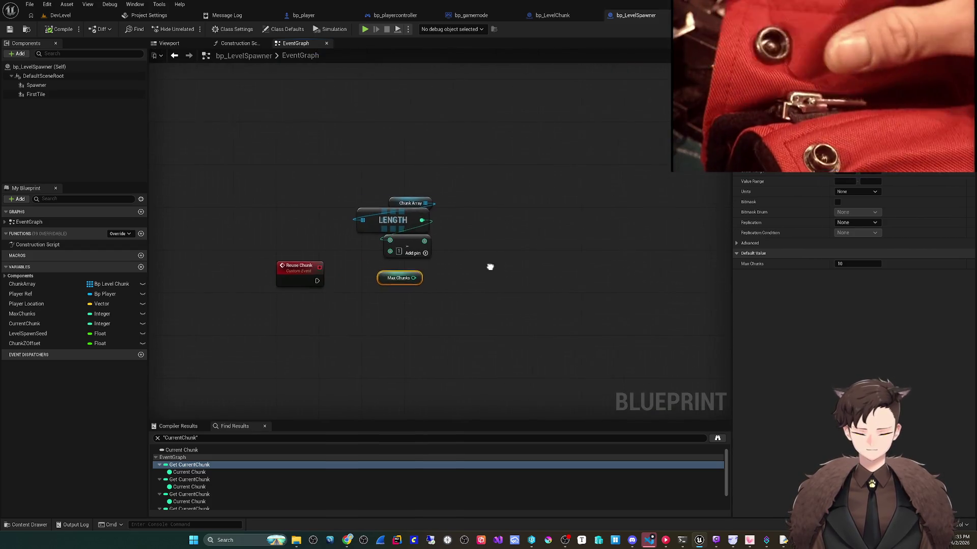
scroll(494, 285, "up", 1)
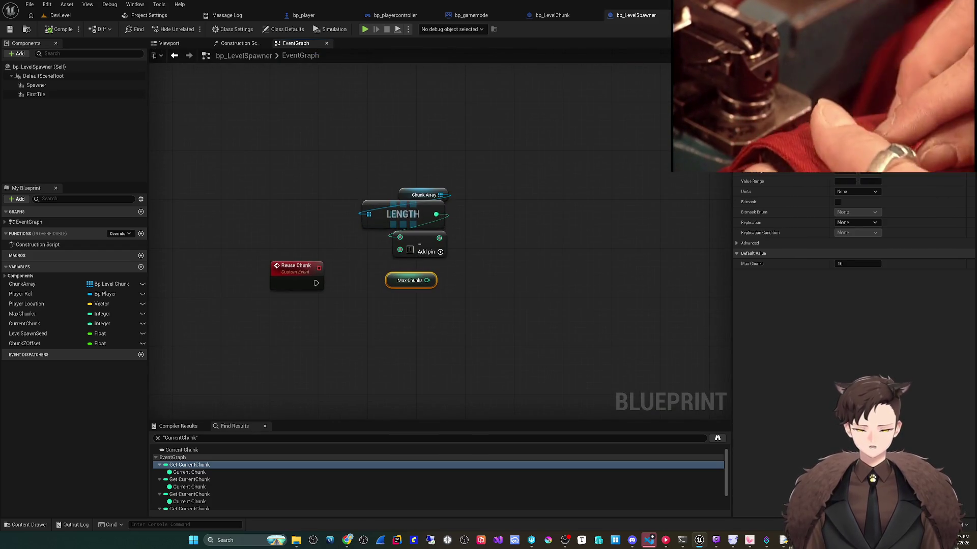
mouse_move(405, 317)
left_mouse_down()
mouse_move(446, 303)
mouse_move(452, 342)
left_mouse_up()
mouse_move(449, 239)
left_mouse_down()
mouse_move(377, 193)
mouse_move(419, 196)
left_mouse_up()
mouse_move(463, 267)
left_mouse_down()
mouse_move(424, 224)
mouse_move(433, 225)
left_mouse_up()
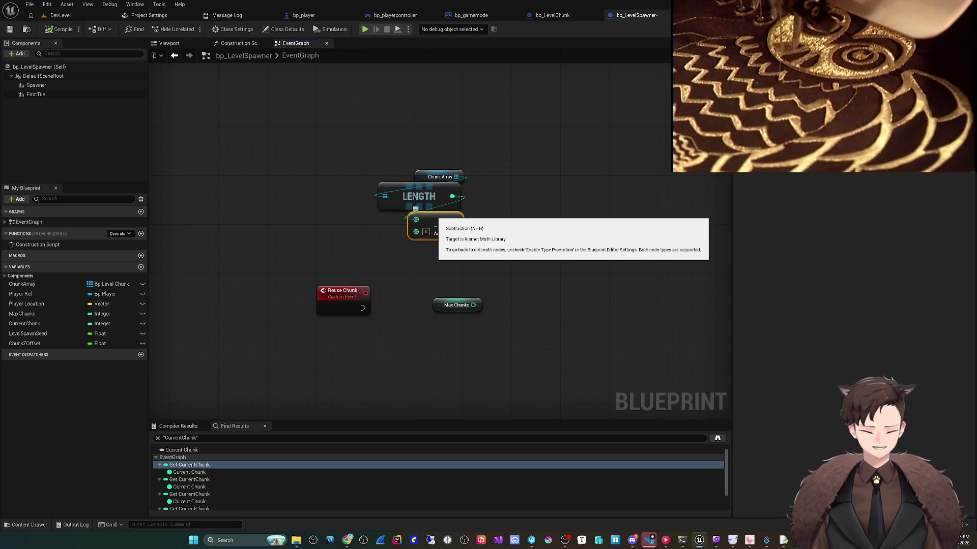
left_click_drag(415, 208, 341, 223)
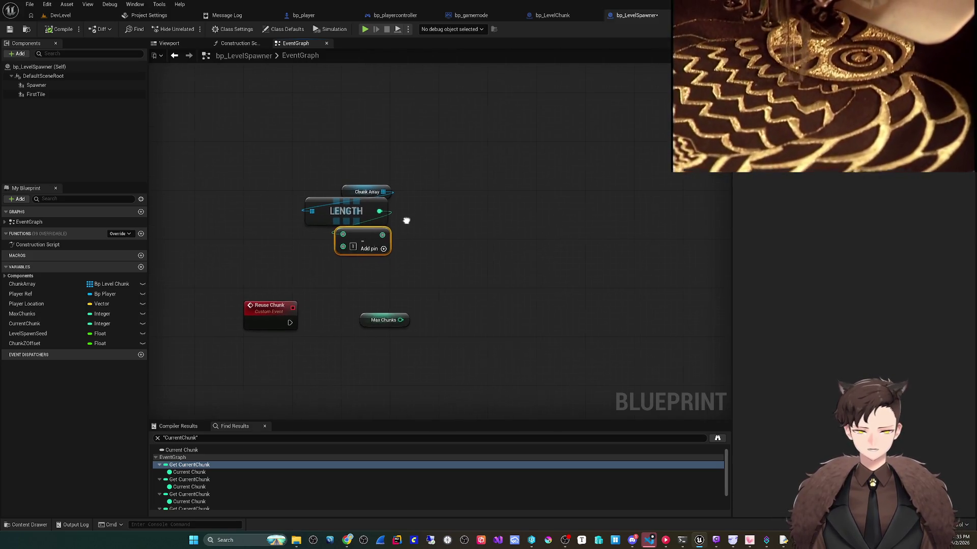
left_click_drag(392, 193, 404, 204)
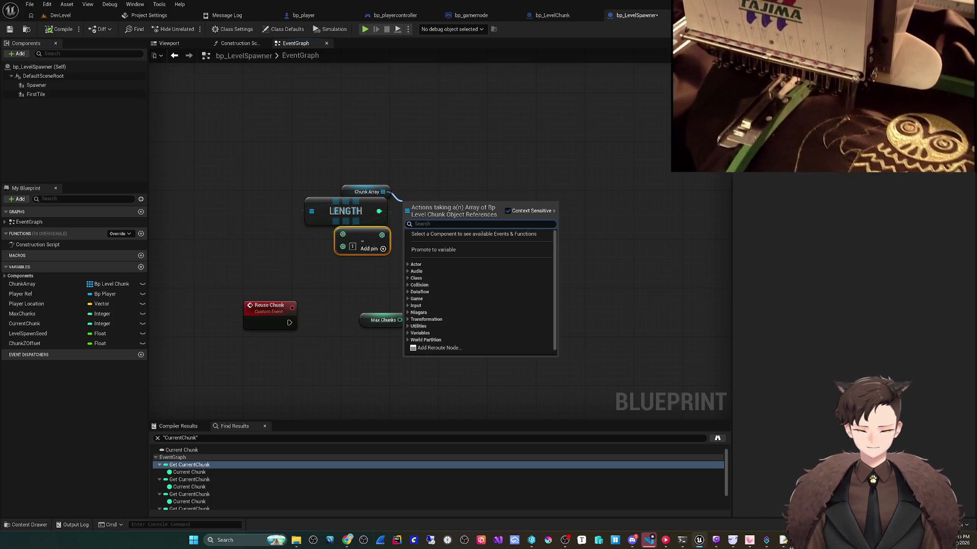
- Search Chunk Array's actions for 'add' and 'array', browse the array functions, then dismiss without adding
type("add")
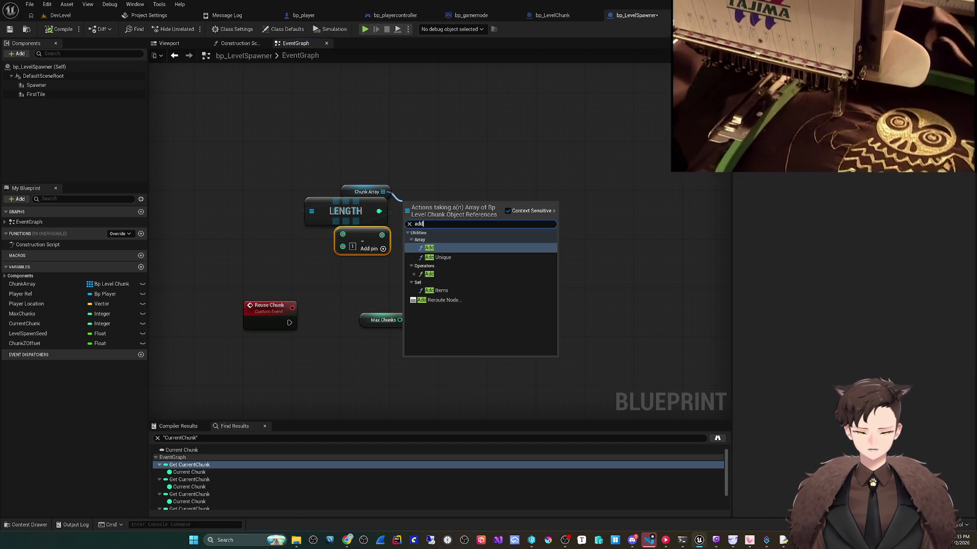
key("BackSpace")
key("BackSpace")
key("BackSpace")
type("array")
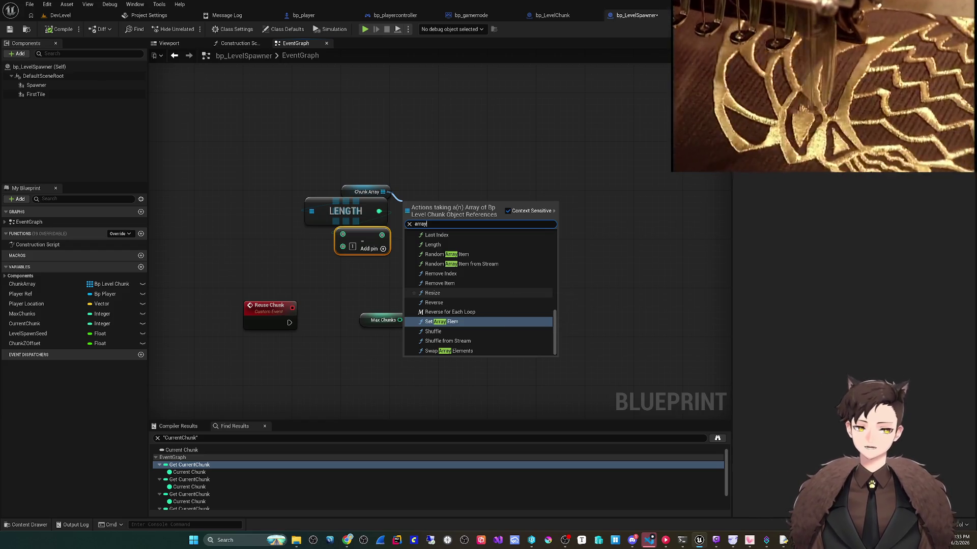
scroll(479, 295, "up", 4)
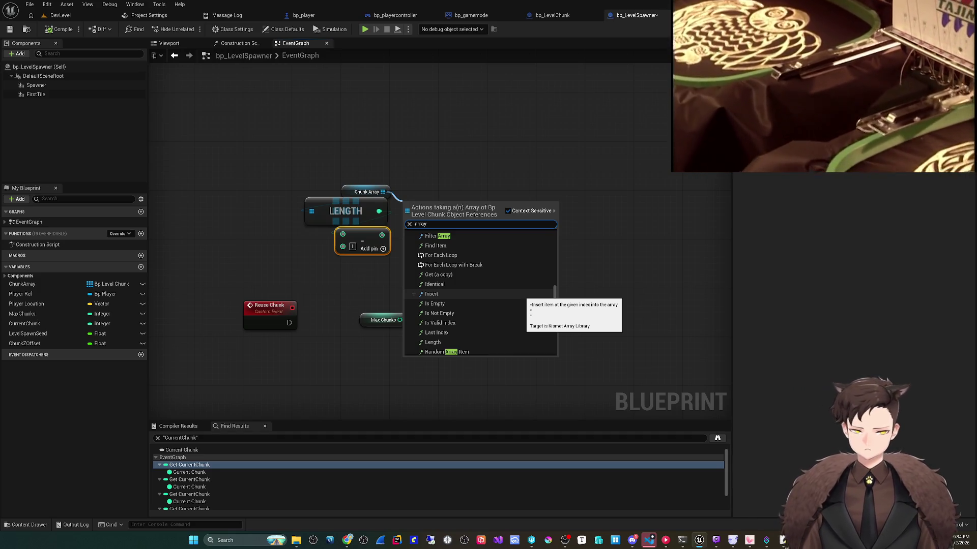
scroll(479, 295, "up", 3)
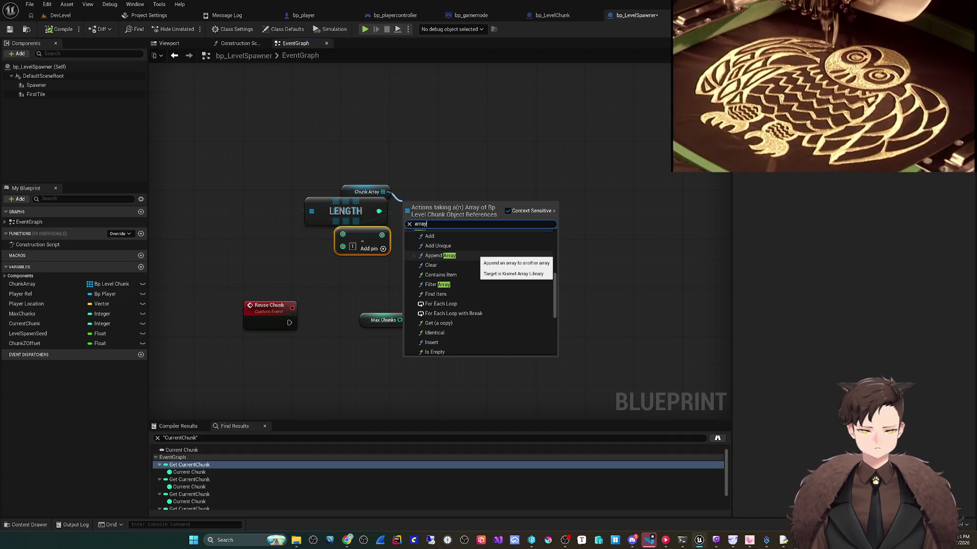
scroll(443, 270, "down", 4)
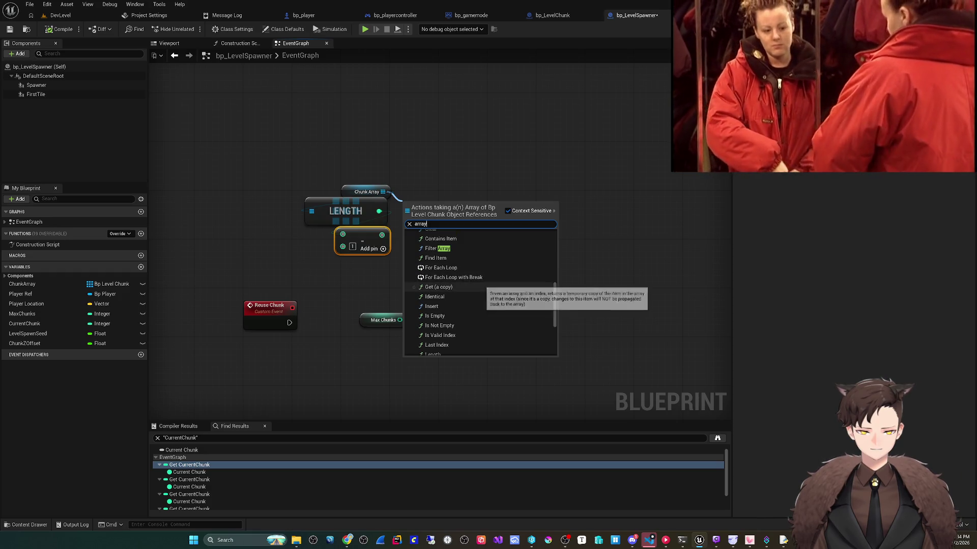
scroll(414, 305, "down", 1)
scroll(413, 313, "down", 5)
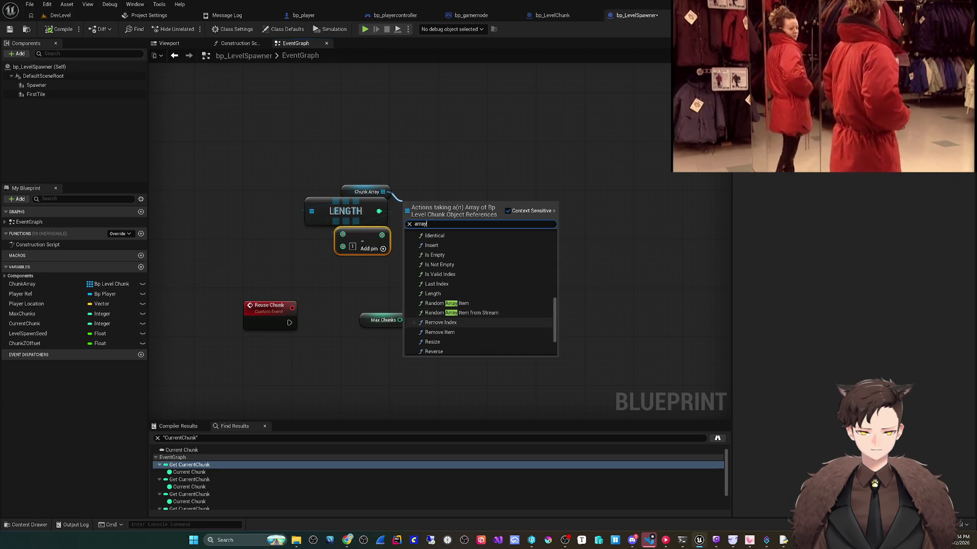
scroll(443, 346, "down", 2)
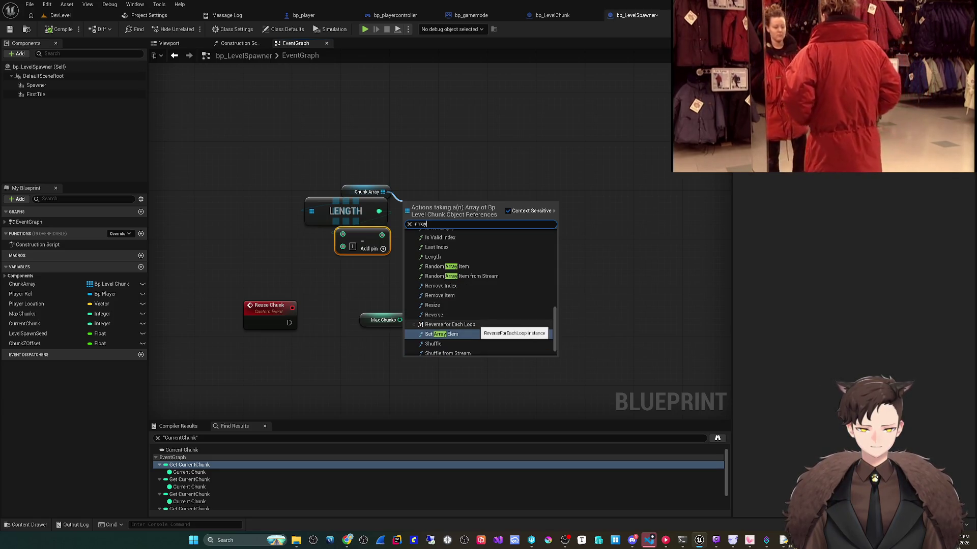
scroll(442, 336, "down", 2)
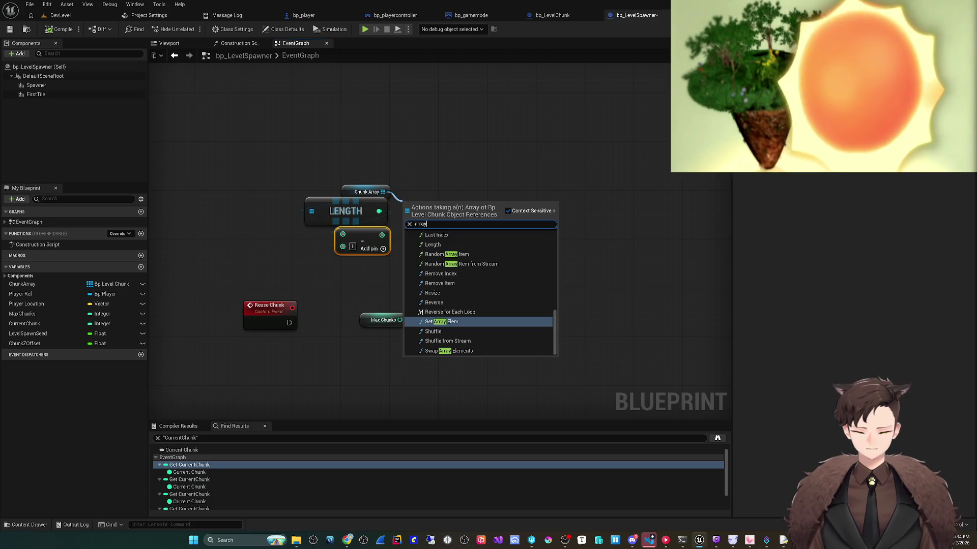
key("Escape")
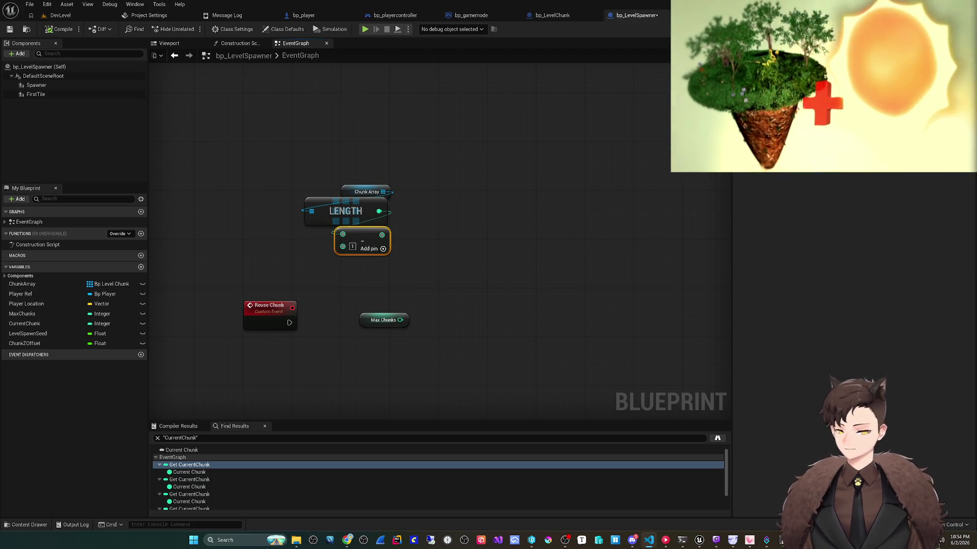
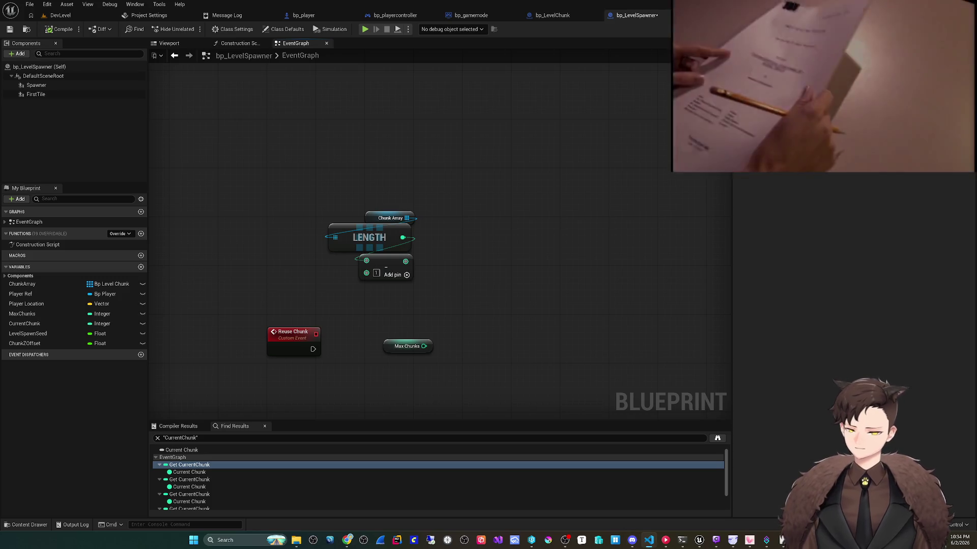
- Move Max Chunks next to the subtract node and subtract it from the Chunk Array length
mouse_move(440, 370)
left_mouse_down()
mouse_move(456, 311)
mouse_move(472, 348)
left_mouse_up()
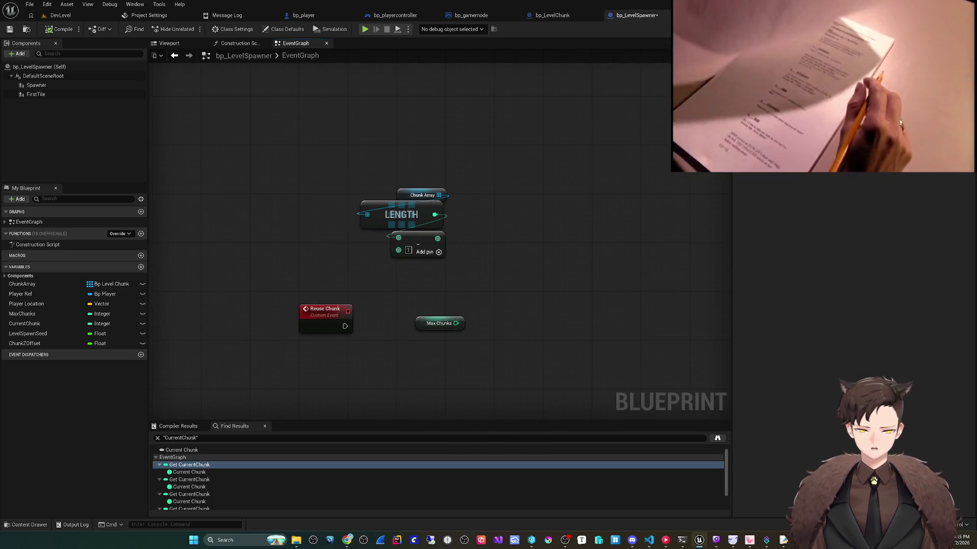
left_click(438, 323)
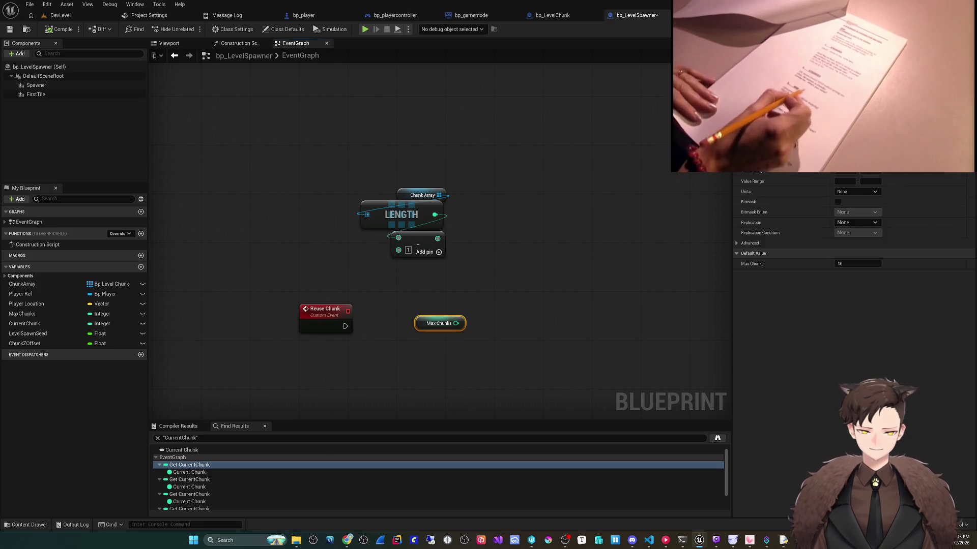
scroll(412, 283, "down", 2)
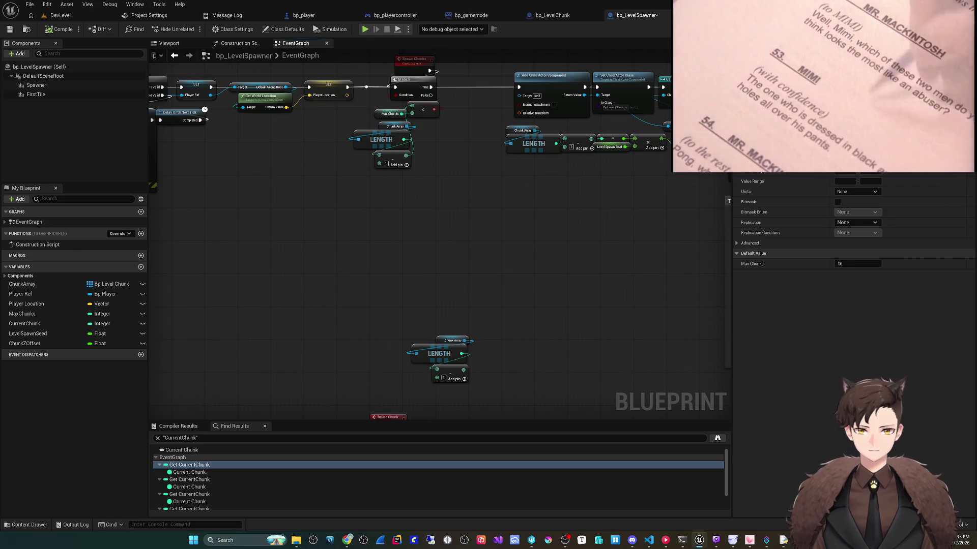
left_click_drag(484, 319, 497, 240)
scroll(497, 239, "up", 2)
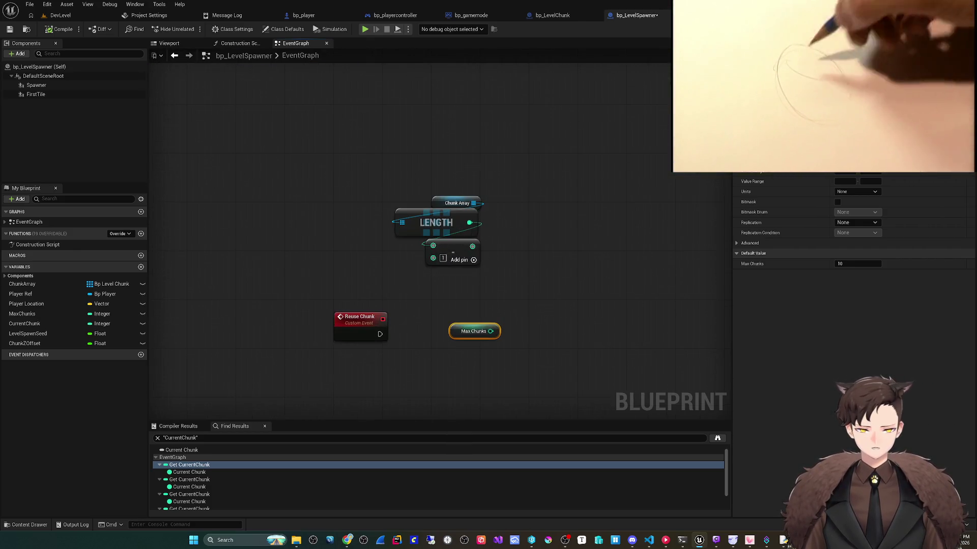
mouse_move(468, 329)
left_mouse_down()
mouse_move(401, 276)
mouse_move(401, 246)
left_mouse_up()
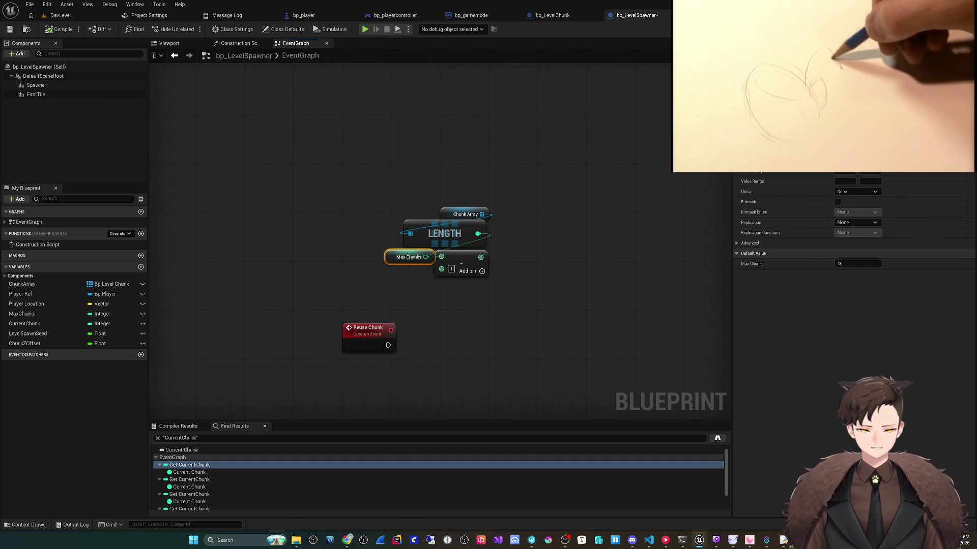
left_click_drag(402, 257, 401, 281)
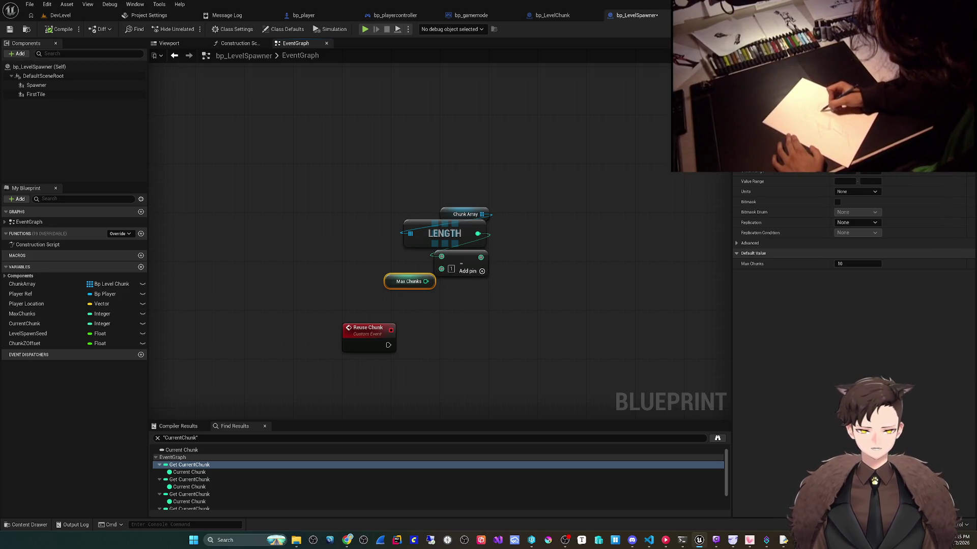
mouse_move(426, 281)
left_mouse_down()
mouse_move(445, 266)
mouse_move(409, 269)
left_mouse_up()
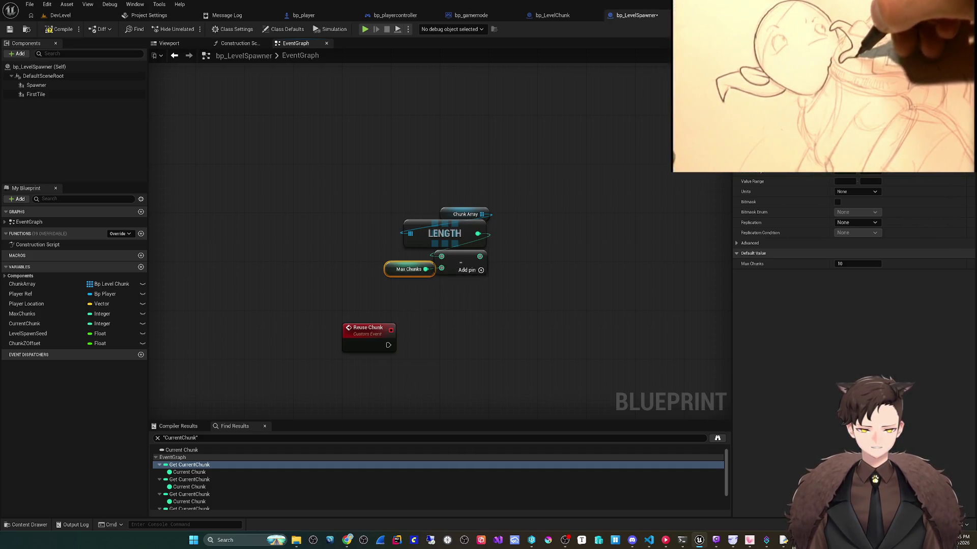
mouse_move(376, 285)
left_mouse_down()
mouse_move(488, 218)
mouse_move(493, 204)
left_mouse_up()
left_click_drag(458, 236, 464, 254)
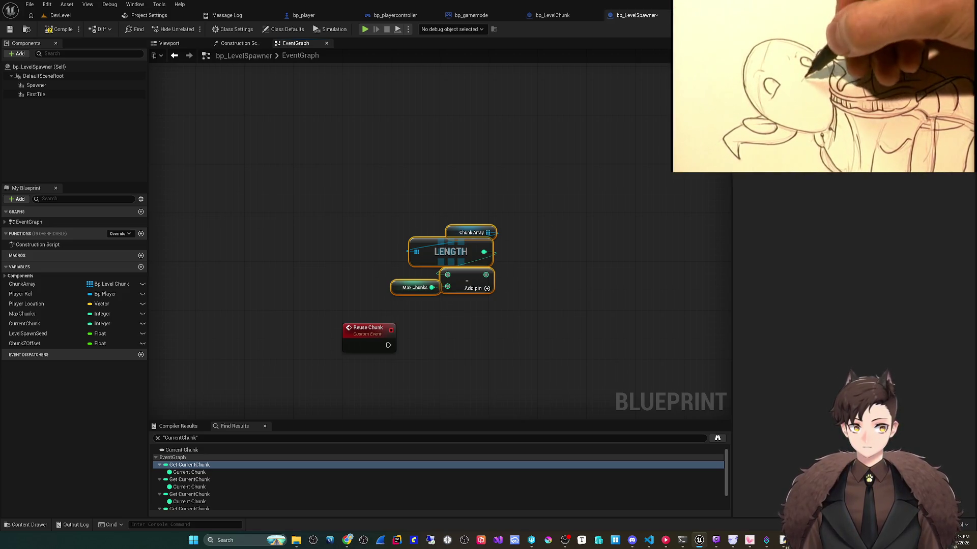
- Add a Get (a copy) node on Chunk Array indexed by the subtract result
mouse_move(488, 232)
left_mouse_down()
mouse_move(487, 259)
mouse_move(507, 249)
mouse_move(503, 274)
mouse_move(538, 246)
mouse_move(533, 276)
left_mouse_up()
type("get")
key("Return")
mouse_move(560, 331)
left_mouse_down()
mouse_move(485, 331)
mouse_move(509, 296)
left_mouse_up()
mouse_move(449, 303)
left_mouse_down()
mouse_move(415, 333)
mouse_move(371, 349)
left_mouse_up()
mouse_move(424, 289)
left_mouse_down()
mouse_move(499, 290)
mouse_move(424, 289)
left_mouse_up()
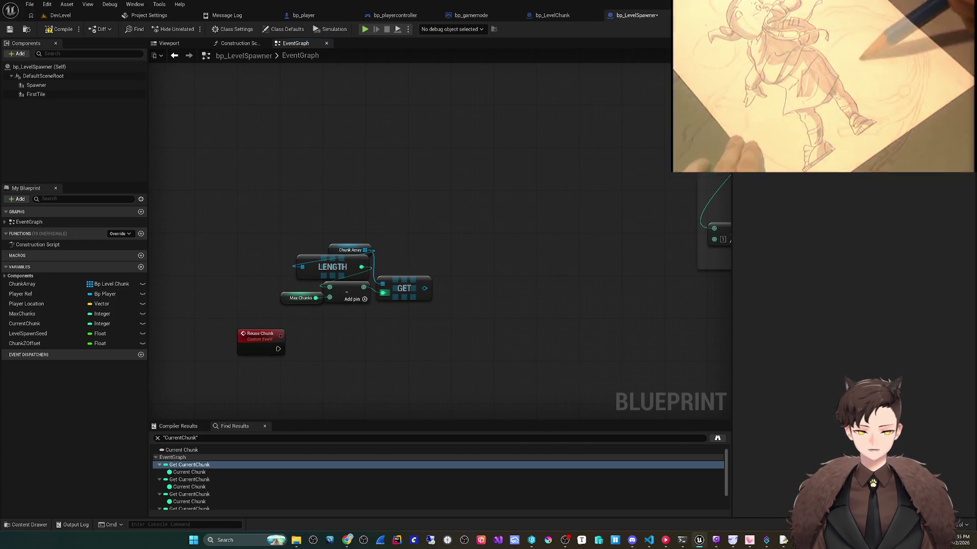
- Add a SET w/ Notify Slope node targeting the chunk returned by GET
scroll(364, 398, "down", 3)
scroll(384, 315, "up", 3)
left_click_drag(361, 333, 396, 338)
type("get")
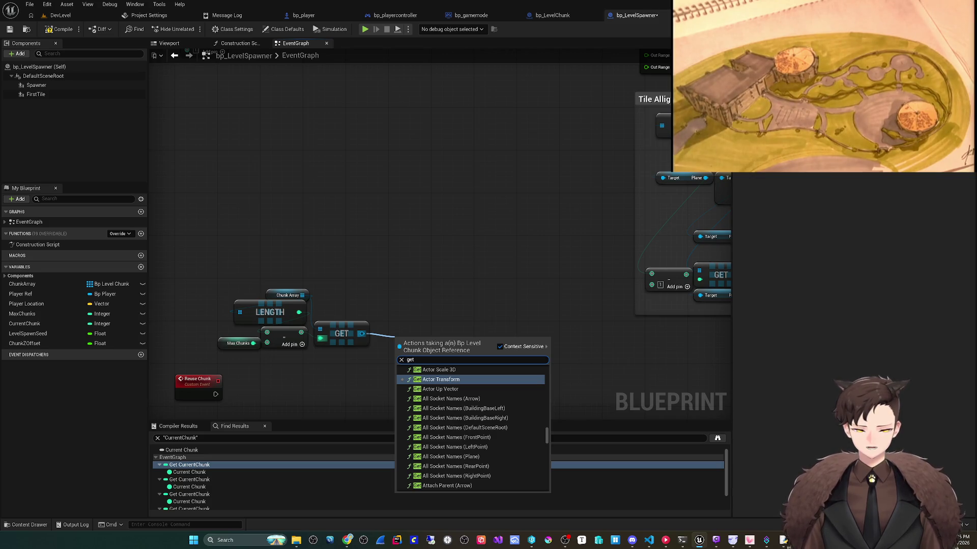
key("ctrl+a")
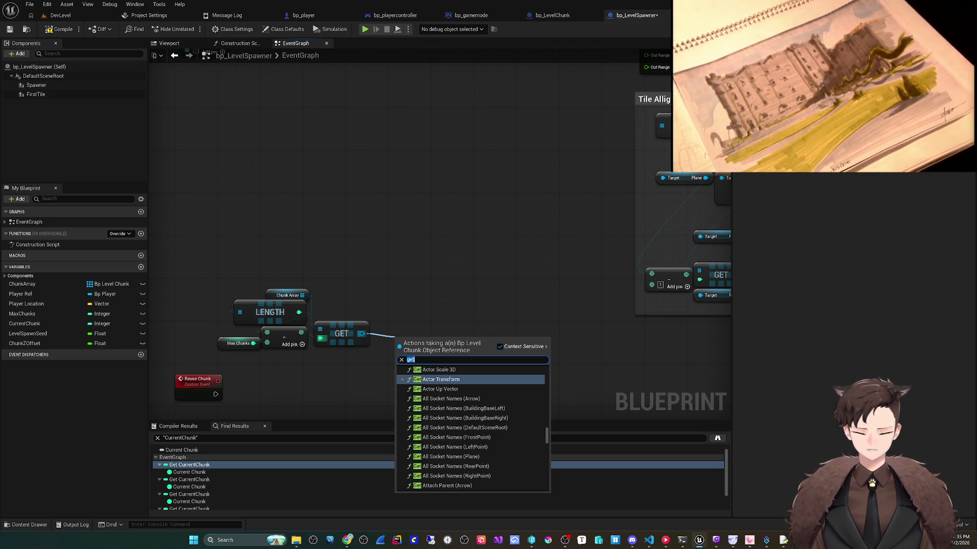
type("set")
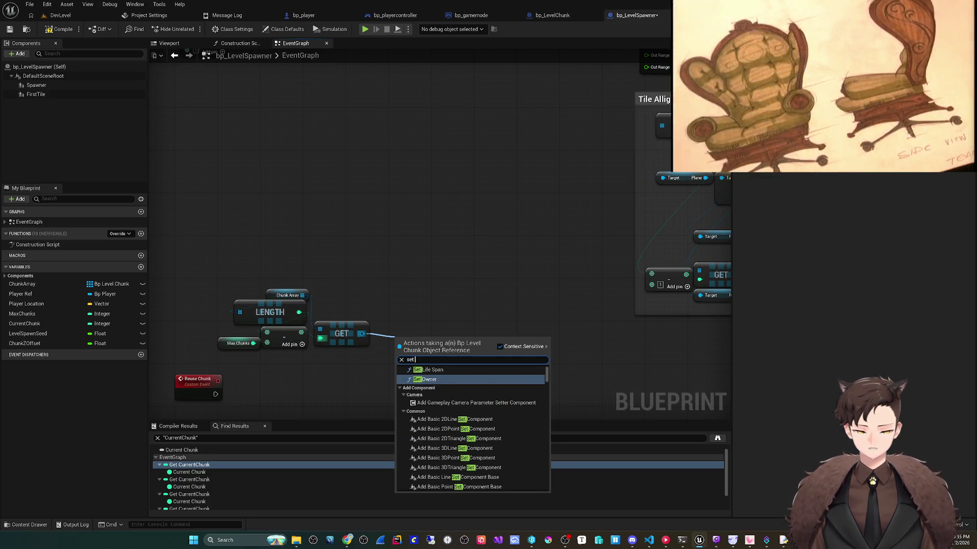
type(" slope")
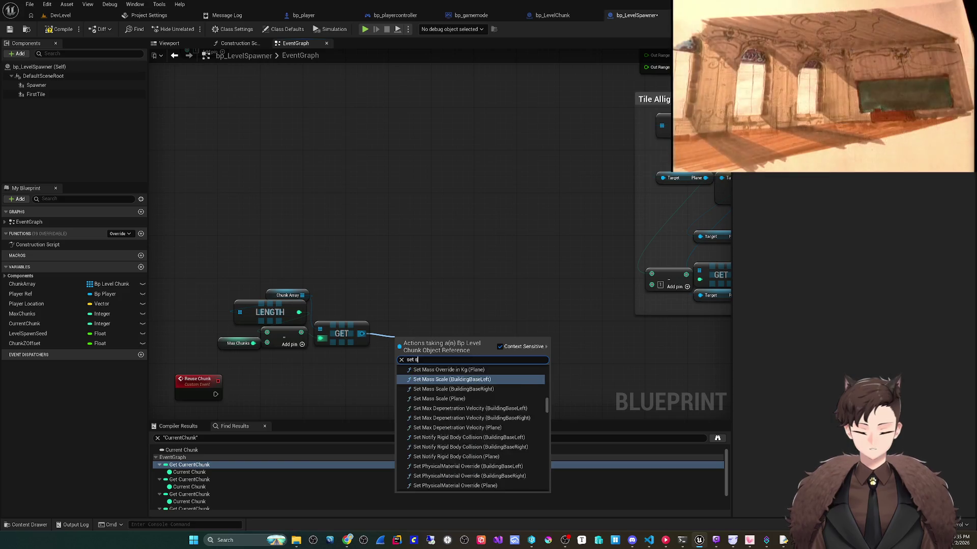
left_click(427, 419)
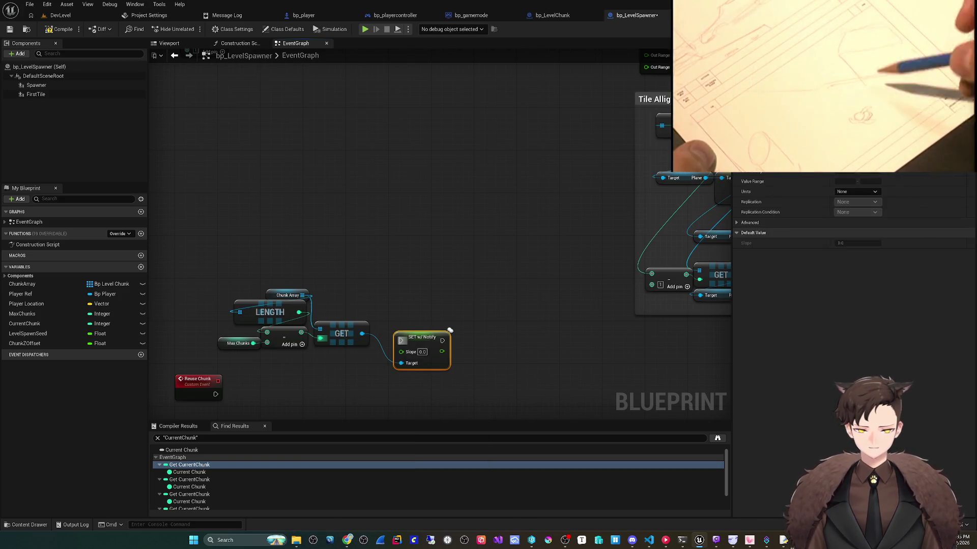
- Wire Reuse Chunk's execution into the Slope setter and tidy the lookup nodes beneath it
left_click_drag(216, 394, 402, 340)
key("f")
scroll(458, 305, "up", 1)
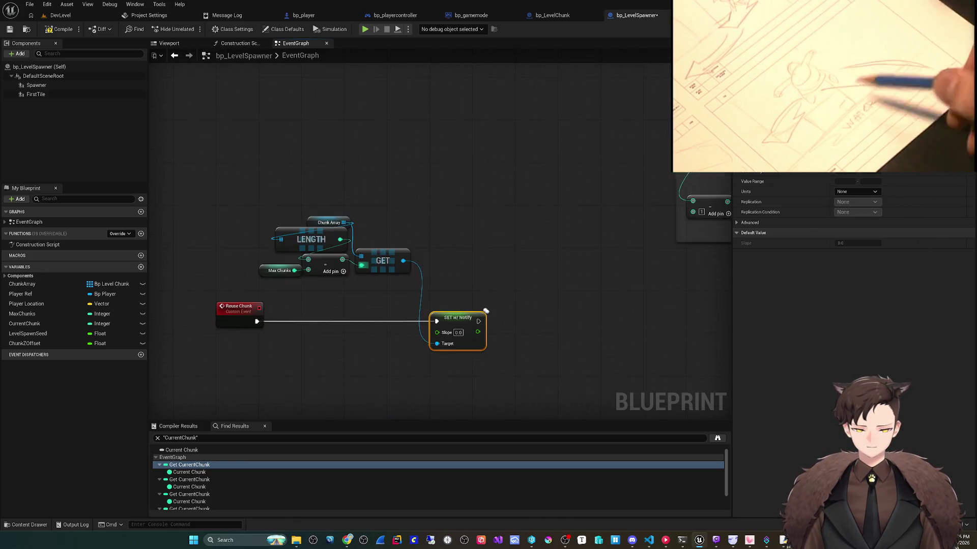
mouse_move(296, 232)
left_mouse_down()
mouse_move(290, 389)
mouse_move(363, 331)
mouse_move(375, 339)
left_mouse_up()
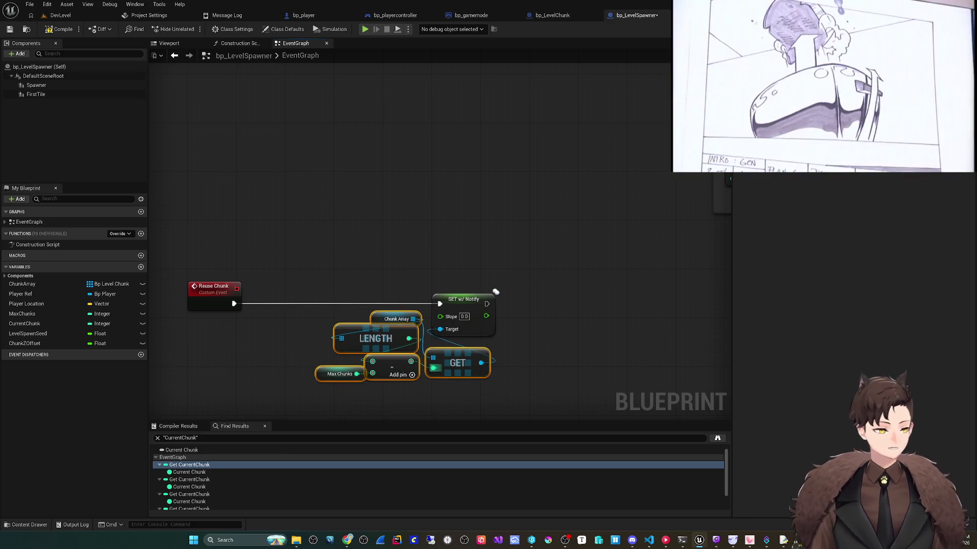
scroll(386, 274, "down", 2)
scroll(395, 286, "down", 2)
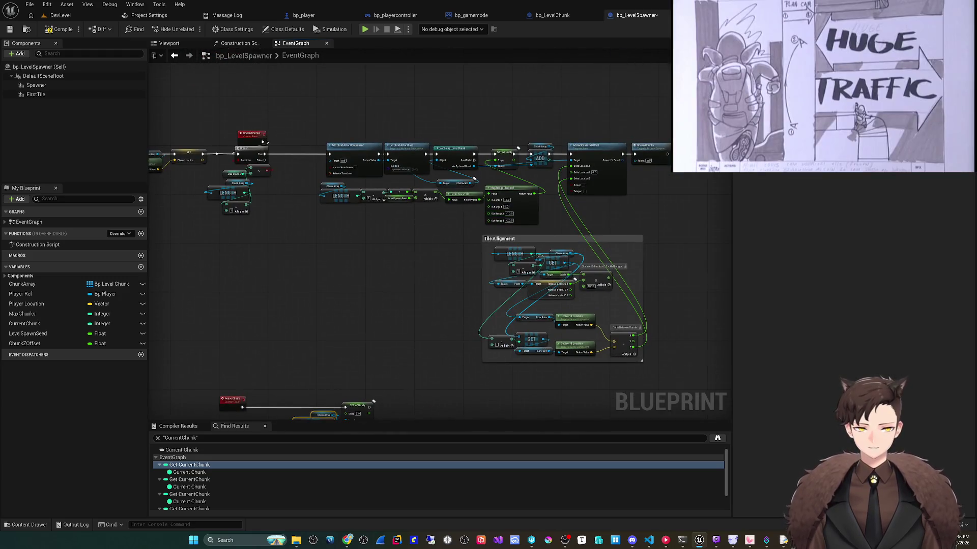
- Collapse the Length through Map Range Clamped nodes into a macro named Calc Slope and open it
scroll(407, 244, "up", 2)
mouse_move(302, 219)
left_mouse_down()
mouse_move(480, 173)
mouse_move(569, 173)
left_mouse_up()
mouse_move(480, 284)
left_mouse_down()
mouse_move(497, 216)
mouse_move(427, 331)
mouse_move(491, 240)
mouse_move(491, 317)
mouse_move(403, 313)
mouse_move(437, 313)
left_mouse_up()
left_click_drag(491, 241, 551, 238)
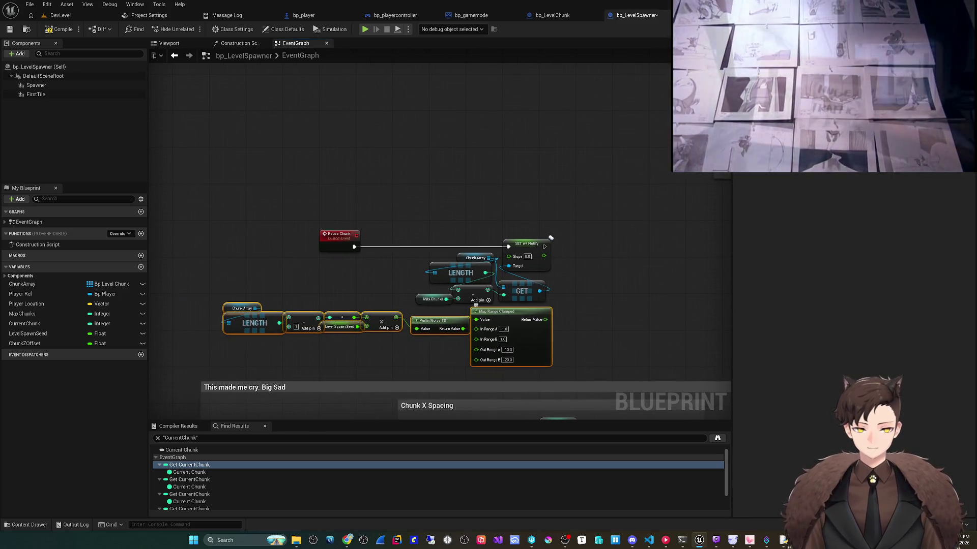
right_click(520, 328)
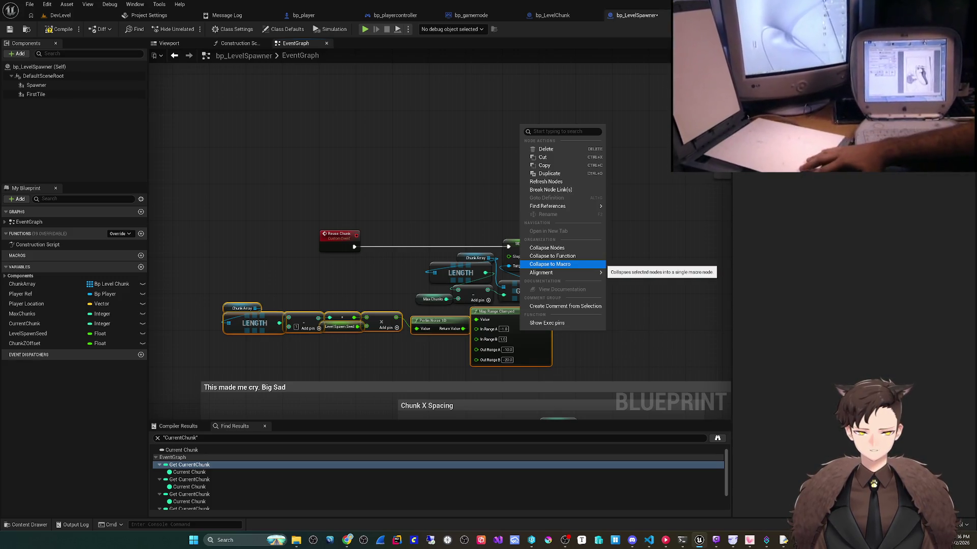
left_click(585, 264)
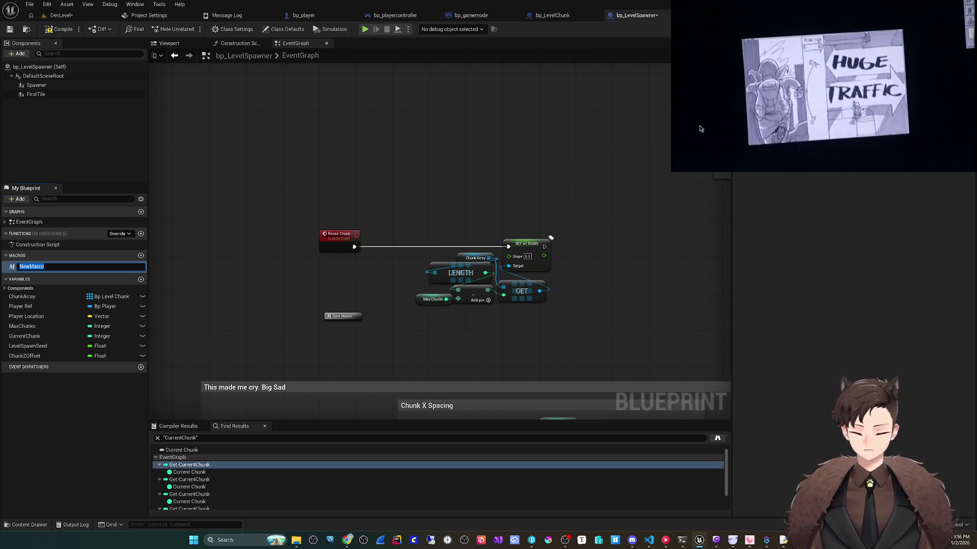
type("Calc ")
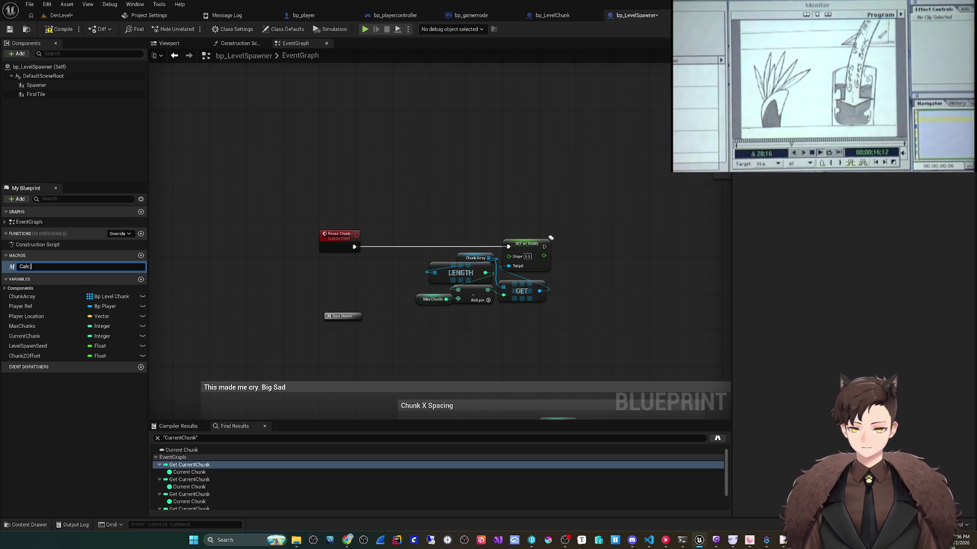
type("Slope")
key("Return")
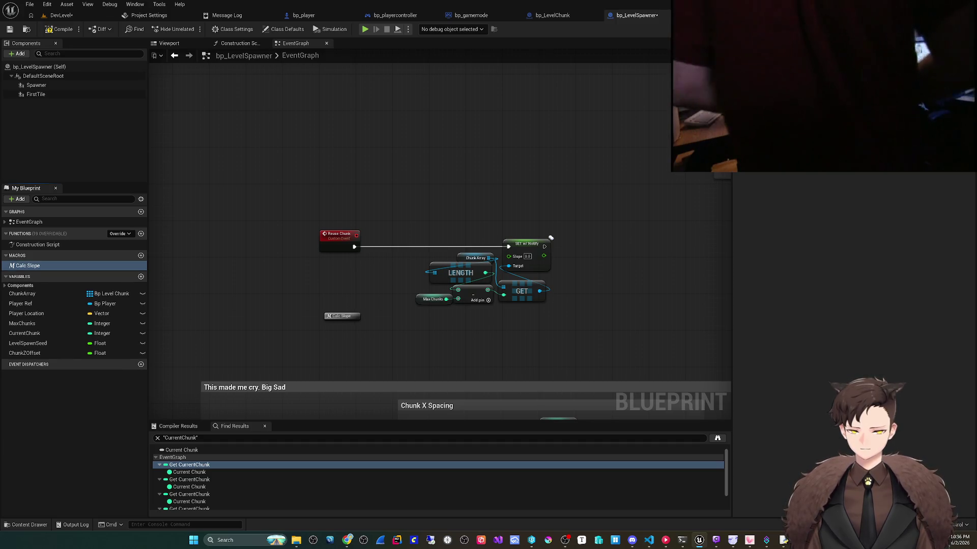
left_click(331, 315)
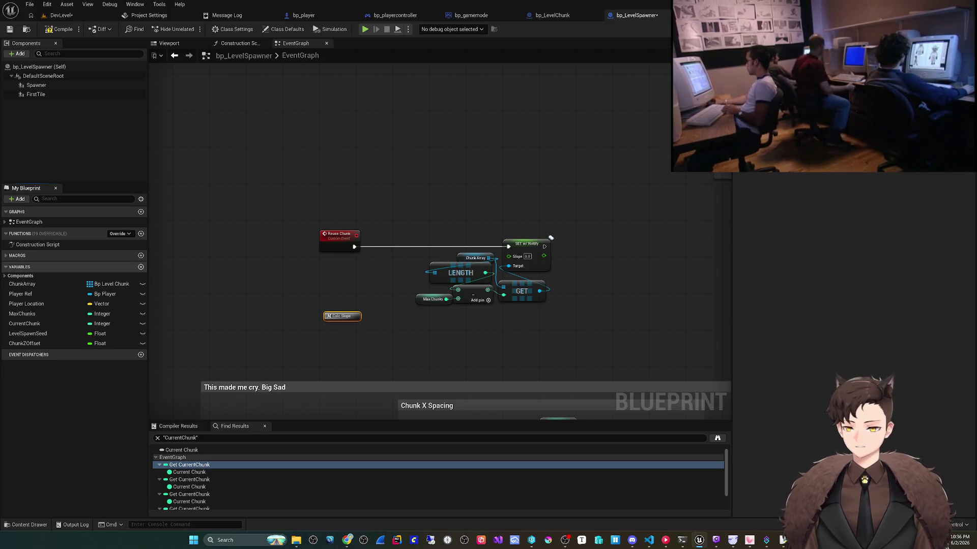
double_click(28, 266)
- Add a float output named Slope to the Calc Slope macro's Outputs node and save all assets
left_click_drag(473, 300, 395, 309)
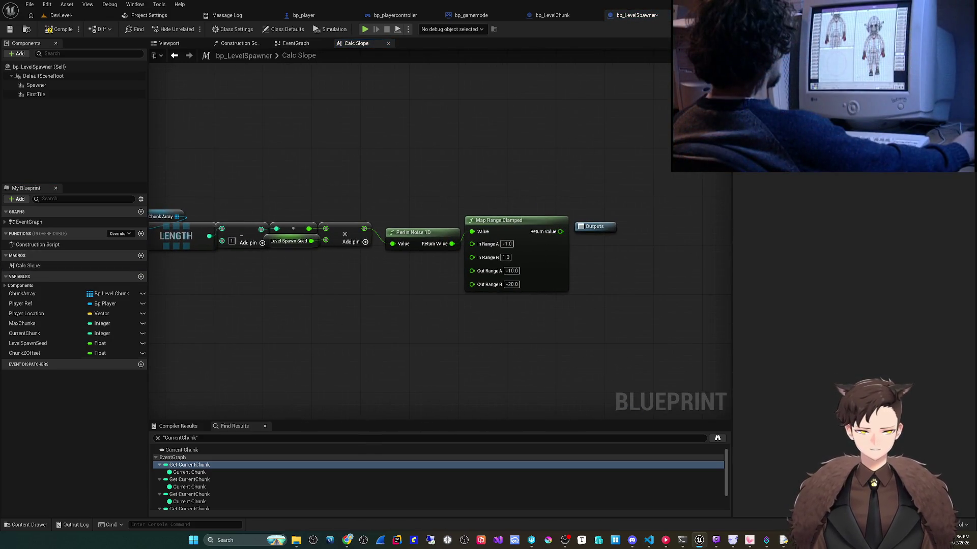
left_click(595, 226)
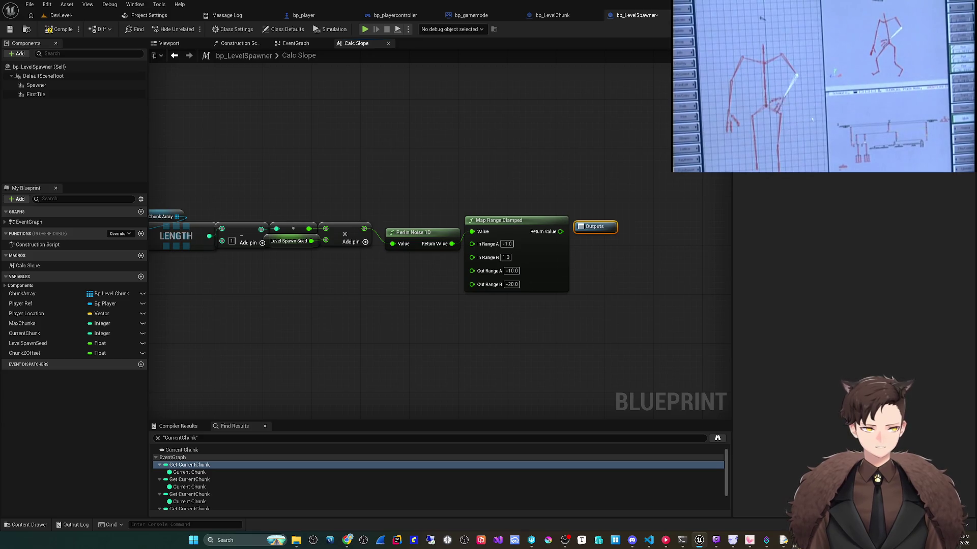
left_click(964, 152)
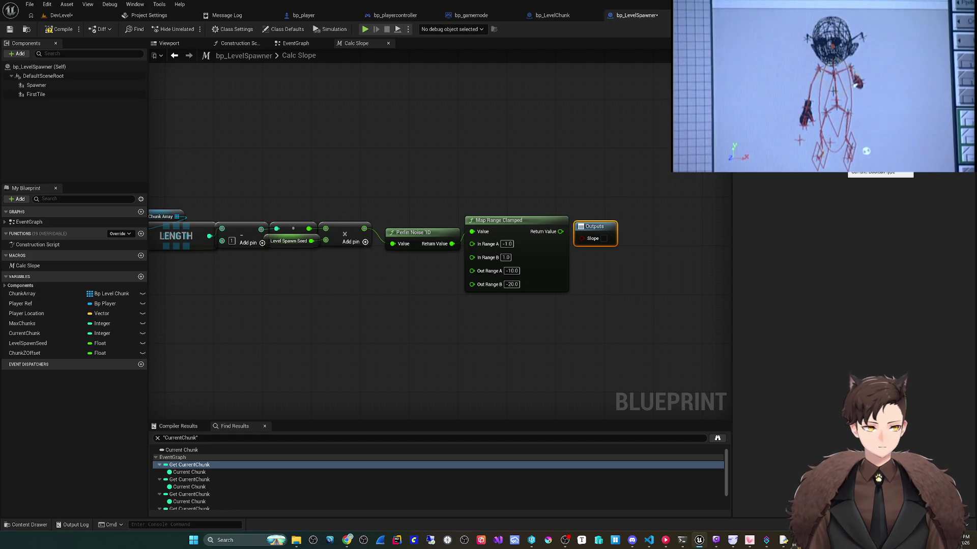
left_click(865, 164)
type("flo")
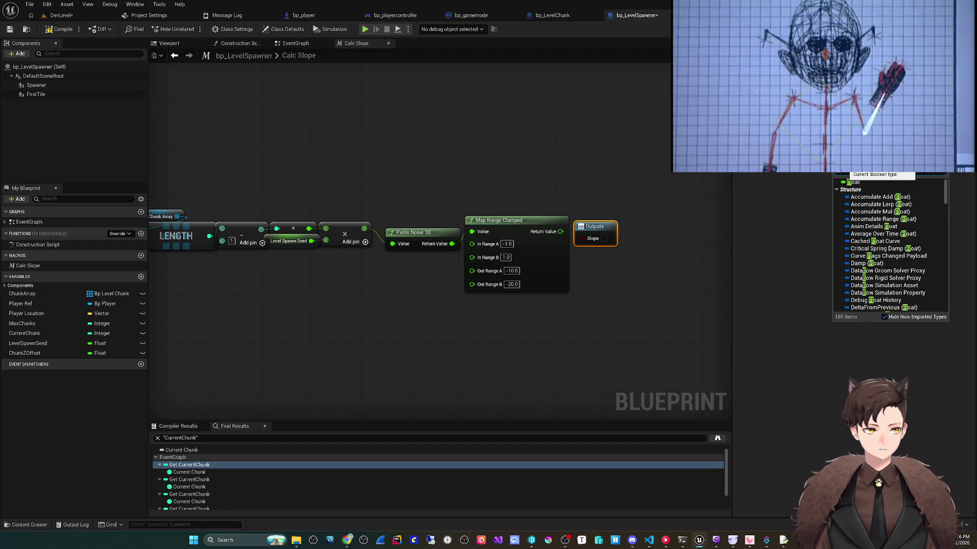
key("Return")
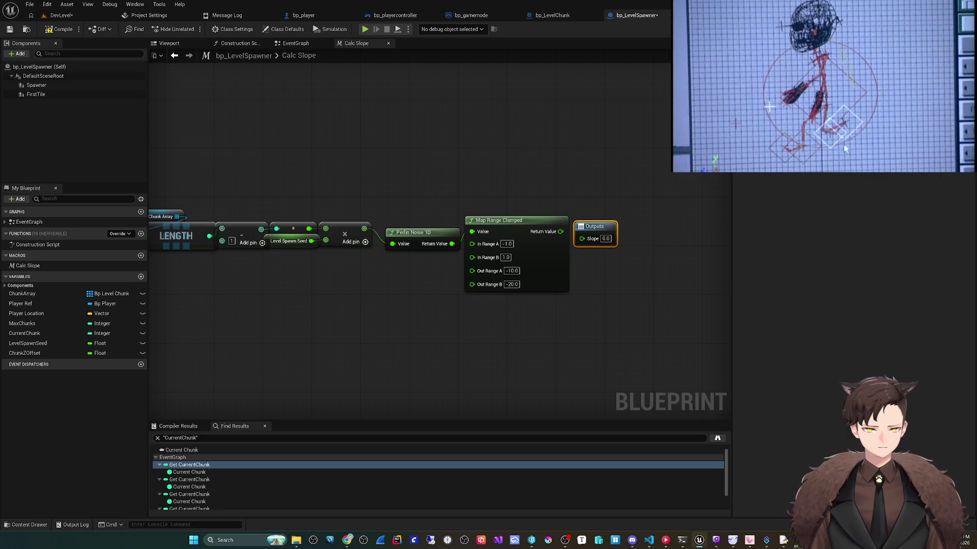
key("Home")
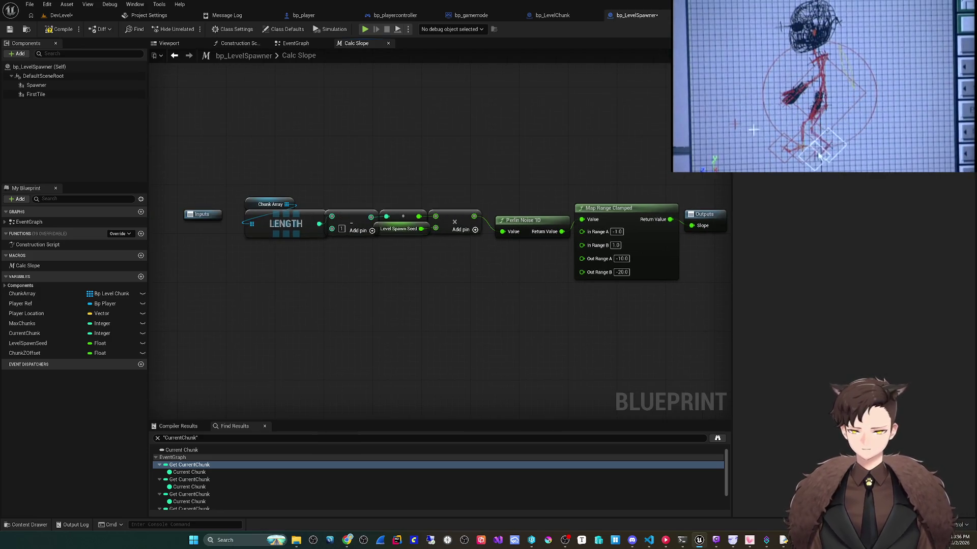
key("ctrl+shift+s")
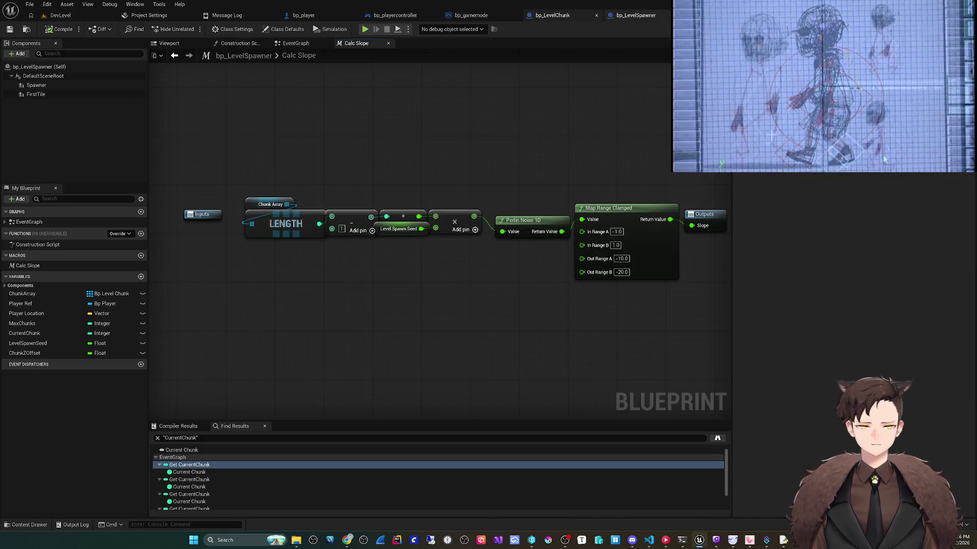
left_click(553, 15)
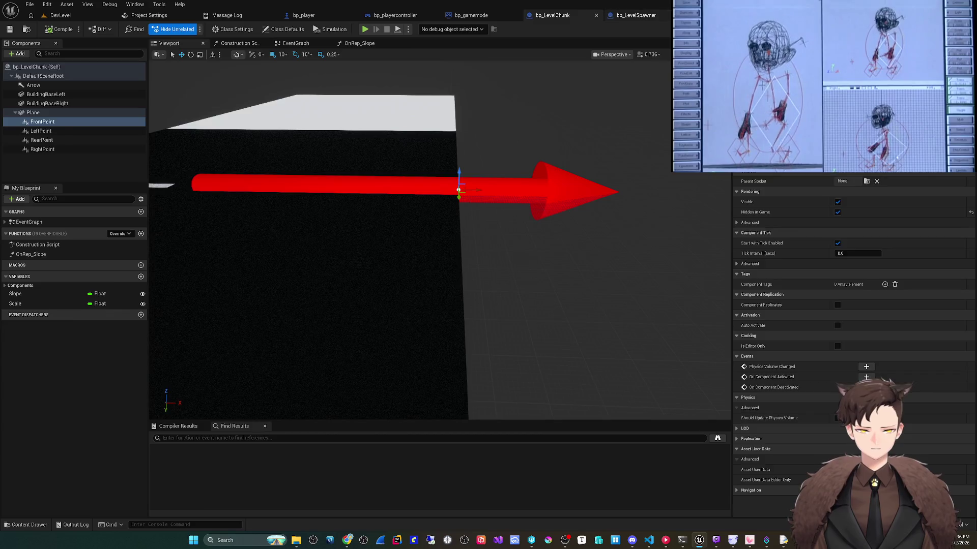
- In bp_LevelSpawner, wire Calc Slope's Slope result into SET Slope and save
left_click(636, 16)
left_click(295, 43)
left_click_drag(342, 316, 453, 316)
scroll(475, 323, "up", 2)
mouse_move(407, 341)
left_mouse_down()
mouse_move(467, 250)
mouse_move(470, 201)
mouse_move(477, 207)
left_mouse_up()
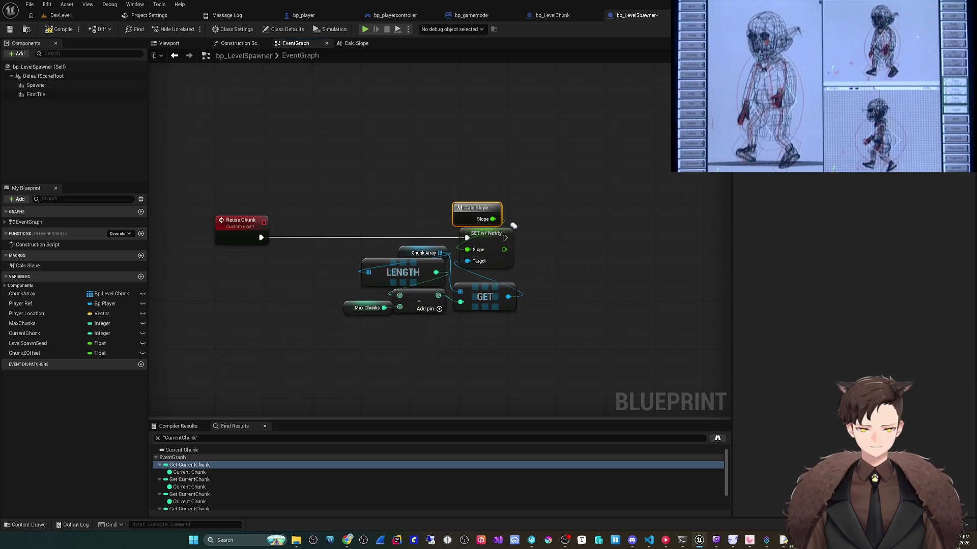
key("ctrl+s")
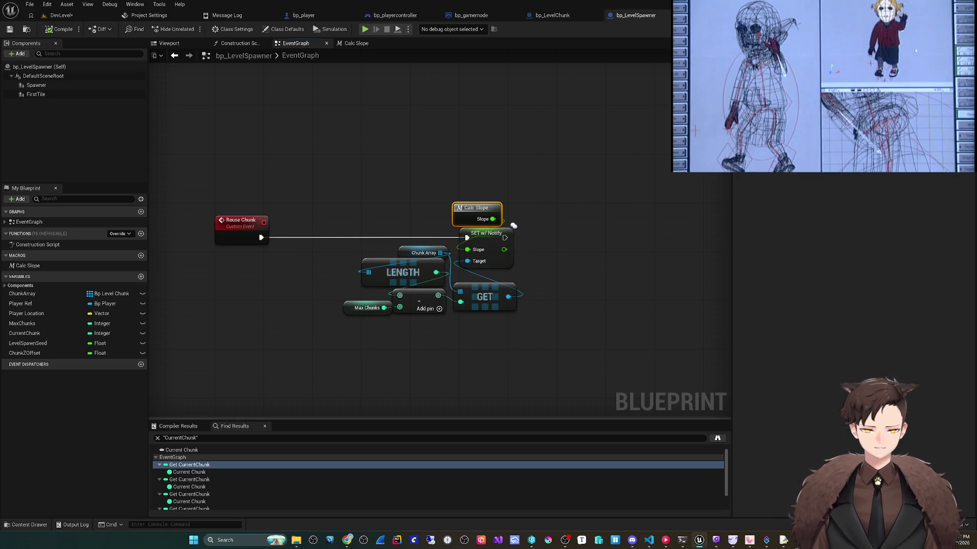
- Inspect the Calc Slope macro and bp_LevelChunk, then return to the spawner's event graph
key("shift+d")
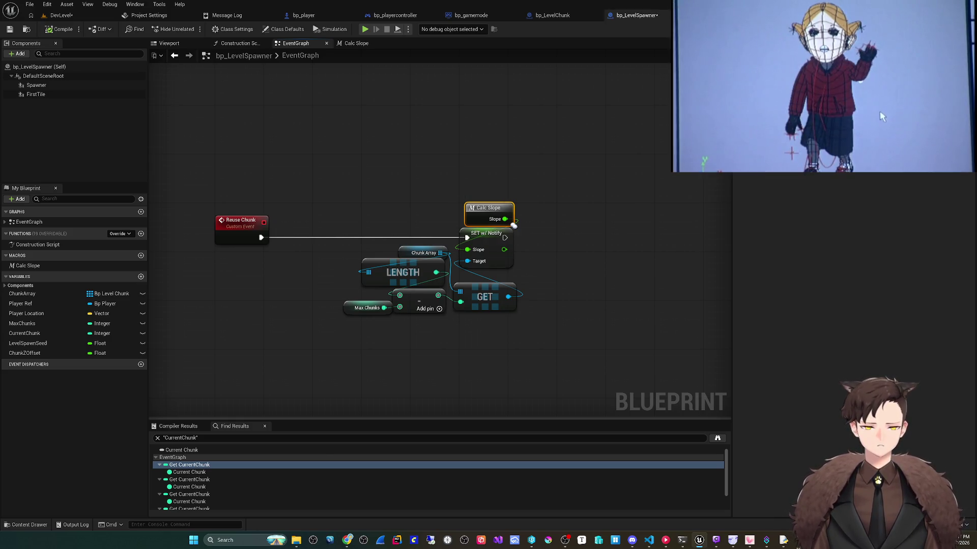
double_click(474, 223)
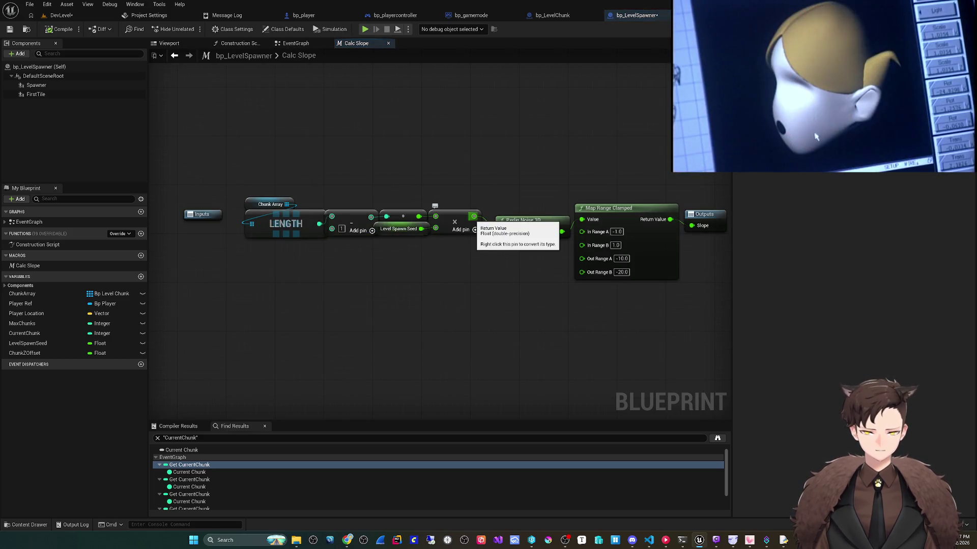
left_click(62, 15)
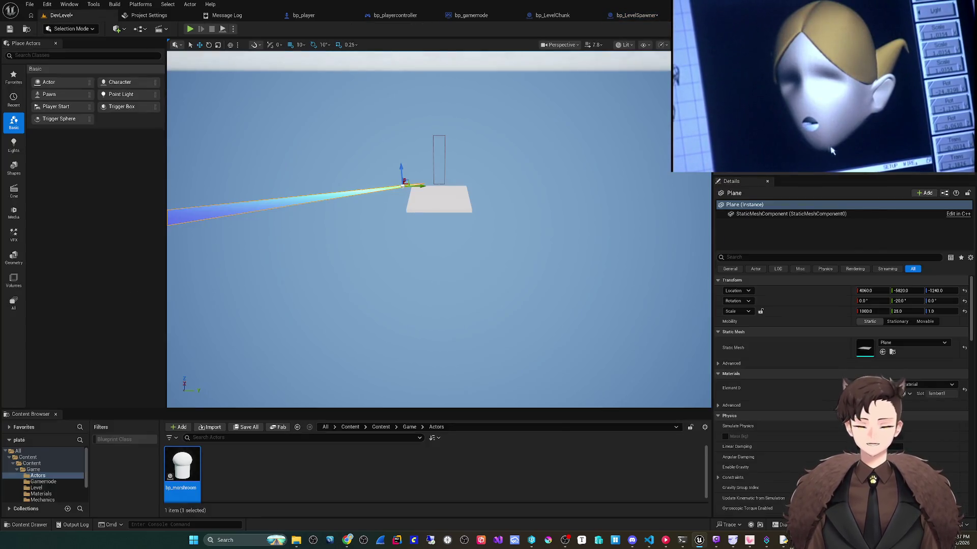
left_click(635, 15)
left_click(552, 15)
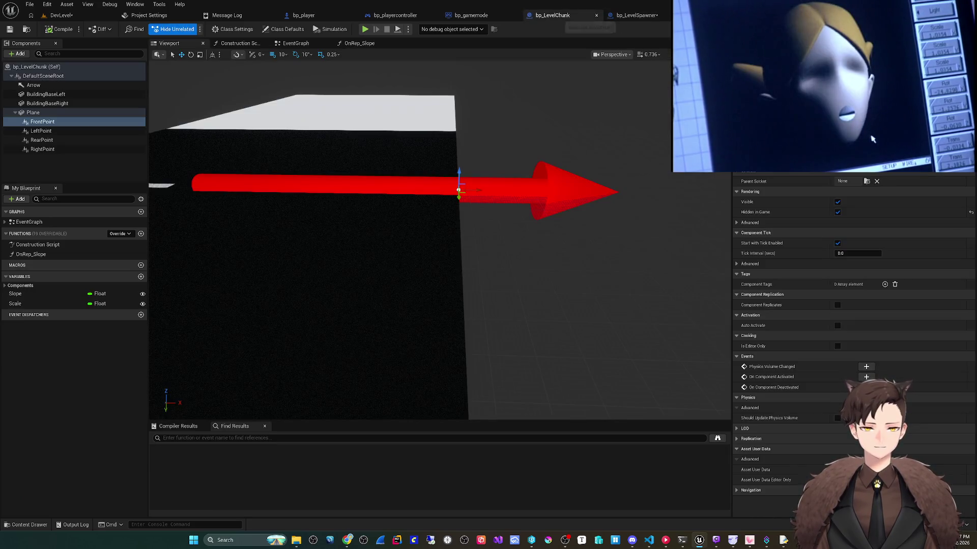
left_click(636, 15)
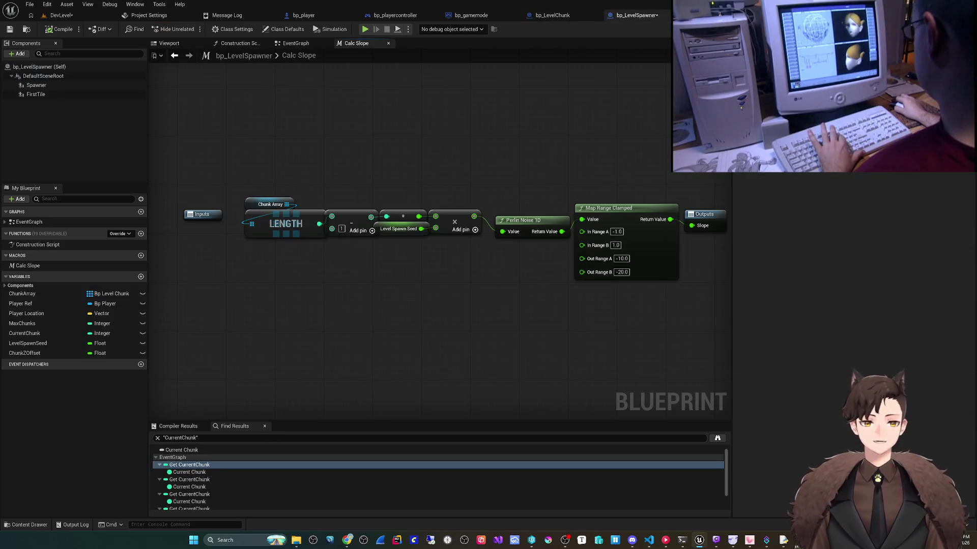
left_click(295, 43)
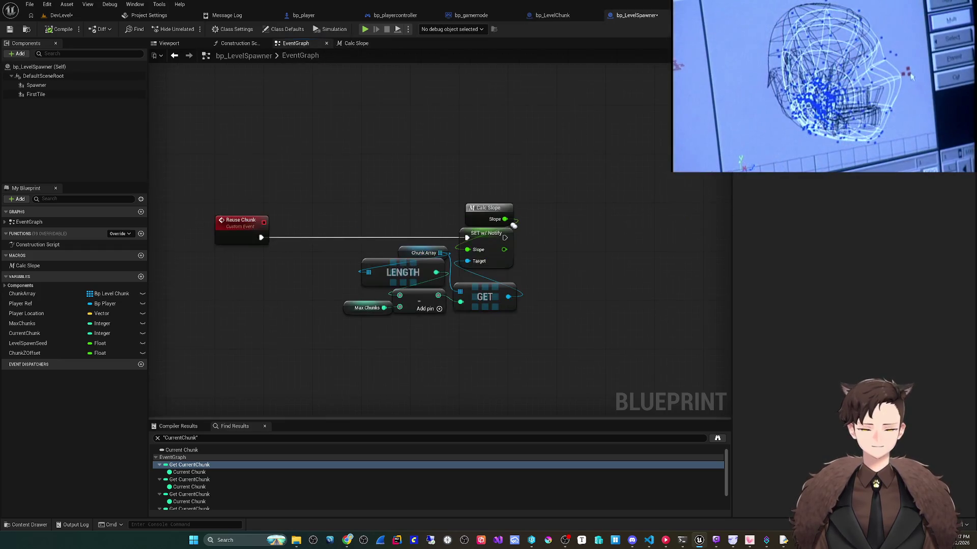
left_click_drag(514, 225, 463, 210)
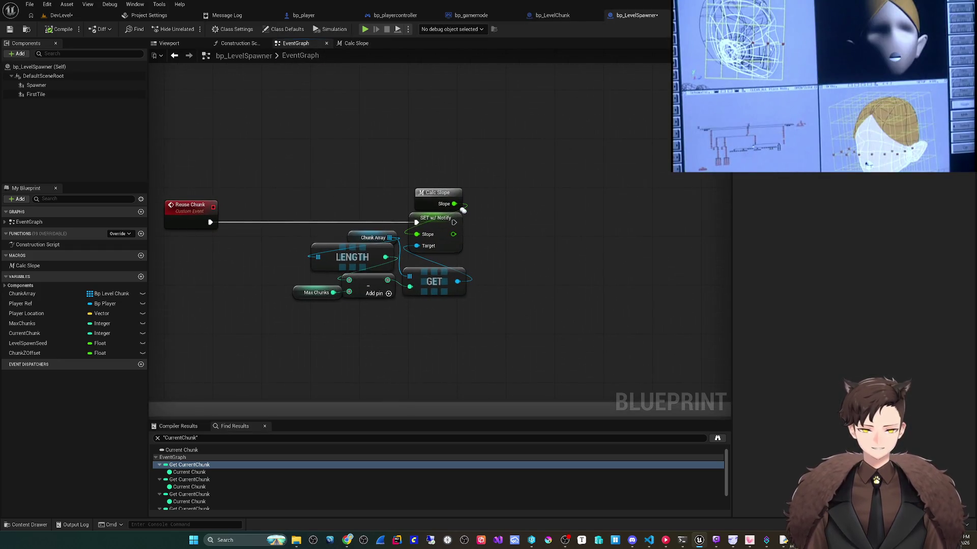
left_click_drag(471, 280, 519, 248)
- Add an Array ADD node on Chunk Array between Reuse Chunk and SET, fed by GET's chunk
type("add")
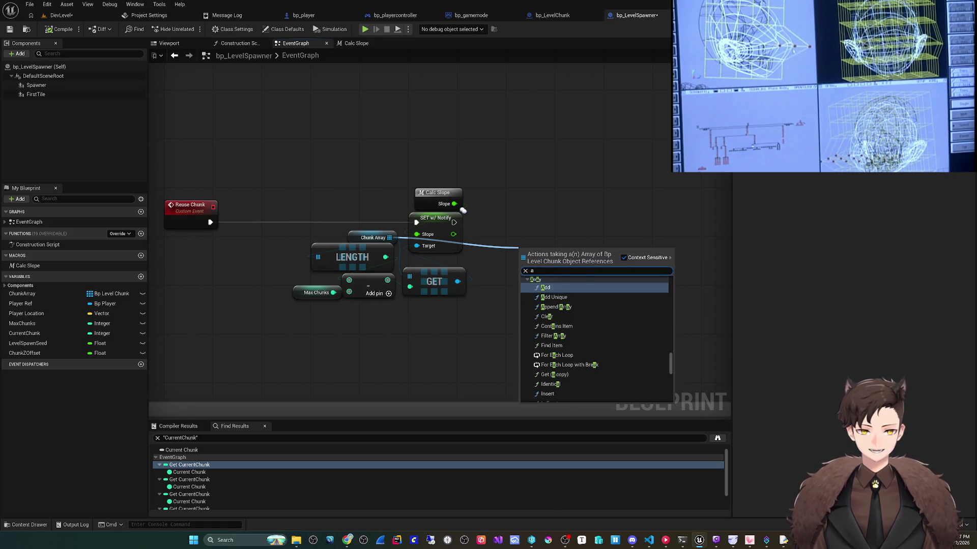
key("Return")
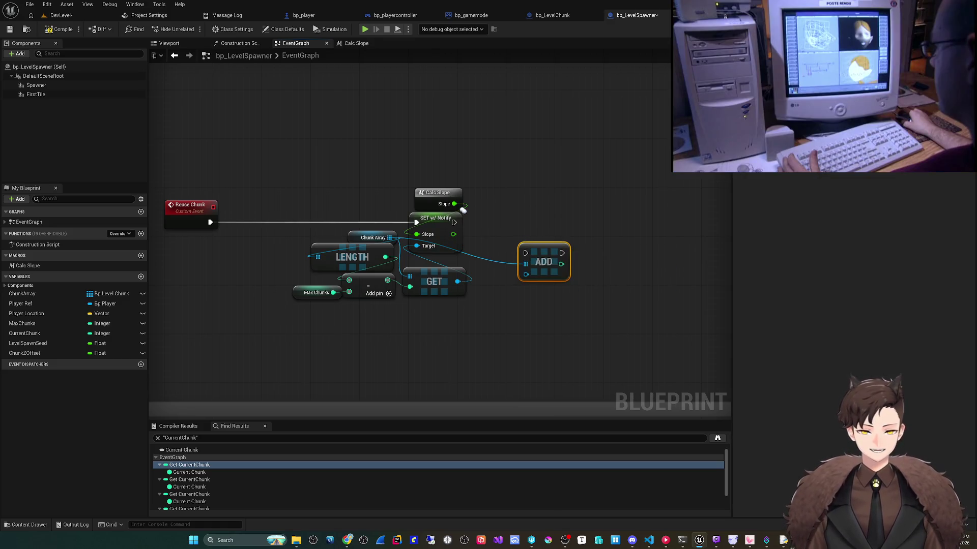
left_click_drag(543, 262, 323, 174)
mouse_move(326, 132)
left_mouse_down()
mouse_move(425, 158)
mouse_move(414, 139)
left_mouse_up()
left_click_drag(304, 227, 394, 172)
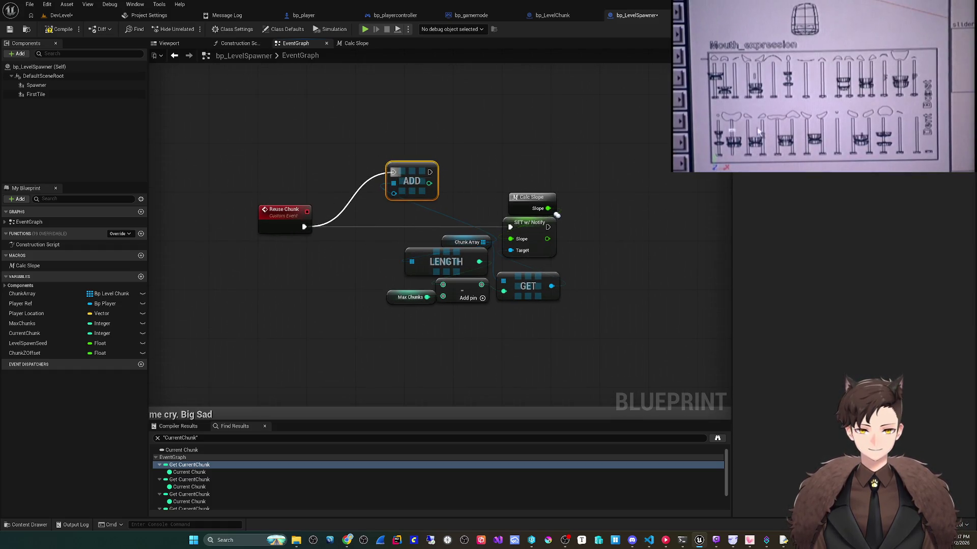
mouse_move(551, 286)
left_mouse_down()
mouse_move(563, 284)
mouse_move(393, 194)
mouse_move(433, 176)
mouse_move(511, 227)
left_mouse_up()
mouse_move(412, 181)
left_mouse_down()
mouse_move(391, 220)
mouse_move(369, 236)
left_mouse_up()
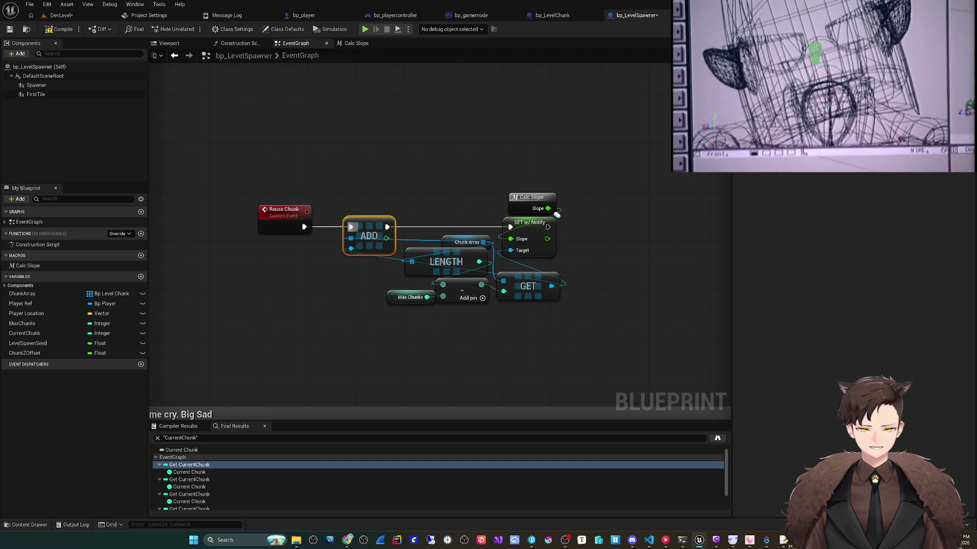
- Compile and save the bp_LevelSpawner blueprint
left_click(58, 29)
left_click(9, 29)
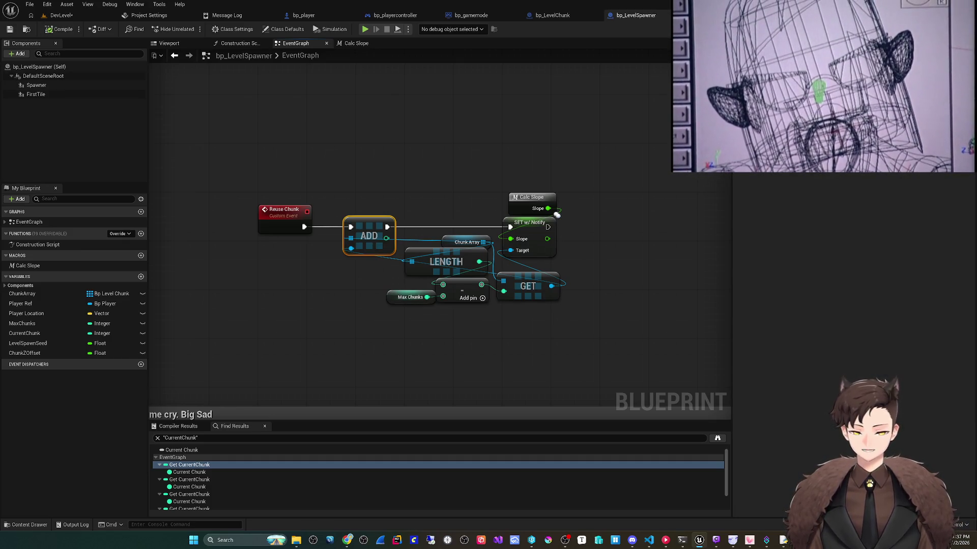
left_click_drag(407, 244, 368, 233)
left_click(29, 4)
key("Escape")
- Pan over the tile alignment group and back to the Reuse Chunk nodes
left_click_drag(517, 203, 435, 202)
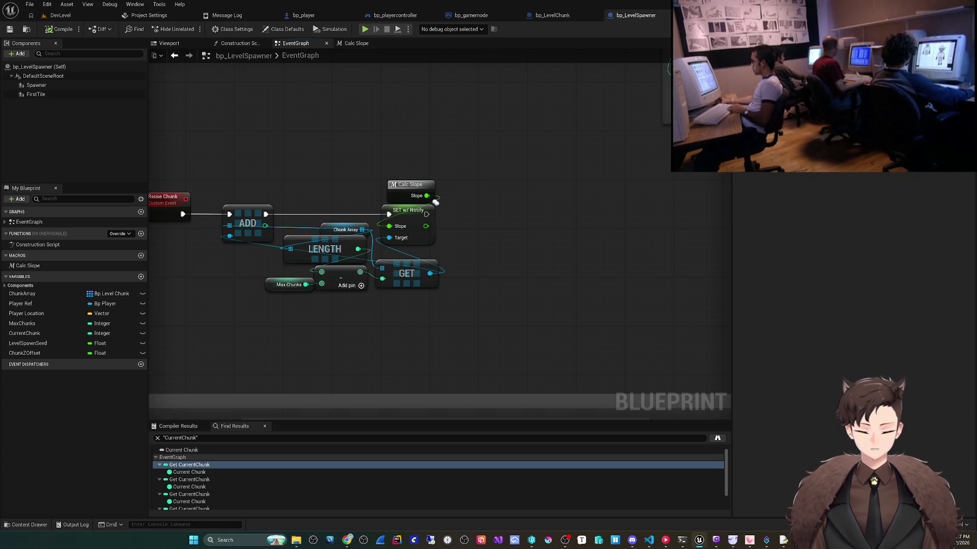
scroll(421, 246, "down", 3)
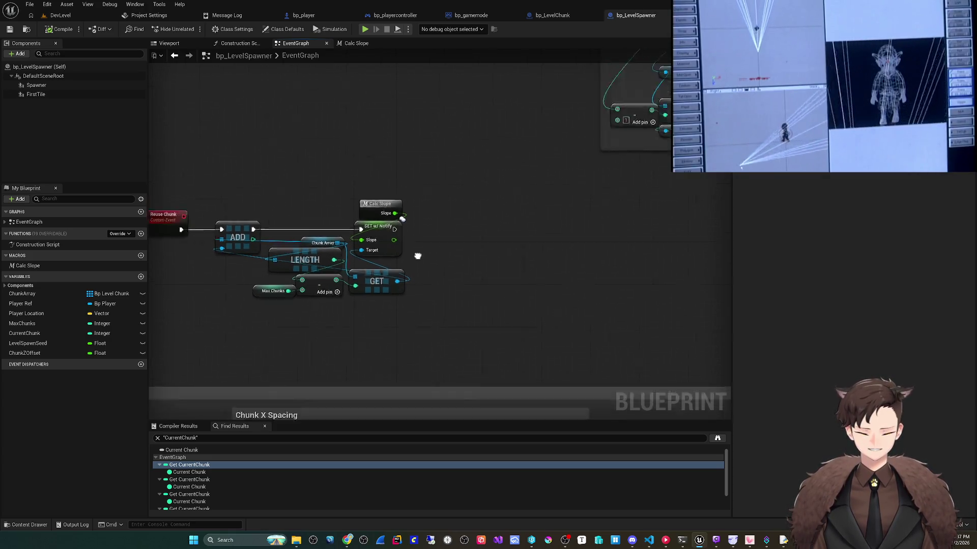
left_click_drag(475, 232, 384, 374)
left_click_drag(408, 252, 411, 277)
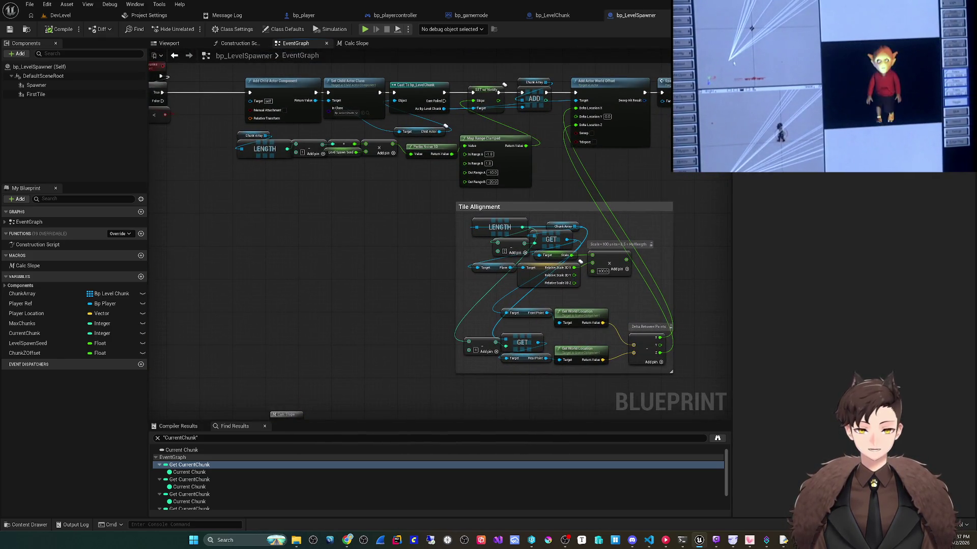
left_click_drag(244, 402, 287, 275)
left_click_drag(286, 378, 388, 300)
scroll(388, 300, "up", 1)
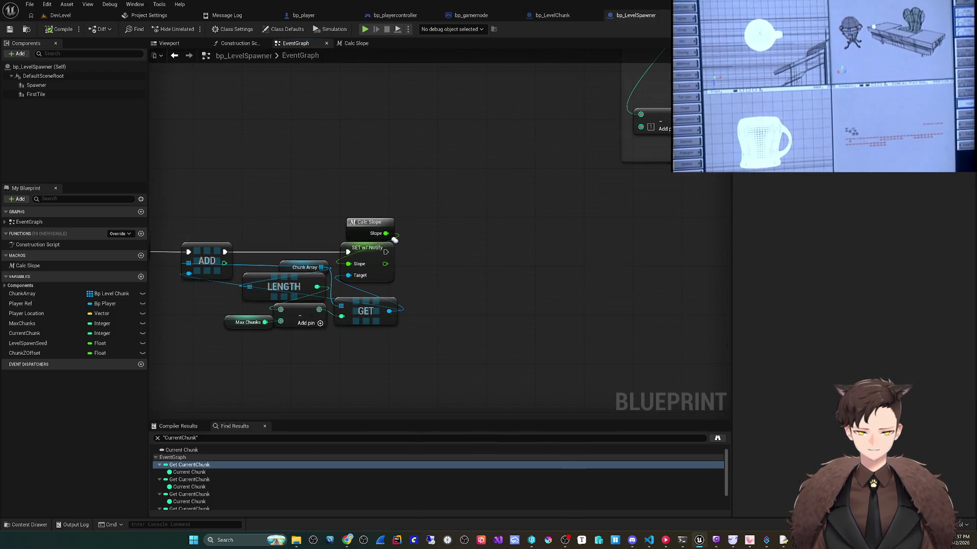
left_click_drag(389, 311, 439, 265)
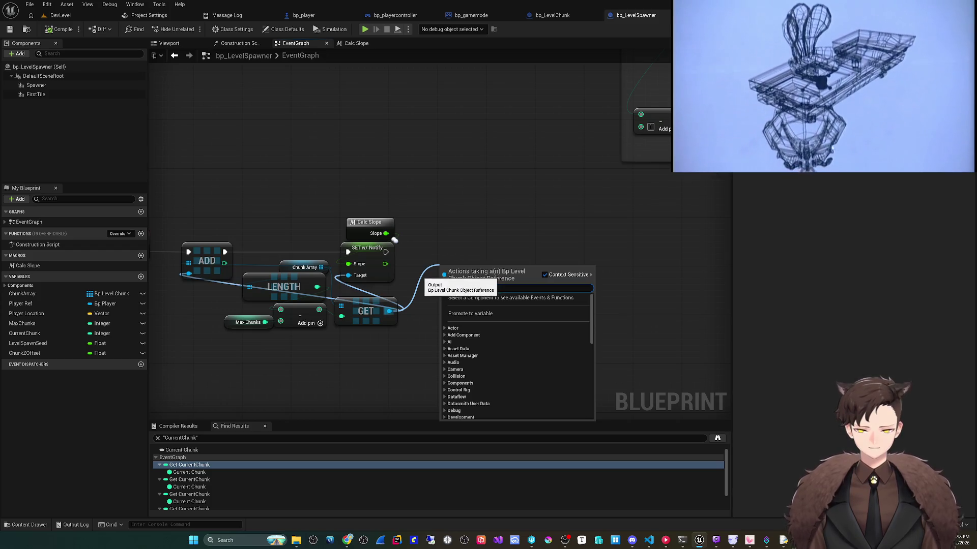
- Search for a Set World Location node from GET, then cancel without adding it
type("set world locat")
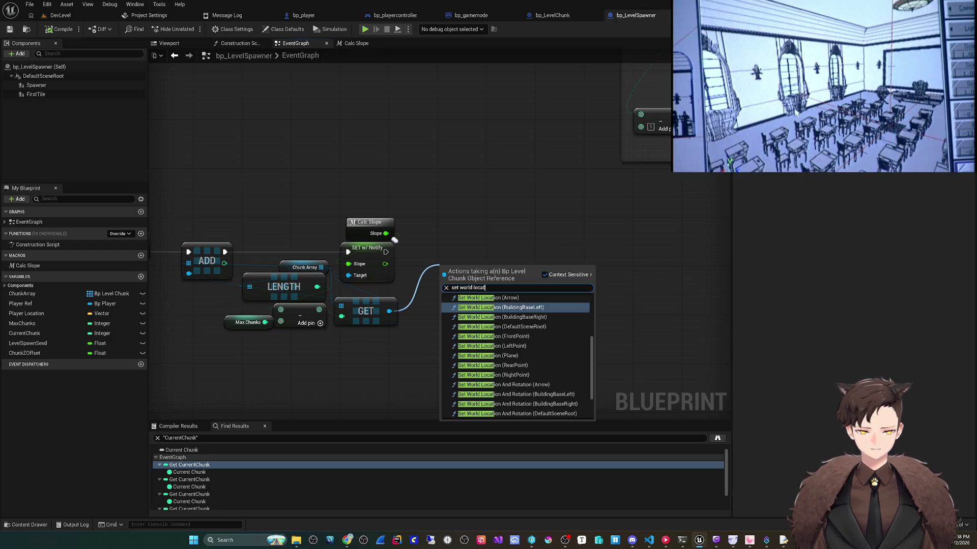
scroll(516, 356, "up", 4)
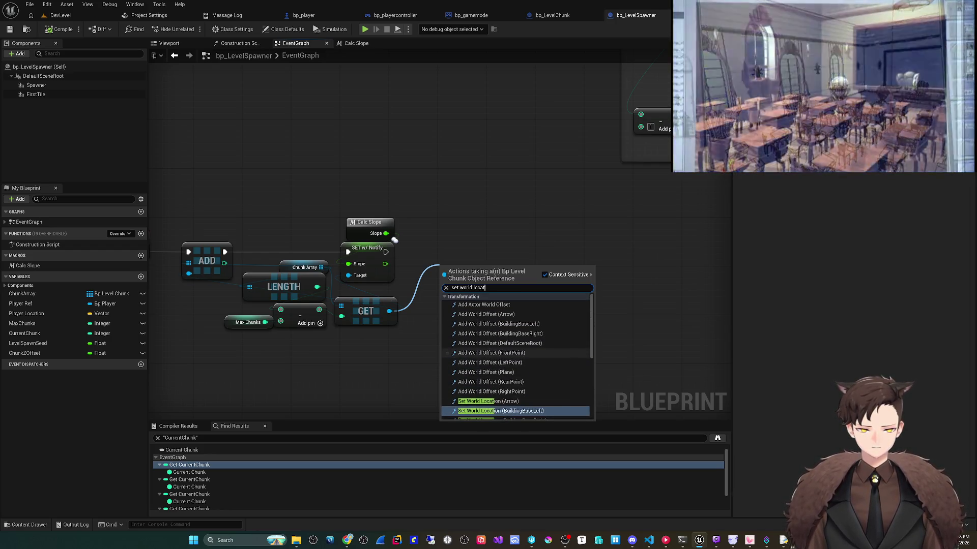
scroll(516, 356, "down", 6)
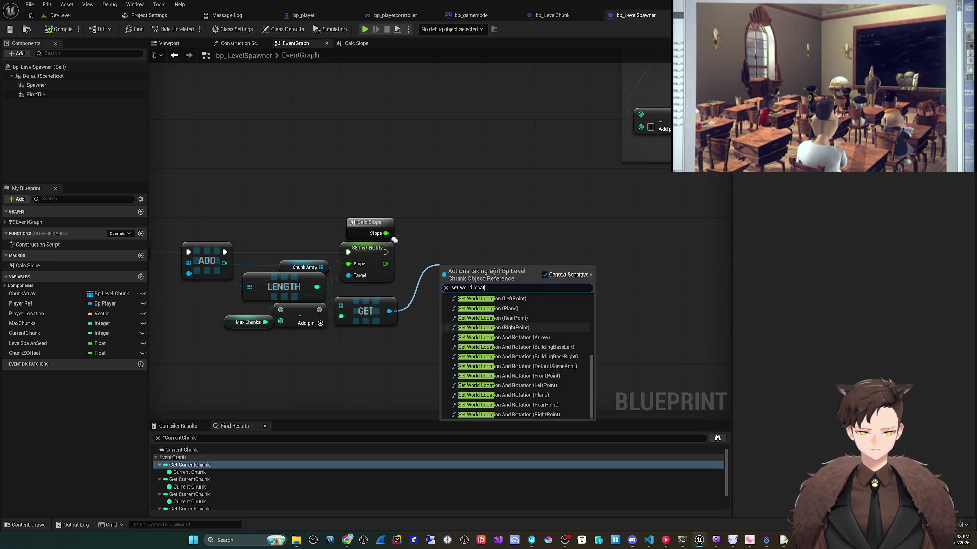
key("Escape")
scroll(549, 284, "down", 4)
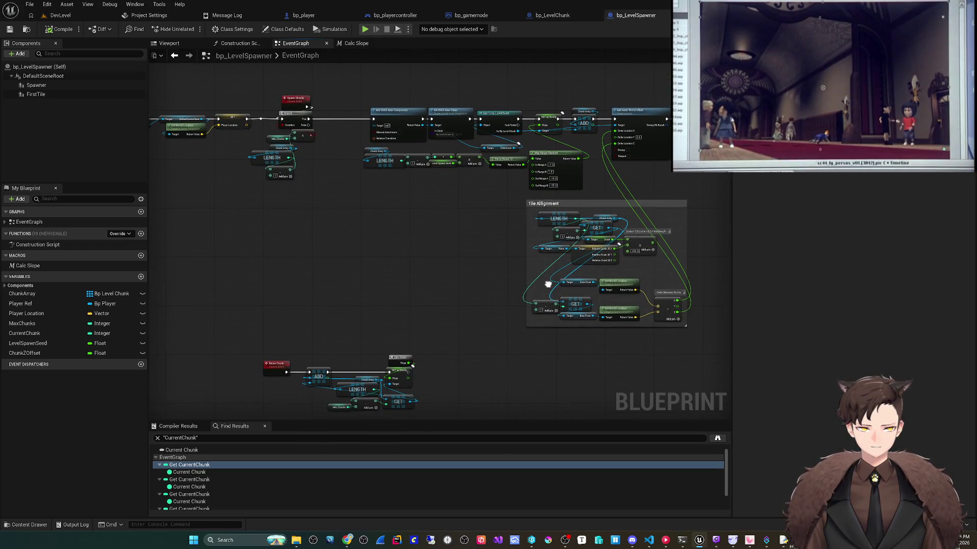
scroll(548, 284, "up", 3)
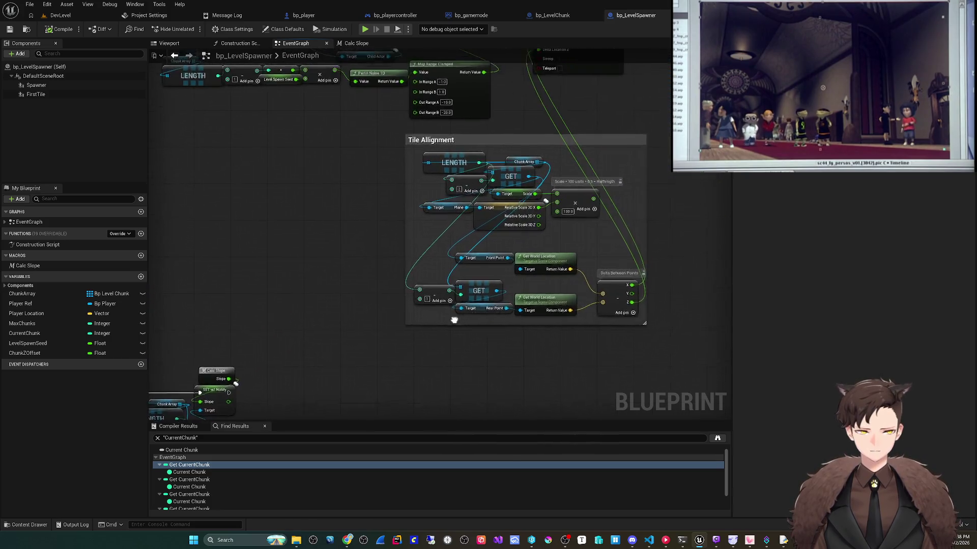
scroll(431, 371, "down", 2)
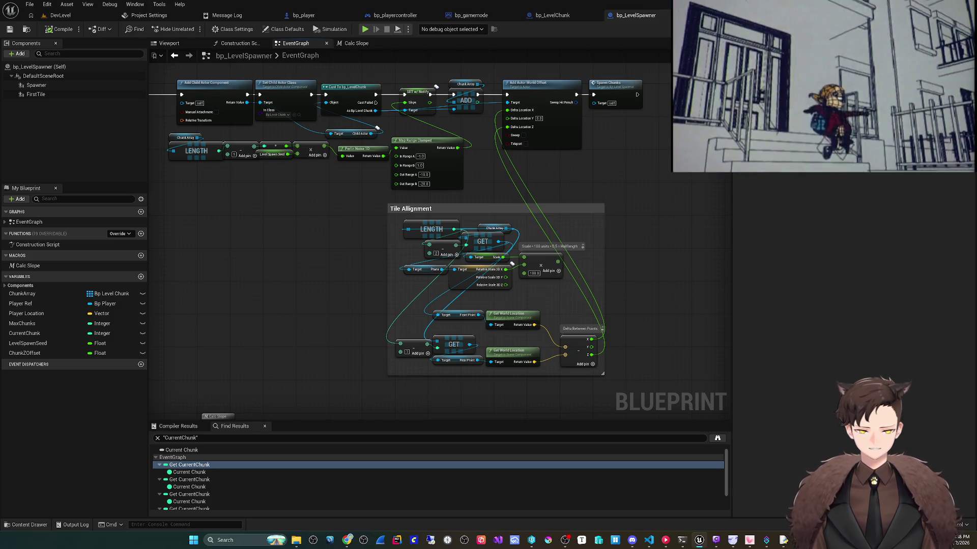
scroll(511, 263, "up", 3)
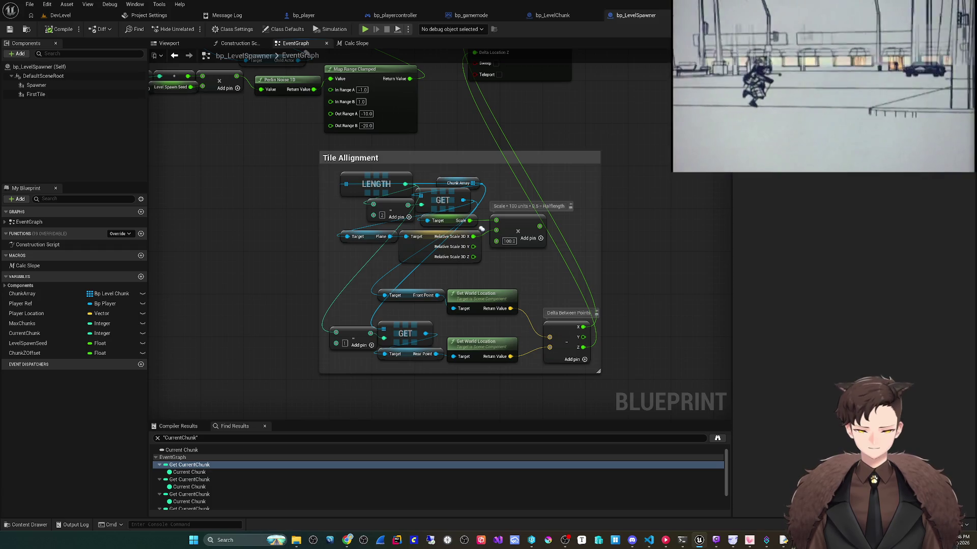
- Review the Tile Alignment nodes: Length, Plane, Relative Scale 3D and Front Point
left_click(377, 184)
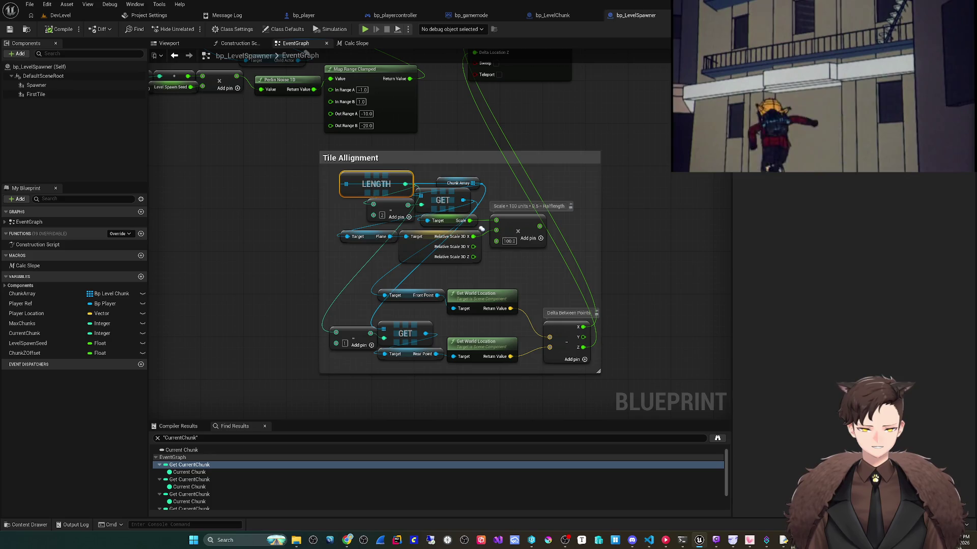
left_click(346, 229)
left_click(404, 228)
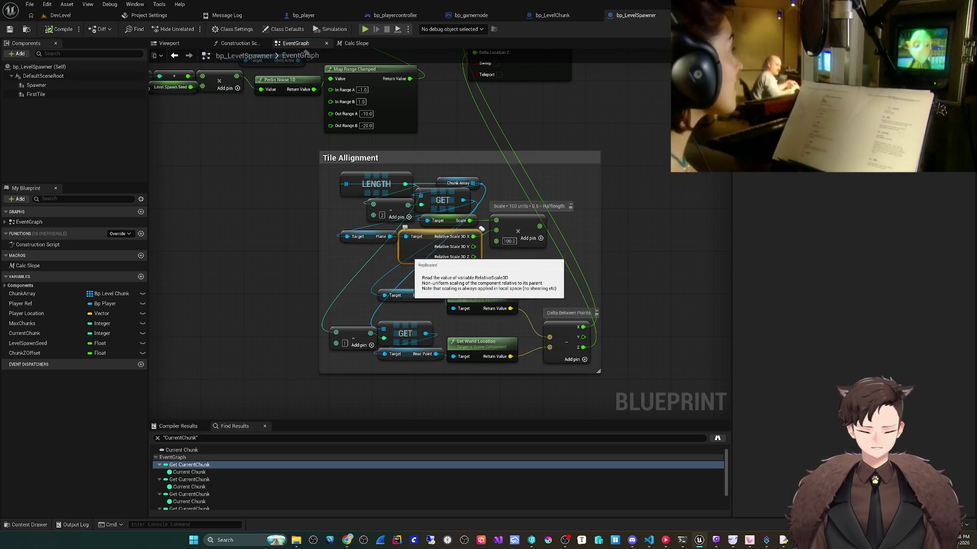
left_click(383, 287)
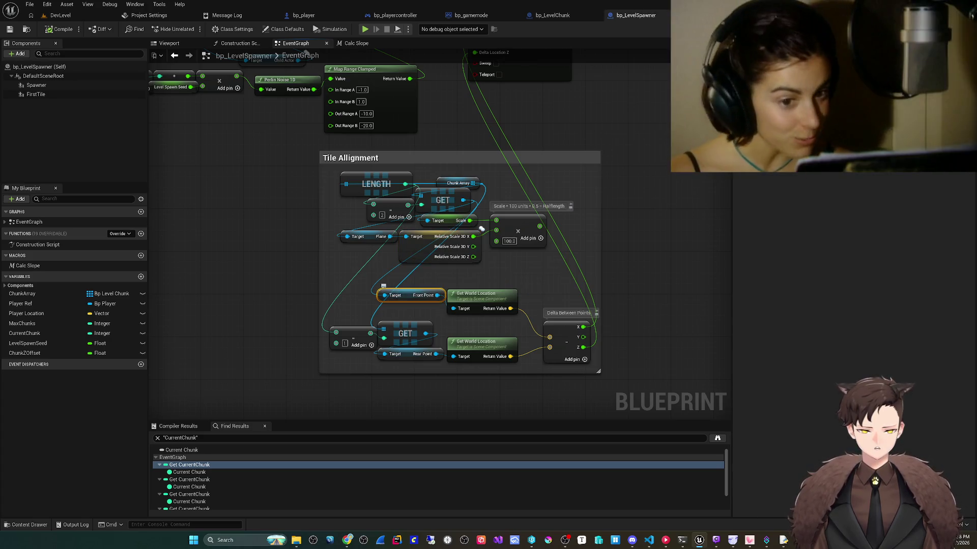
- Wrap the Length, GET, scale and multiply nodes in a comment titled Calc Scale
mouse_move(338, 182)
left_mouse_down()
mouse_move(488, 255)
mouse_move(513, 253)
left_mouse_up()
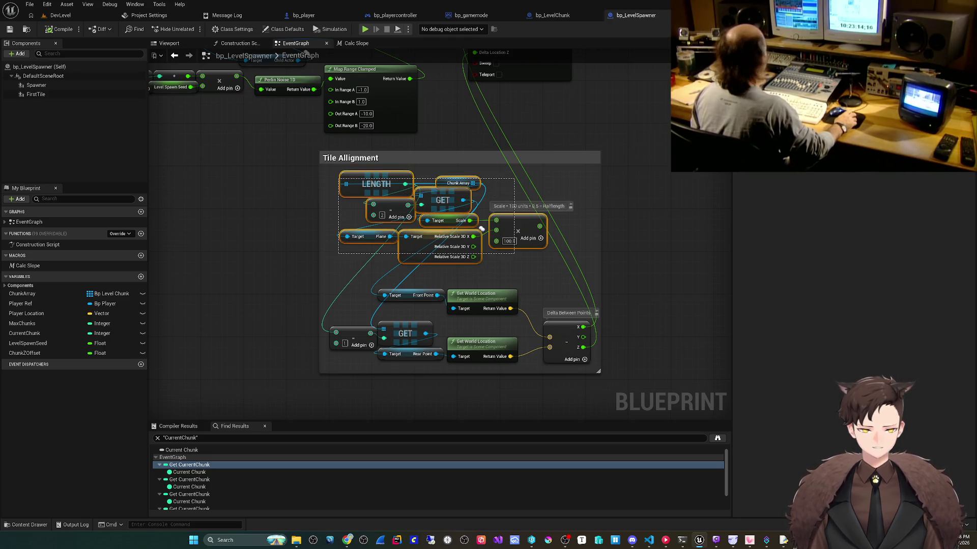
type("cCalc")
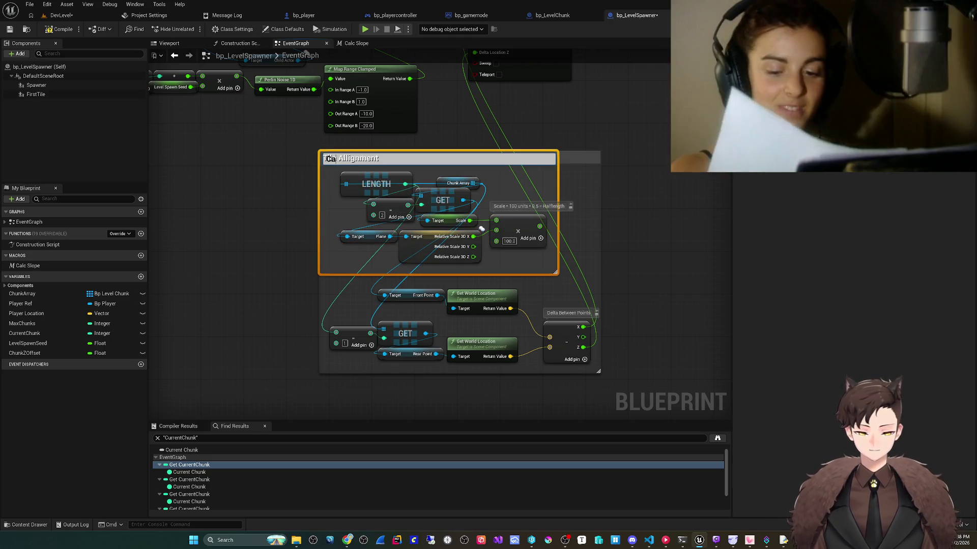
type("e")
key("Return")
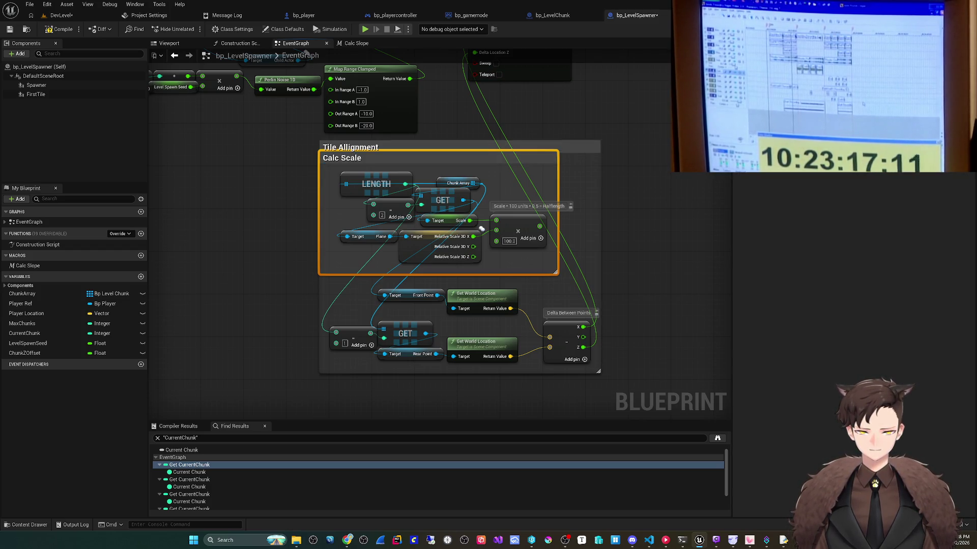
- Wrap the lower location nodes in a 'Calc Distance Between Start and End Points' comment
left_click_drag(339, 284, 554, 364)
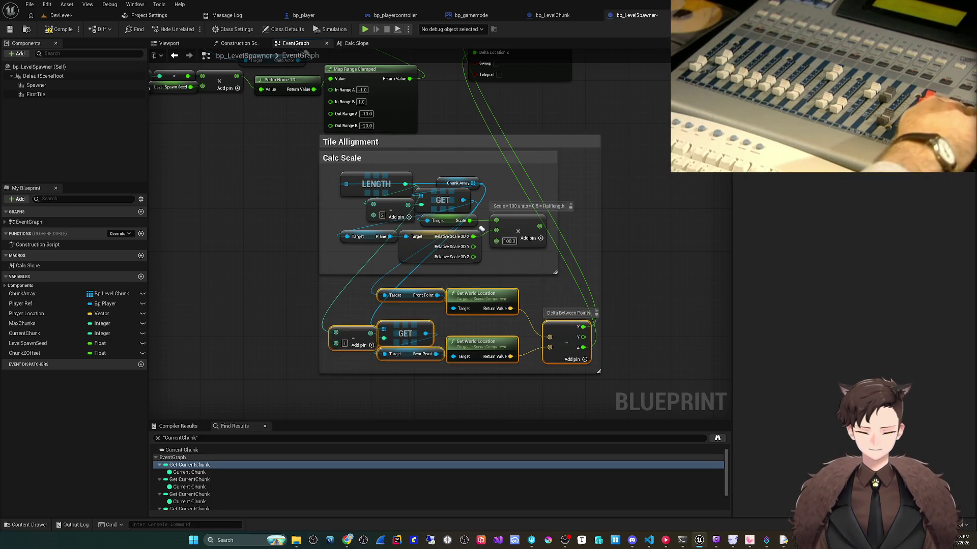
type("cCalc Distance Between Start and End Points")
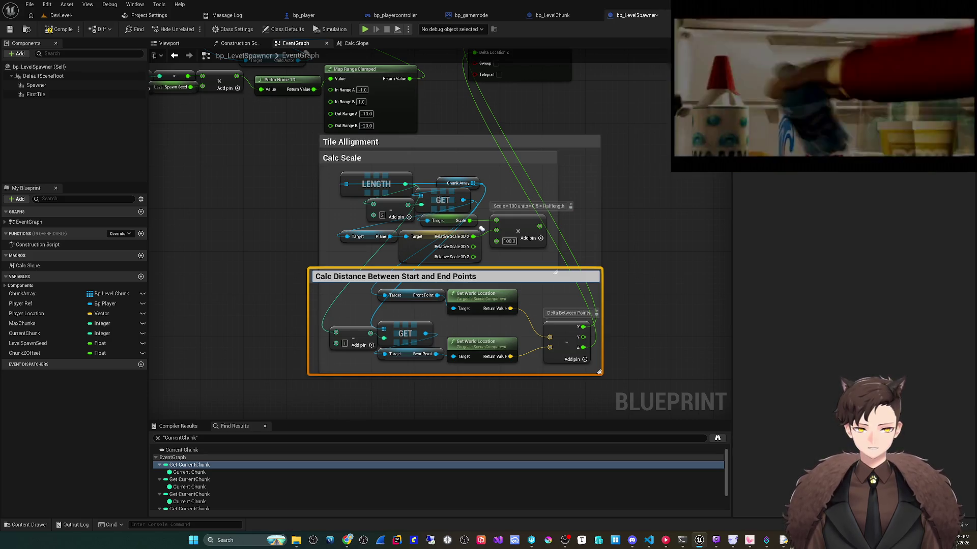
key("Return")
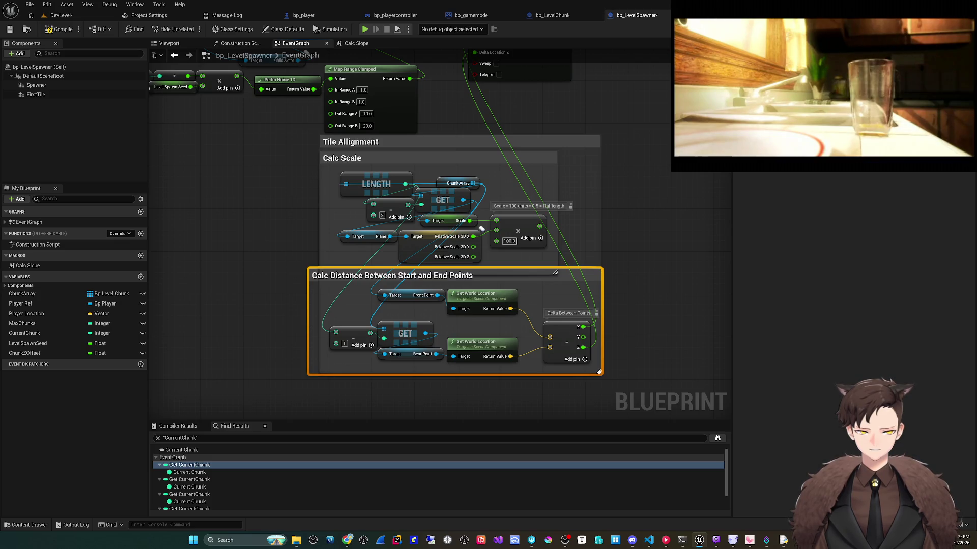
- Adjust the sizes of the Tile Allignment and Calc Scale comment boxes
left_click_drag(599, 371, 609, 371)
key("ctrl+z")
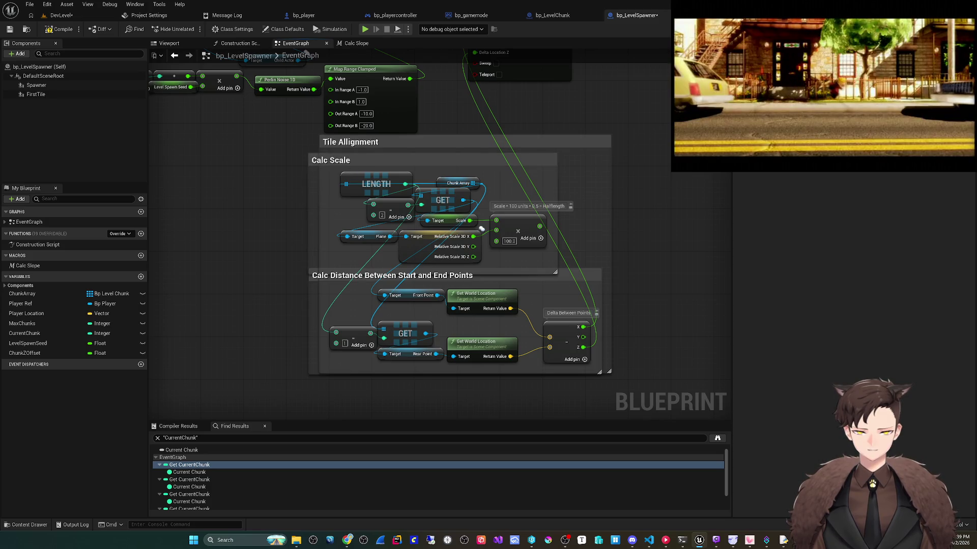
key("ctrl+y")
key("ctrl+z")
key("ctrl+z")
key("ctrl+z")
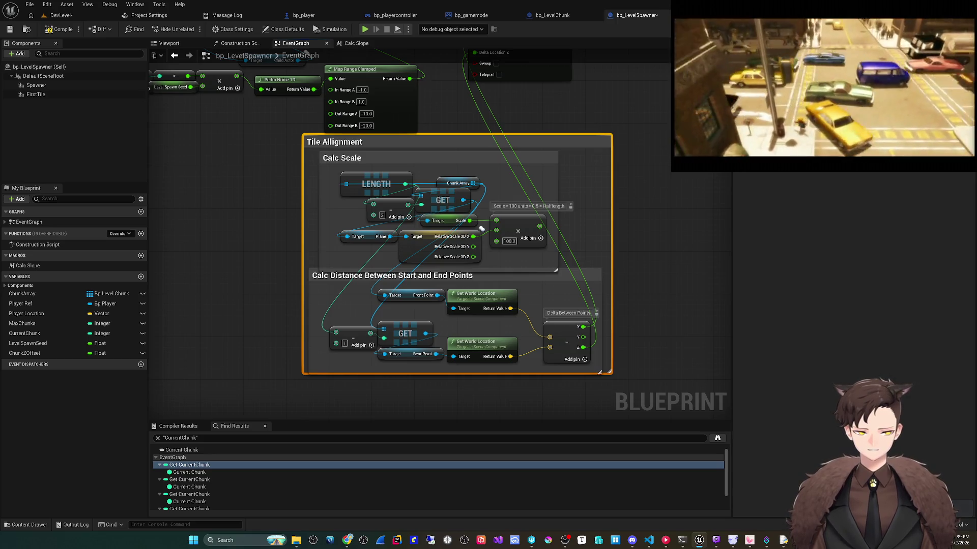
- Refine the Tile Allignment and Calc Distance comment boxes, then recentre on Tile Allignment
key("ctrl+z")
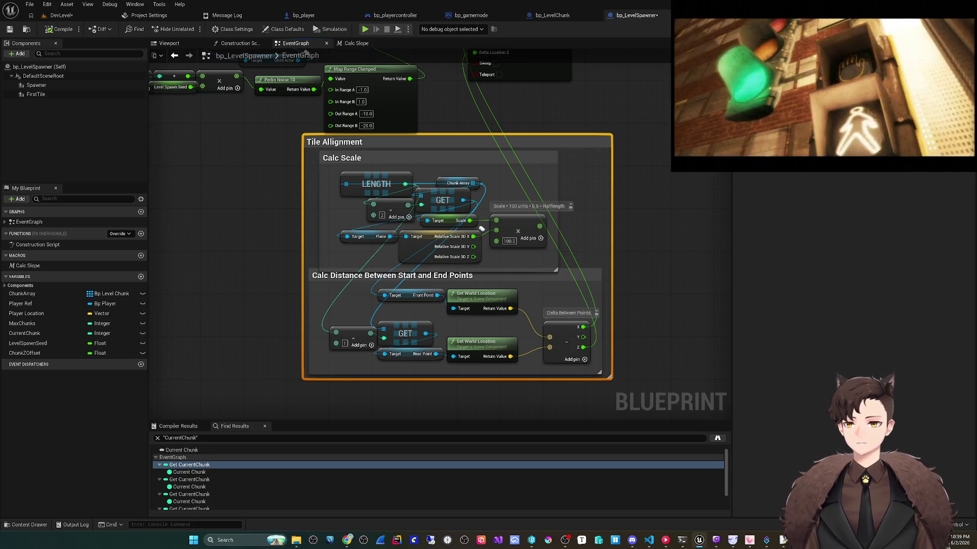
key("ctrl+z")
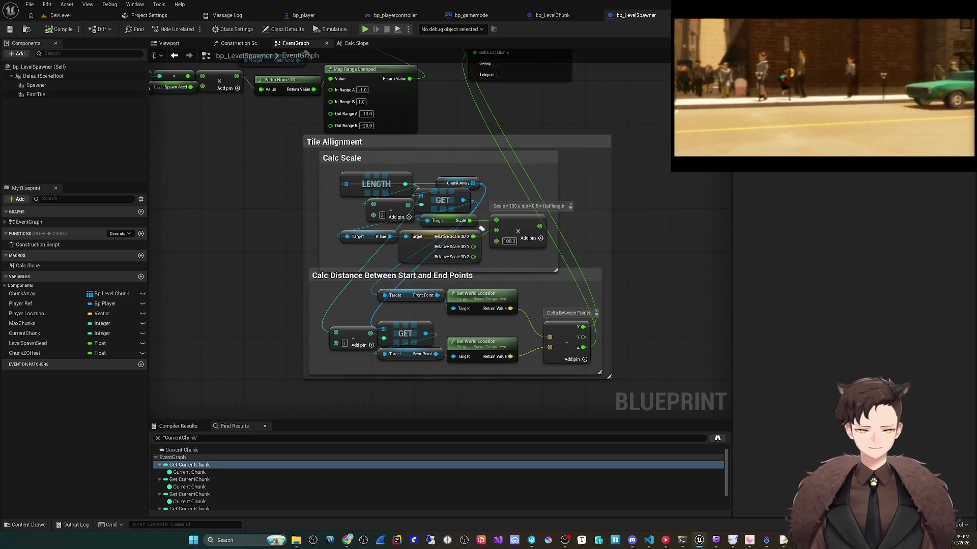
key("ctrl+z")
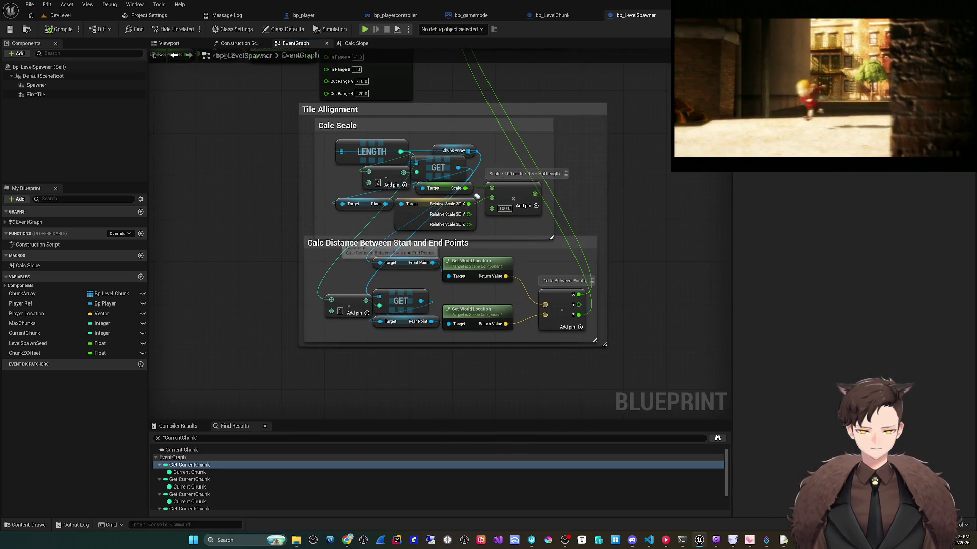
key("ctrl+z")
key("ctrl+z")
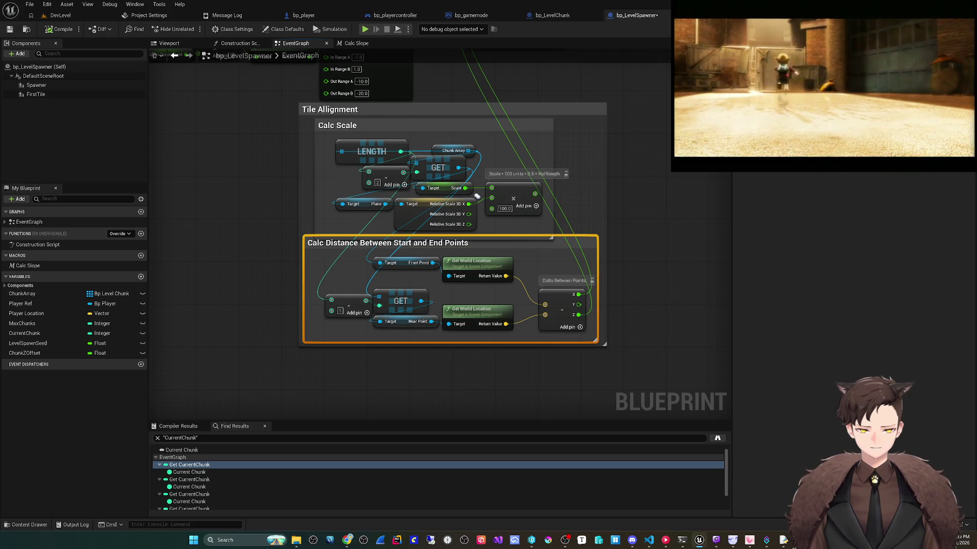
key("ctrl+z")
key("ctrl+z")
key("ctrl+z")
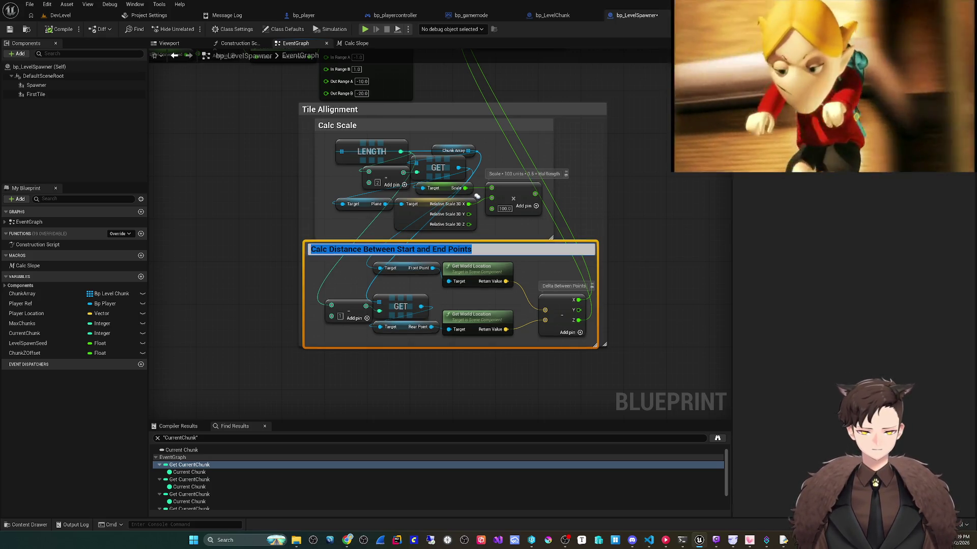
key("ctrl+z")
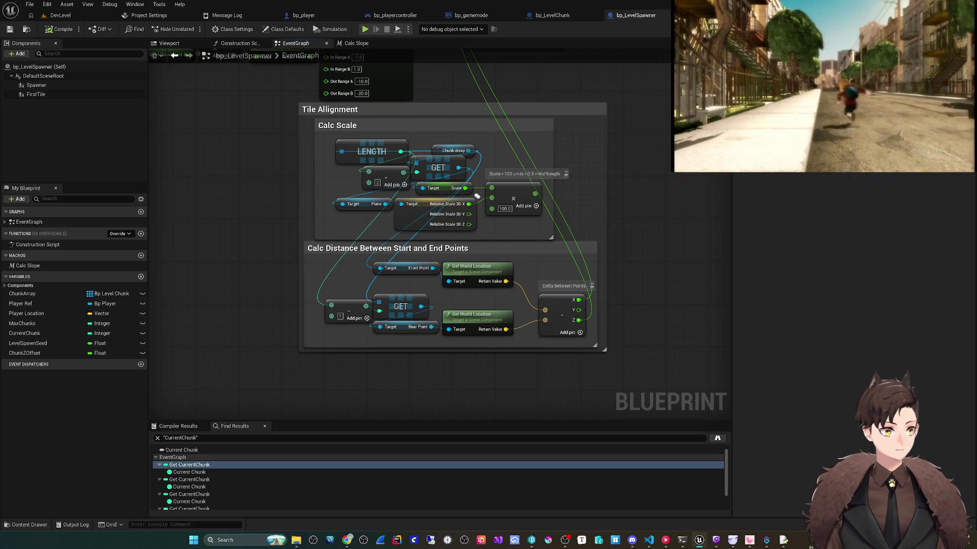
left_click_drag(627, 272, 621, 317)
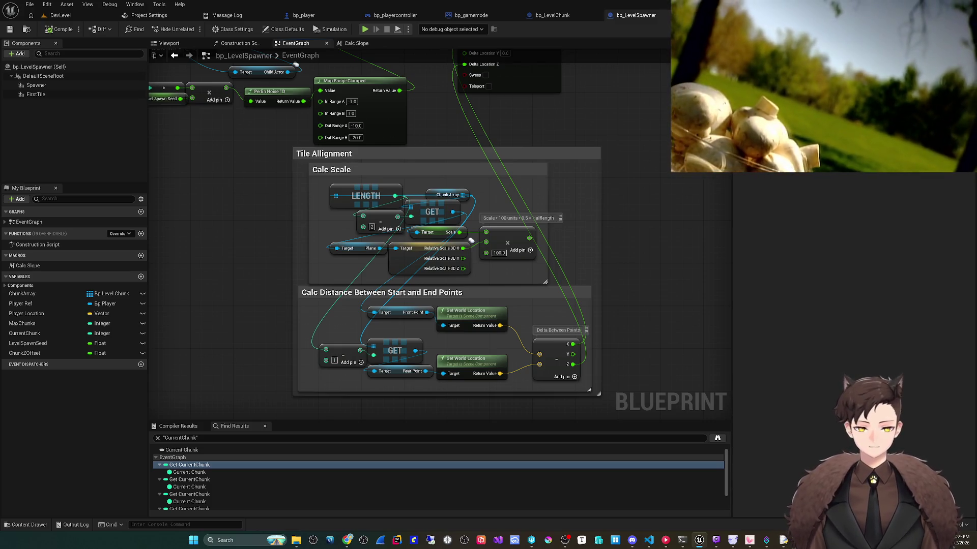
left_click_drag(471, 240, 483, 213)
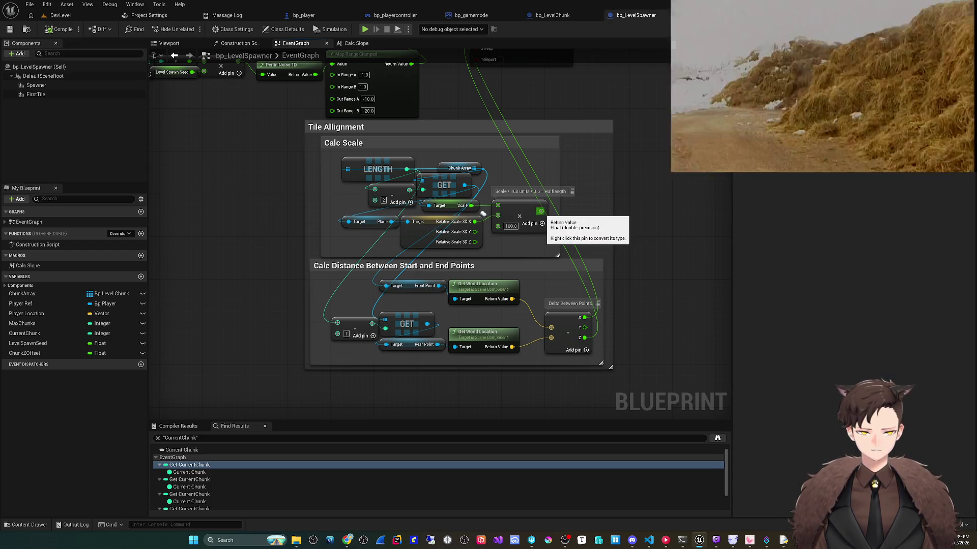
- Move the LENGTH, GET, Chunk Array and subtract nodes out of Calc Scale toward Calc Distance
left_click(483, 213)
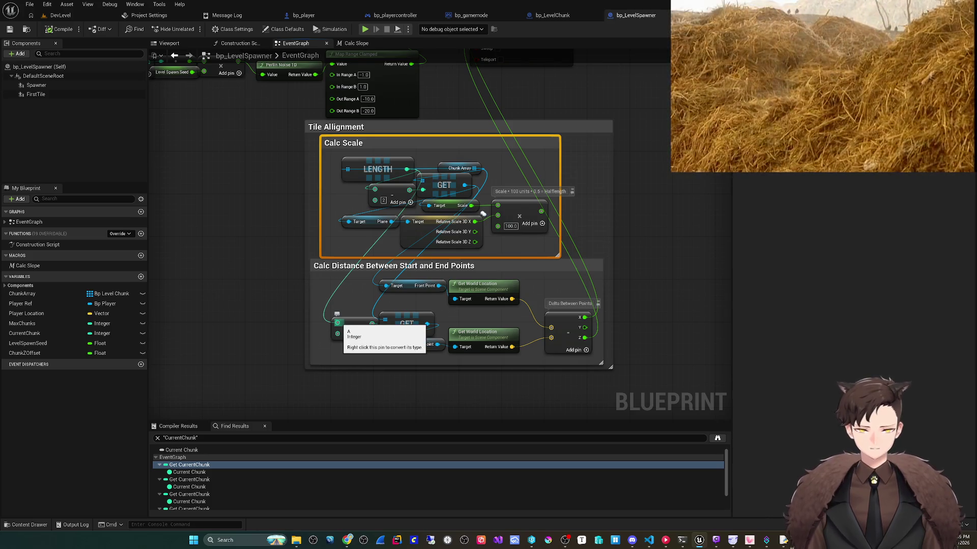
left_click_drag(378, 168, 346, 302)
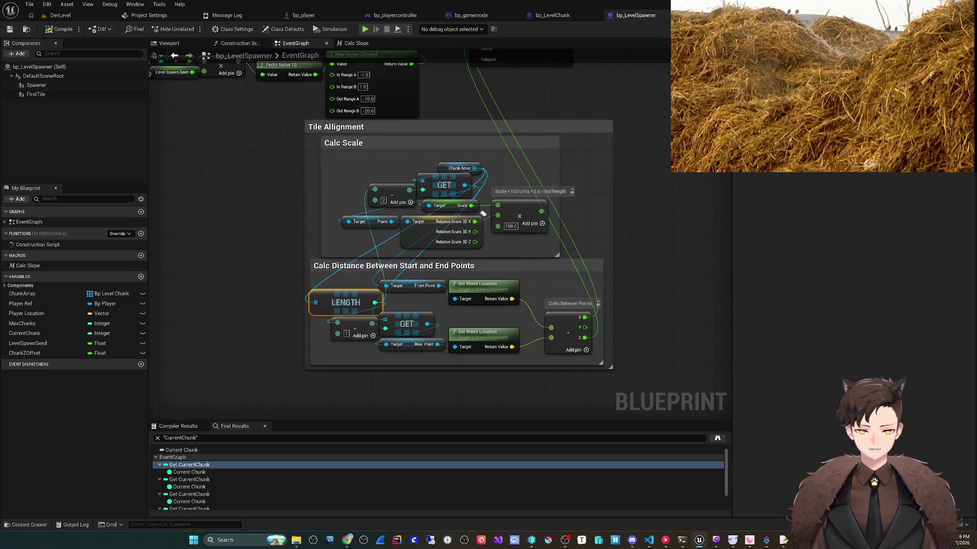
left_click_drag(443, 185, 347, 270)
left_click_drag(459, 168, 374, 206)
left_click_drag(650, 372, 249, 246)
left_click(481, 216, "ctrl")
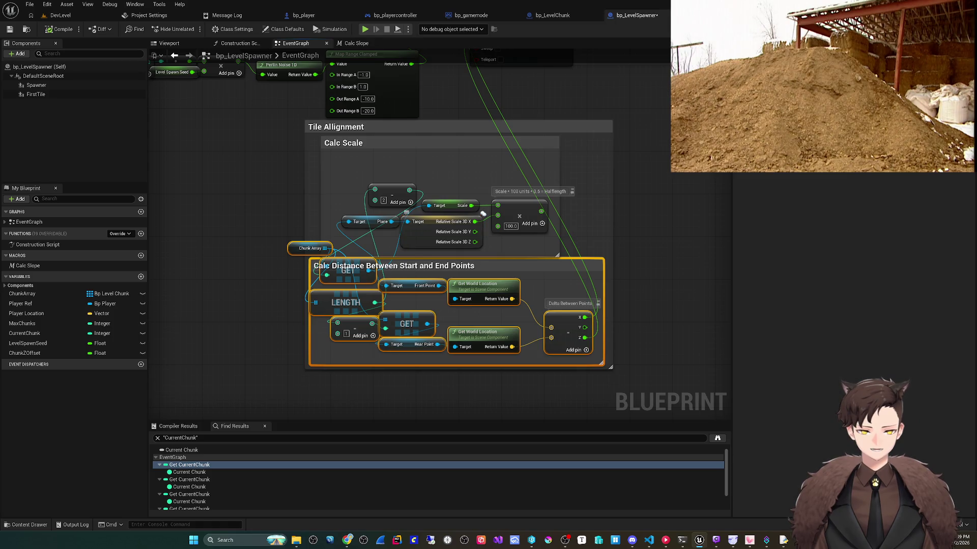
mouse_move(483, 214)
left_mouse_down()
mouse_move(483, 270)
mouse_move(489, 223)
left_mouse_up()
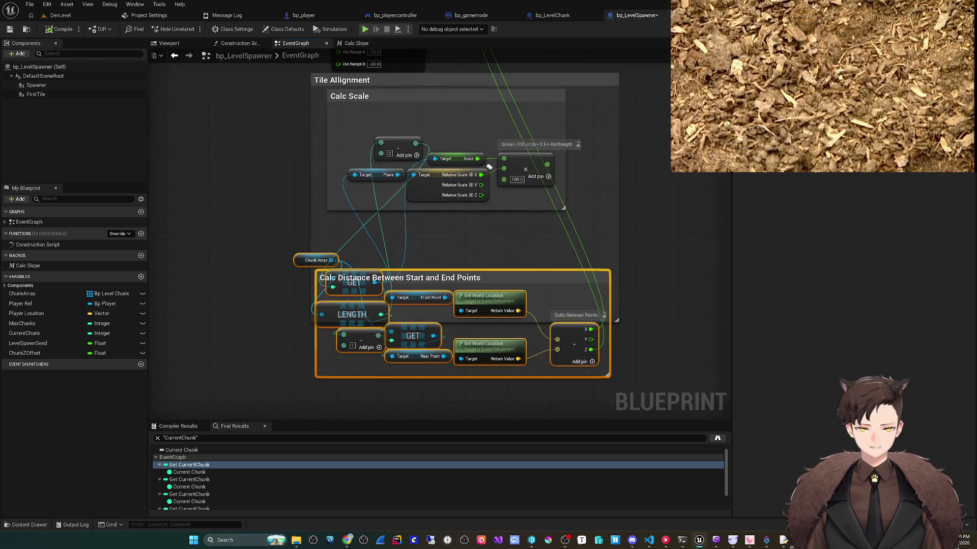
left_click_drag(315, 260, 316, 233)
mouse_move(398, 147)
left_mouse_down()
mouse_move(276, 273)
mouse_move(323, 251)
left_mouse_up()
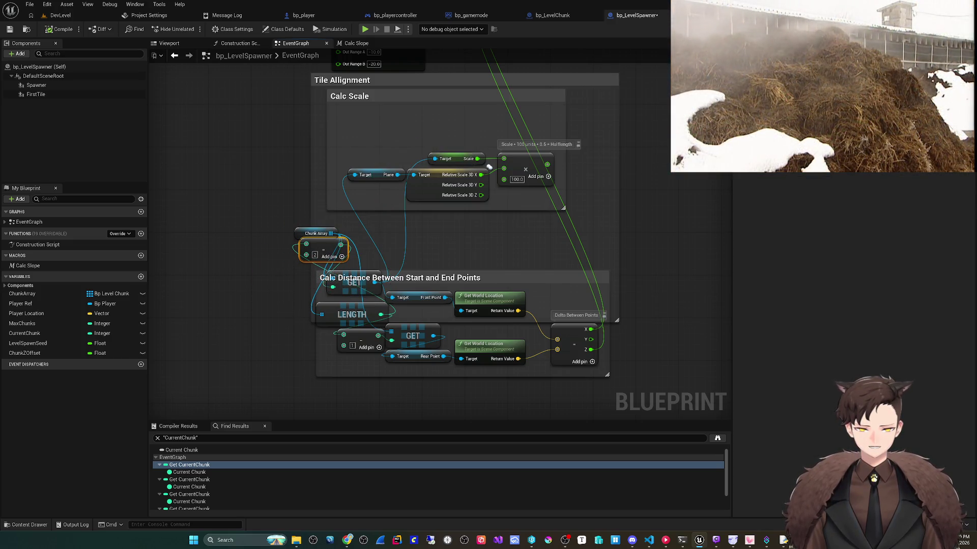
- Delete the Calc Scale comment along with its leftover scale nodes
left_click_drag(488, 167, 478, 177)
left_click(479, 177)
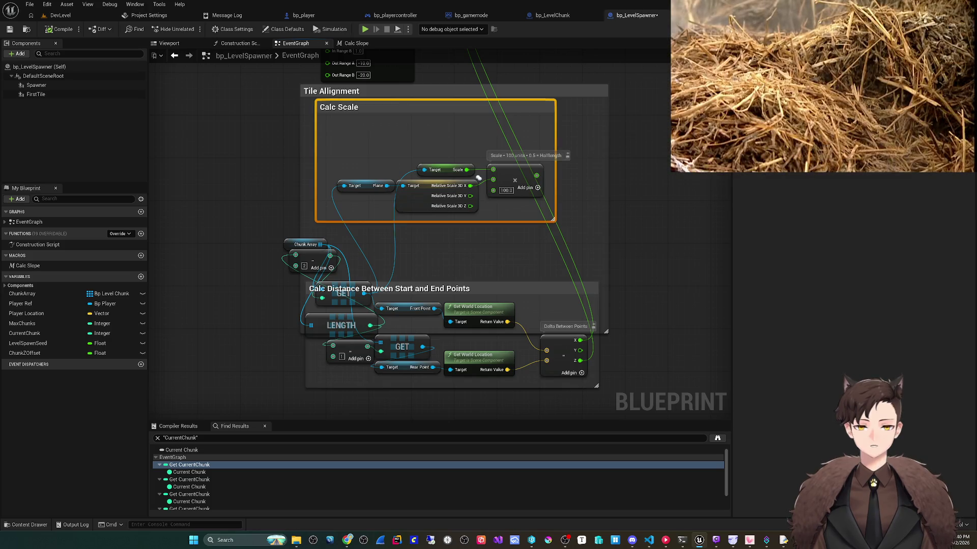
key("Delete")
left_click_drag(349, 219, 549, 153)
key("Delete")
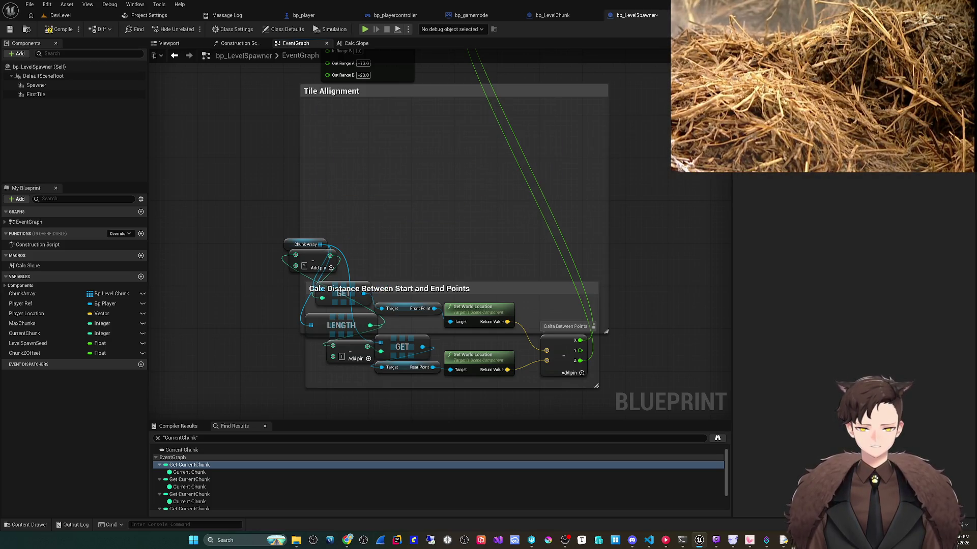
- Move the Calc Distance group up and line up its Get World Location and Front/Rear Point nodes
left_click(438, 288)
left_click_drag(437, 289, 442, 123)
scroll(443, 124, "up", 1)
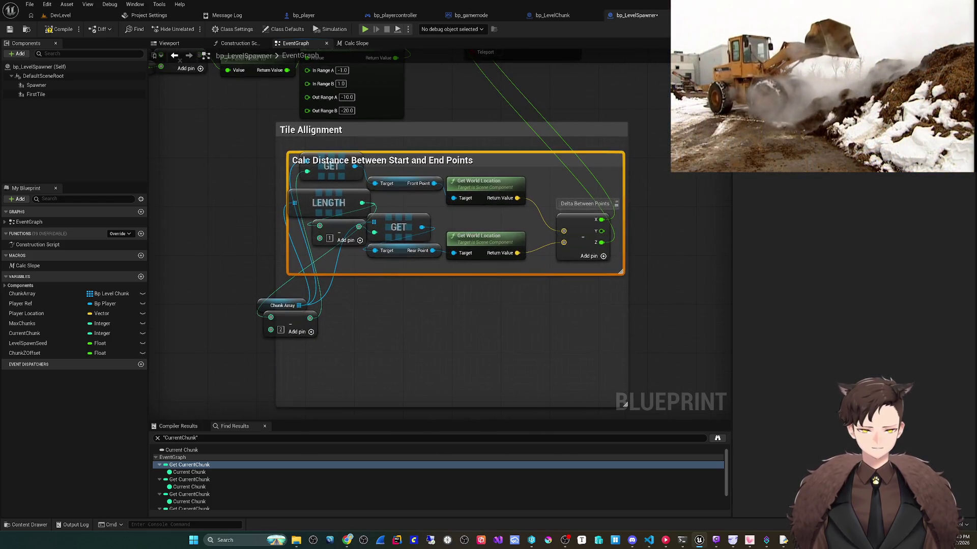
left_click_drag(580, 224, 592, 236)
left_click_drag(488, 236, 525, 236)
left_click_drag(478, 181, 514, 205)
left_click_drag(450, 268, 370, 177)
left_click_drag(398, 227, 435, 227)
key("Escape")
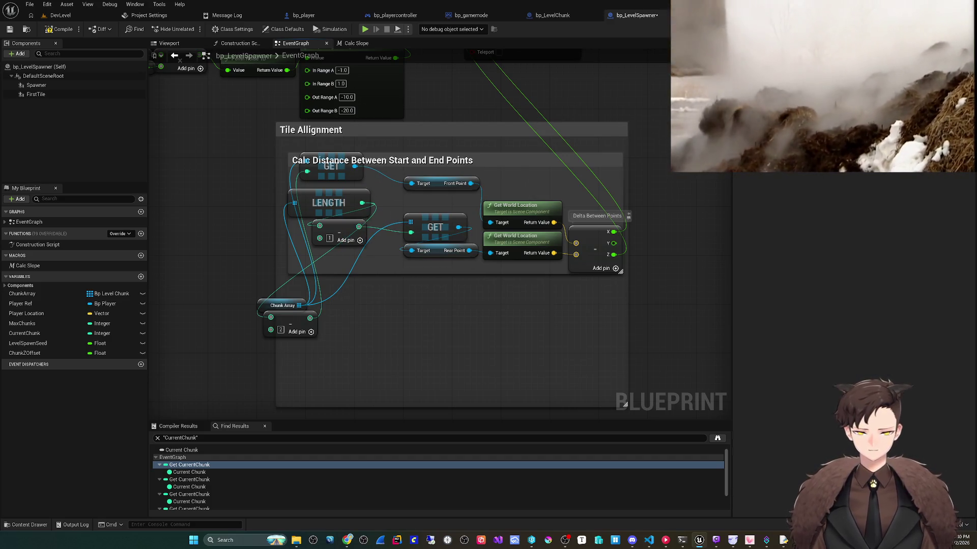
mouse_move(283, 305)
left_mouse_down()
mouse_move(300, 178)
mouse_move(325, 147)
left_mouse_up()
mouse_move(290, 324)
left_mouse_down()
mouse_move(277, 300)
mouse_move(331, 203)
mouse_move(393, 166)
left_mouse_up()
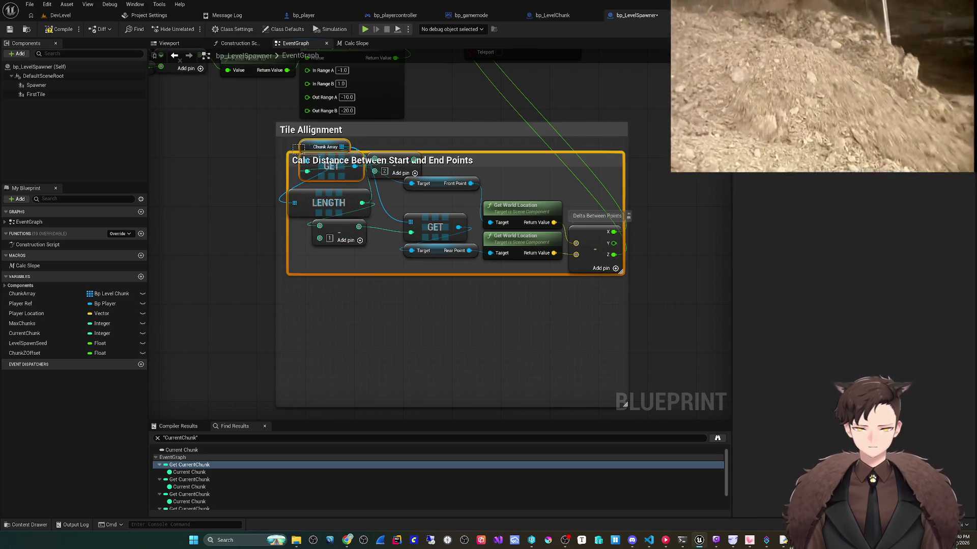
- Place GET, Chunk Array, LENGTH and subtract nodes together and wire the reroute into the subtract
left_click(331, 168)
left_click(326, 146, "ctrl")
left_click_drag(325, 146, 314, 147)
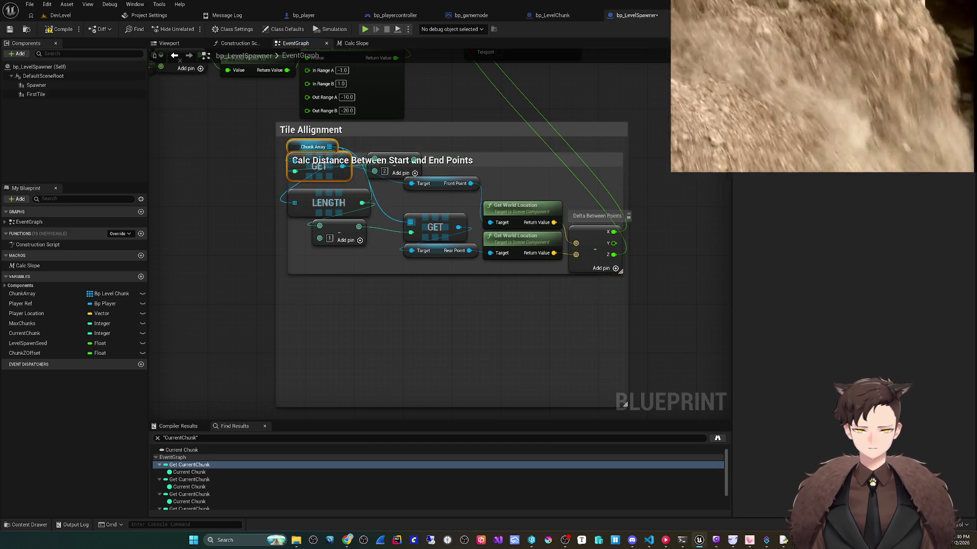
mouse_move(394, 167)
left_mouse_down()
mouse_move(308, 202)
mouse_move(315, 196)
mouse_move(360, 243)
mouse_move(370, 275)
left_mouse_up()
left_click(351, 239, "ctrl")
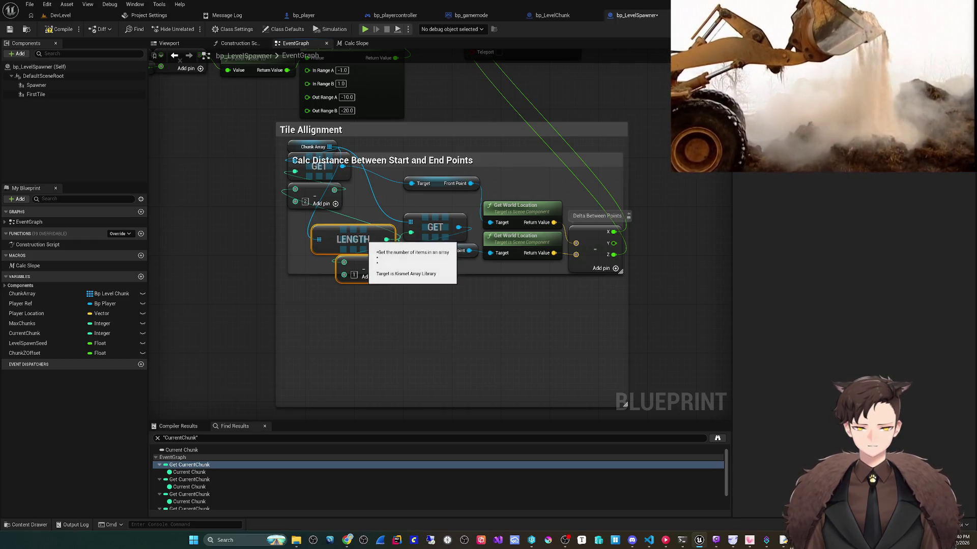
left_click(353, 240)
mouse_move(353, 239)
left_mouse_down()
mouse_move(373, 148)
mouse_move(402, 147)
left_mouse_up()
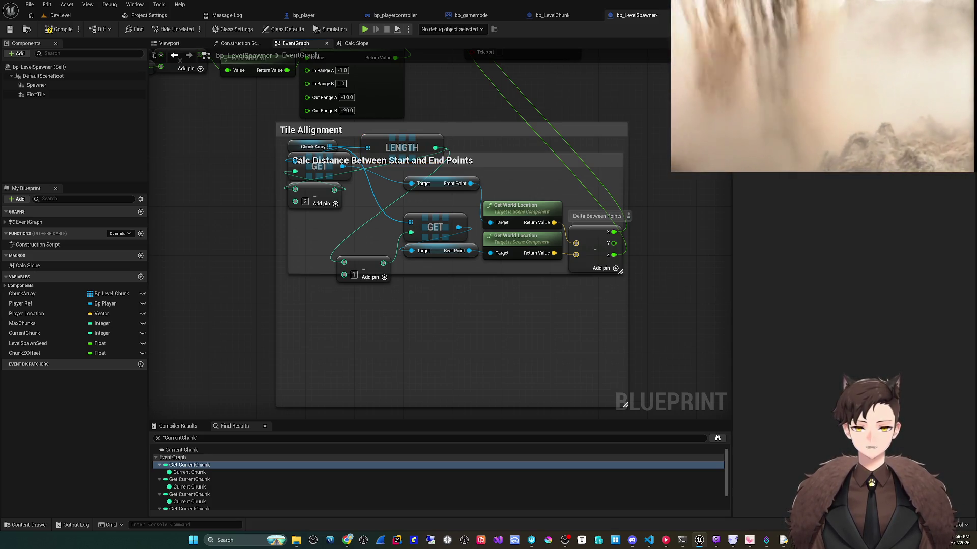
mouse_move(295, 190)
left_mouse_down()
mouse_move(279, 185)
mouse_move(343, 262)
left_mouse_up()
mouse_move(402, 145)
left_mouse_down()
mouse_move(265, 159)
mouse_move(344, 162)
mouse_move(350, 178)
mouse_move(457, 204)
mouse_move(433, 187)
mouse_move(427, 202)
left_mouse_up()
key("Escape")
- Tidy the GET, Front Point, subtract, LENGTH, minus-1 nodes and the reroute knot
left_click(428, 183)
left_click_drag(374, 184, 434, 178)
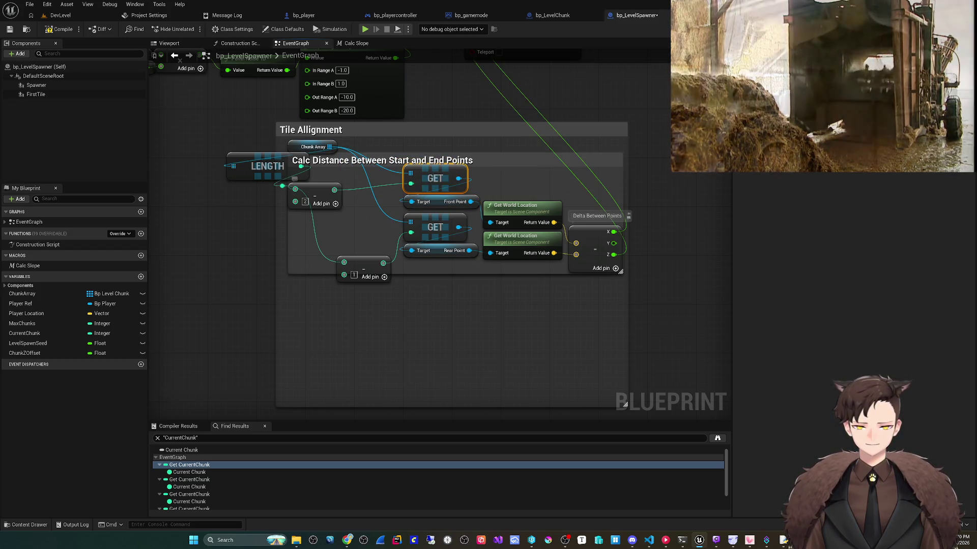
left_click_drag(314, 194, 356, 199)
mouse_move(269, 166)
left_mouse_down()
mouse_move(348, 171)
mouse_move(356, 147)
mouse_move(337, 146)
mouse_move(381, 136)
left_mouse_up()
left_click(305, 203)
left_click(437, 133)
scroll(407, 178, "down", 1)
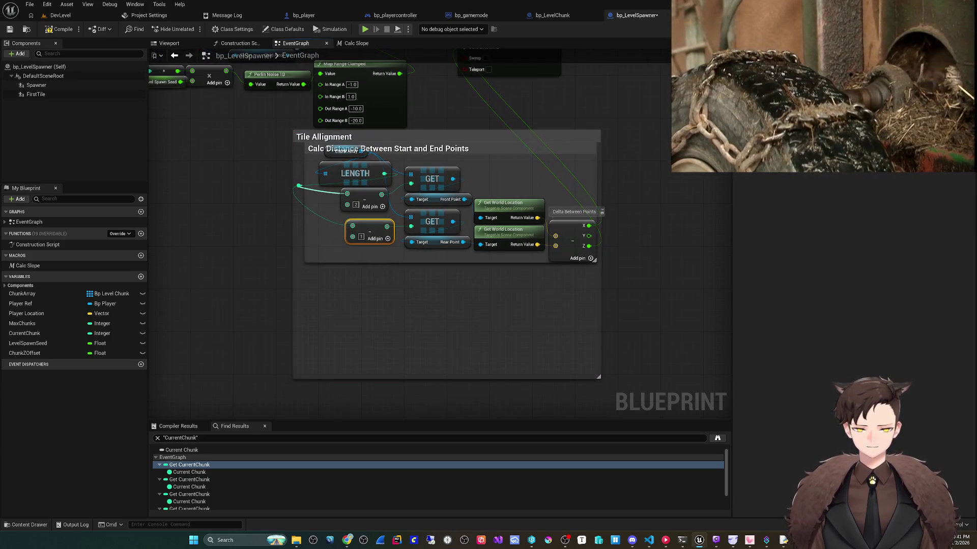
left_click_drag(369, 253, 369, 227)
left_click(299, 186)
left_click_drag(298, 185, 330, 196)
- Compile bp_LevelSpawner and select the Tile Allignment distance nodes
left_click(57, 29)
left_click(9, 29)
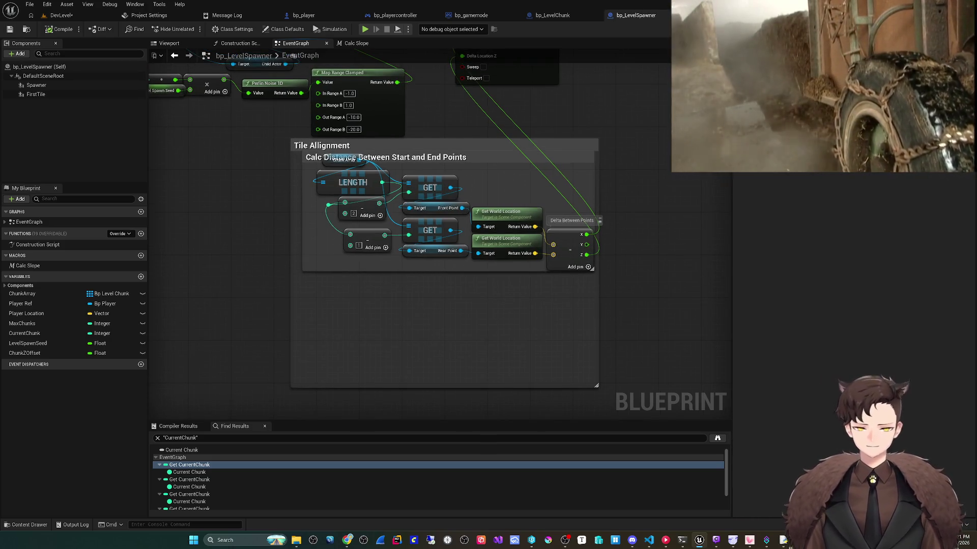
left_click(322, 145)
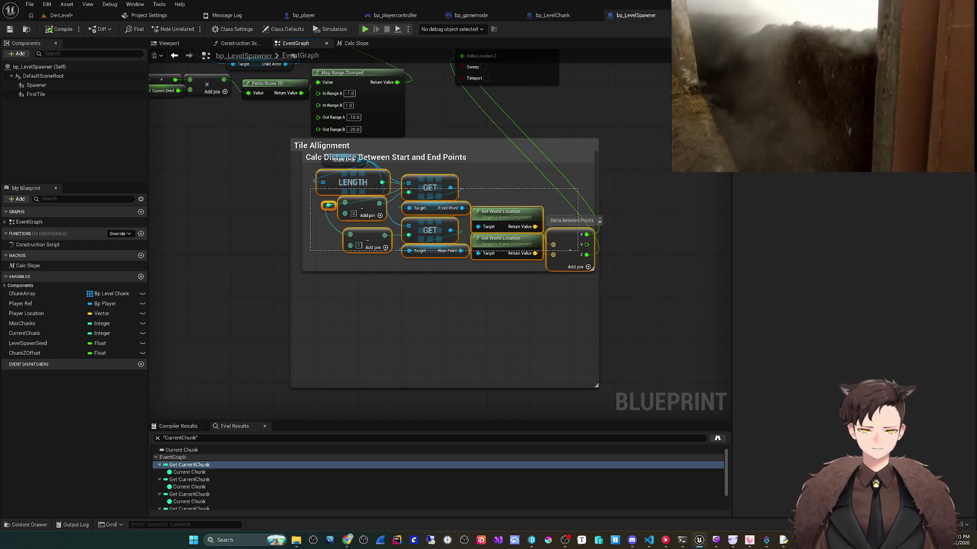
- Paste a copy of the distance nodes beside the Calc Slope nodes near Reuse Chunk
scroll(425, 319, "down", 1)
left_click_drag(313, 94, 308, 234)
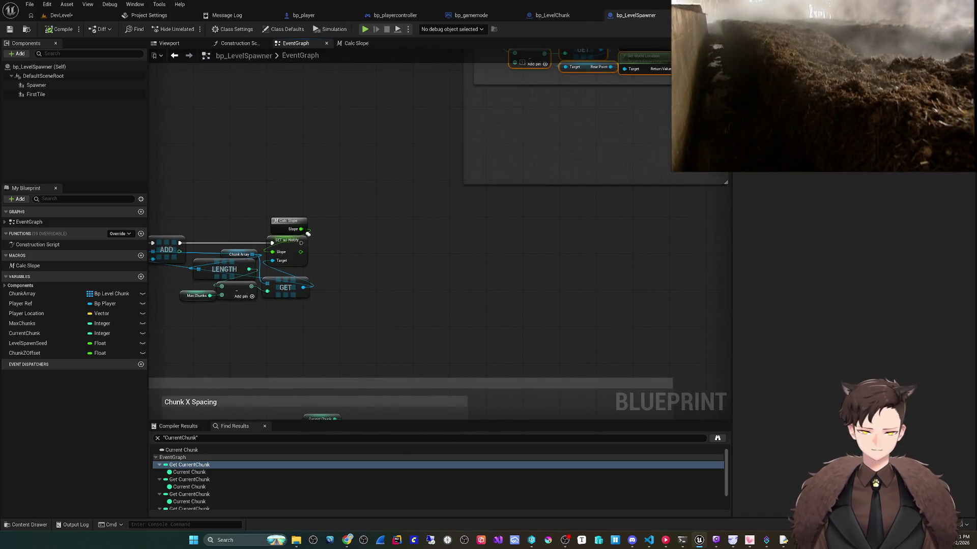
key("ctrl+v")
scroll(271, 210, "up", 1)
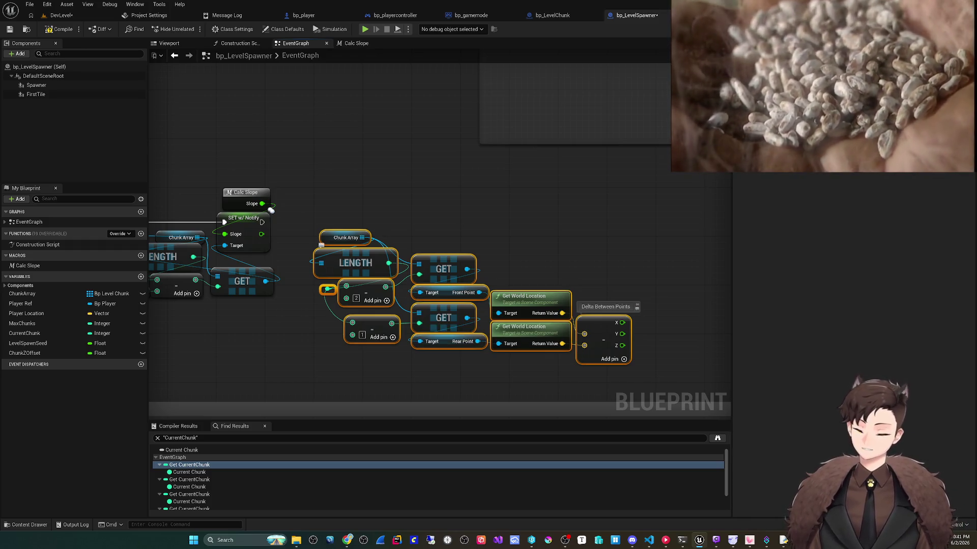
mouse_move(302, 337)
left_mouse_down()
mouse_move(437, 308)
mouse_move(485, 319)
mouse_move(447, 303)
mouse_move(412, 329)
left_mouse_up()
scroll(405, 333, "down", 2)
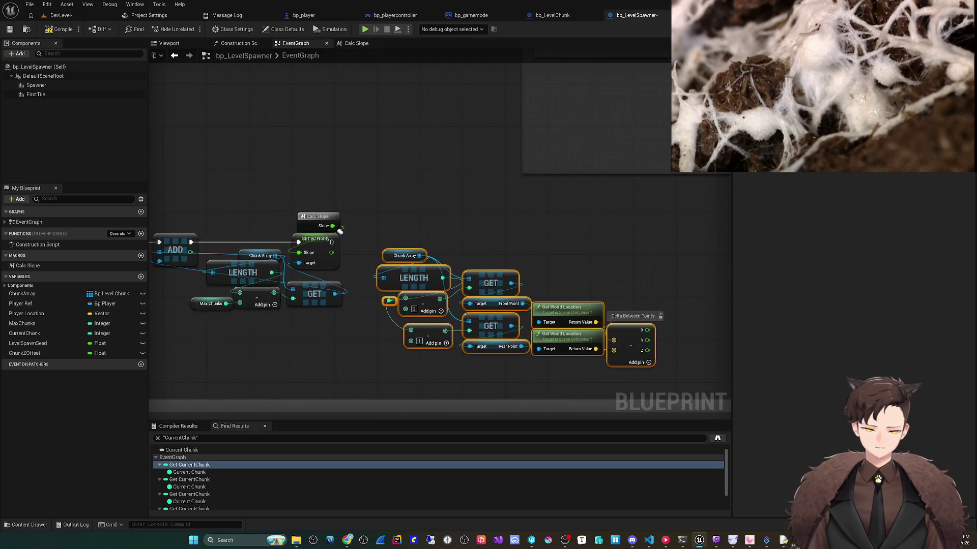
left_click(410, 322)
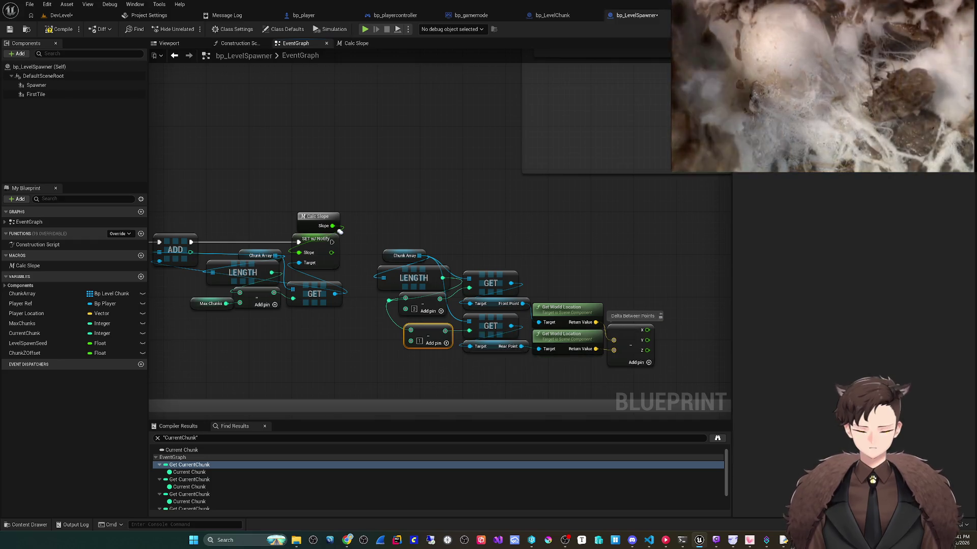
- Select the copied distance-calculation nodes and shift them into place beside the Reuse Chunk event
left_click_drag(378, 341, 313, 356)
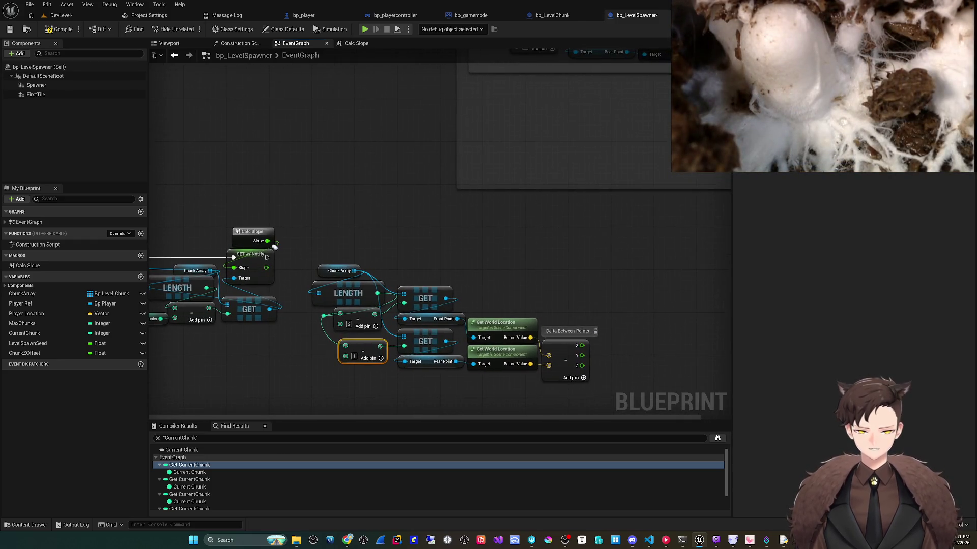
left_click_drag(313, 257, 563, 371)
left_click_drag(349, 293, 375, 315)
mouse_move(274, 246)
left_mouse_down()
mouse_move(229, 216)
mouse_move(411, 210)
left_mouse_up()
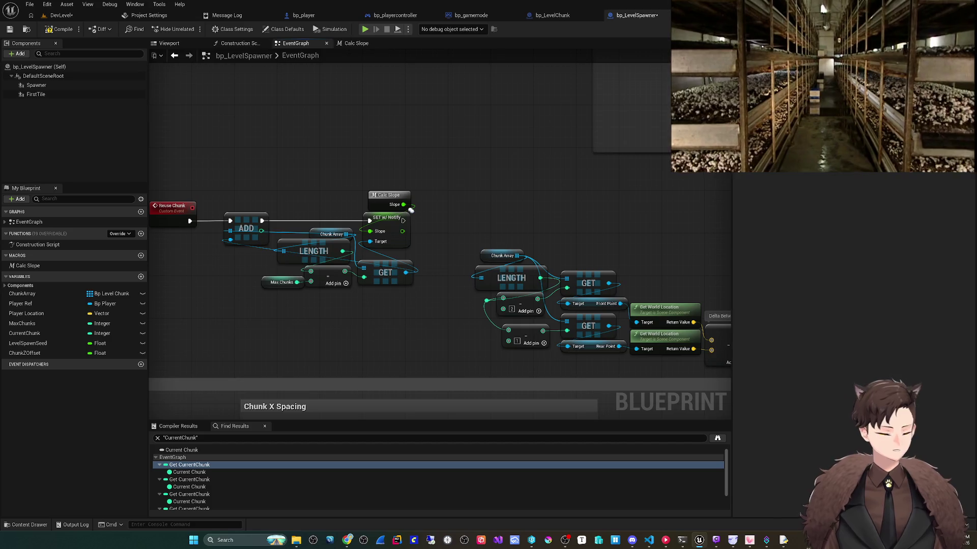
mouse_move(587, 210)
left_mouse_down()
mouse_move(482, 225)
mouse_move(522, 207)
left_mouse_up()
mouse_move(389, 340)
left_mouse_down()
mouse_move(485, 313)
mouse_move(494, 207)
mouse_move(490, 279)
left_mouse_up()
scroll(499, 348, "down", 3)
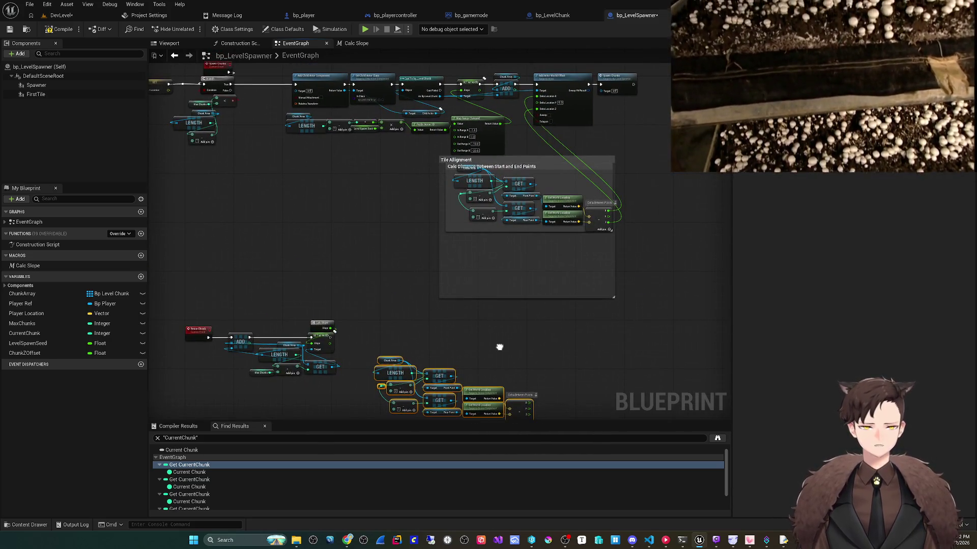
scroll(500, 348, "up", 2)
scroll(285, 250, "up", 2)
- Add an Add Actor World Offset after SET w/ Notify, fed by the points' distance as Delta Location
mouse_move(398, 294)
left_mouse_down()
mouse_move(436, 279)
mouse_move(462, 242)
left_mouse_up()
type("set actor")
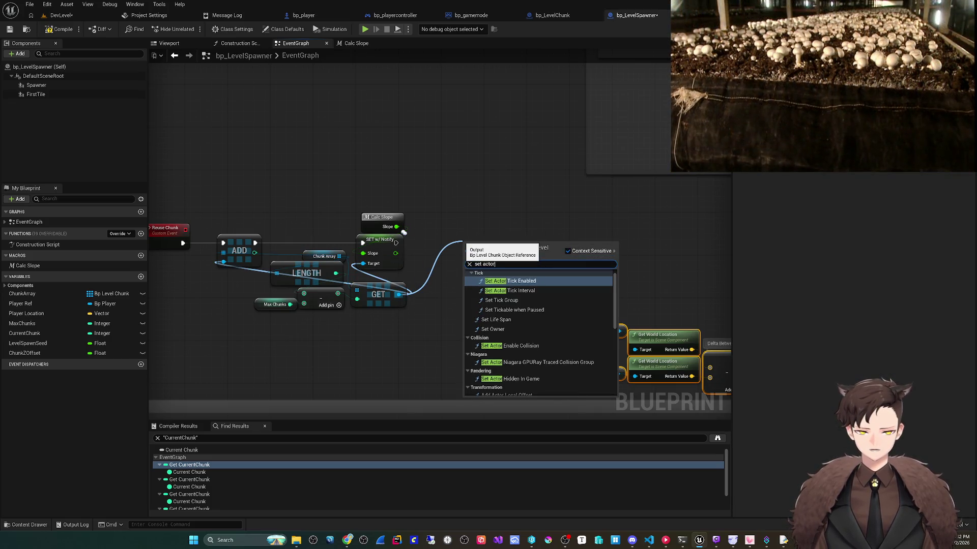
type(" off")
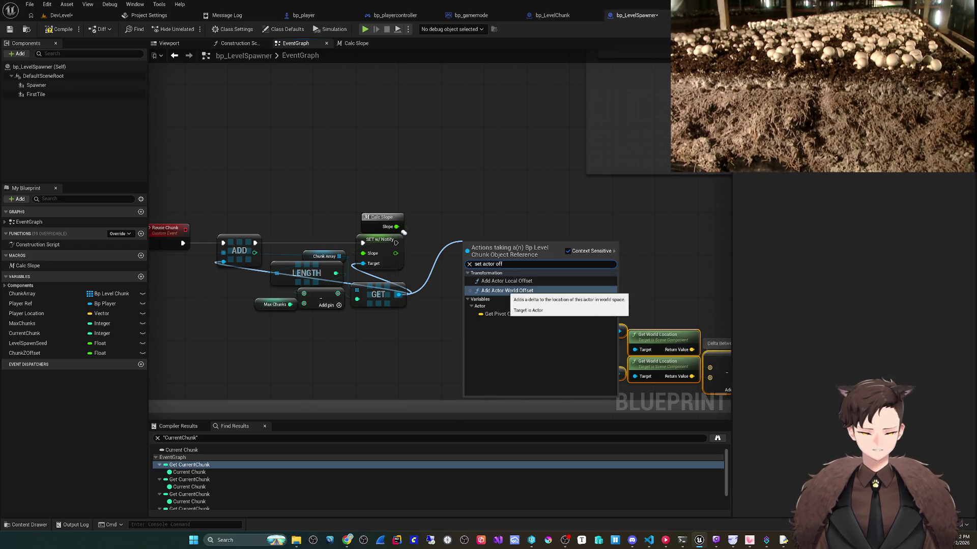
key("Return")
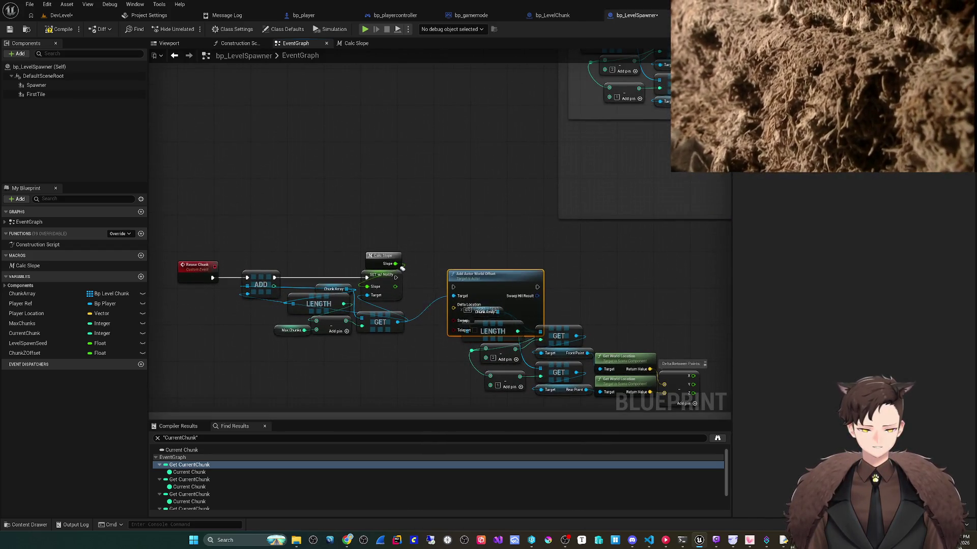
left_click_drag(475, 278, 478, 241)
scroll(508, 189, "down", 4)
scroll(508, 188, "up", 3)
scroll(440, 248, "down", 3)
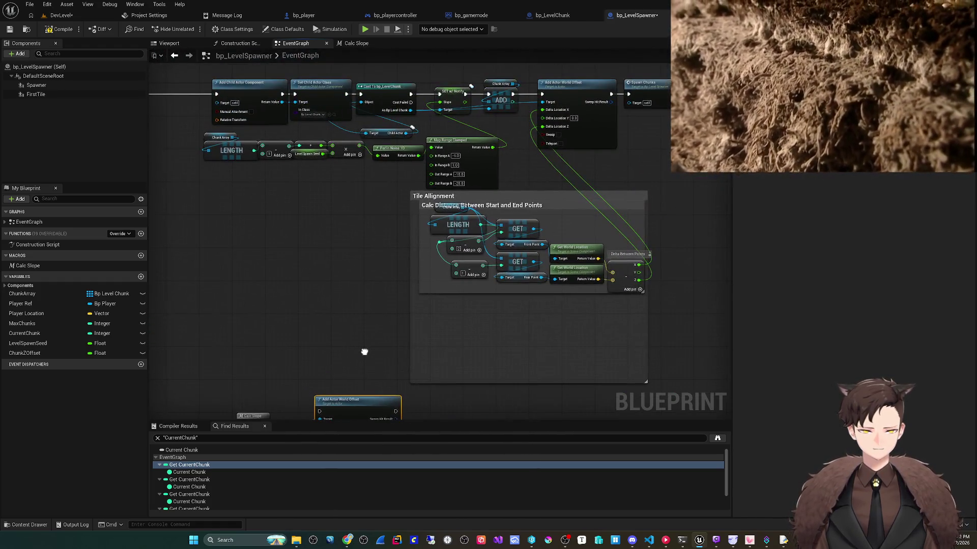
scroll(407, 304, "up", 5)
left_click_drag(338, 235, 411, 204)
left_click_drag(345, 224, 225, 175)
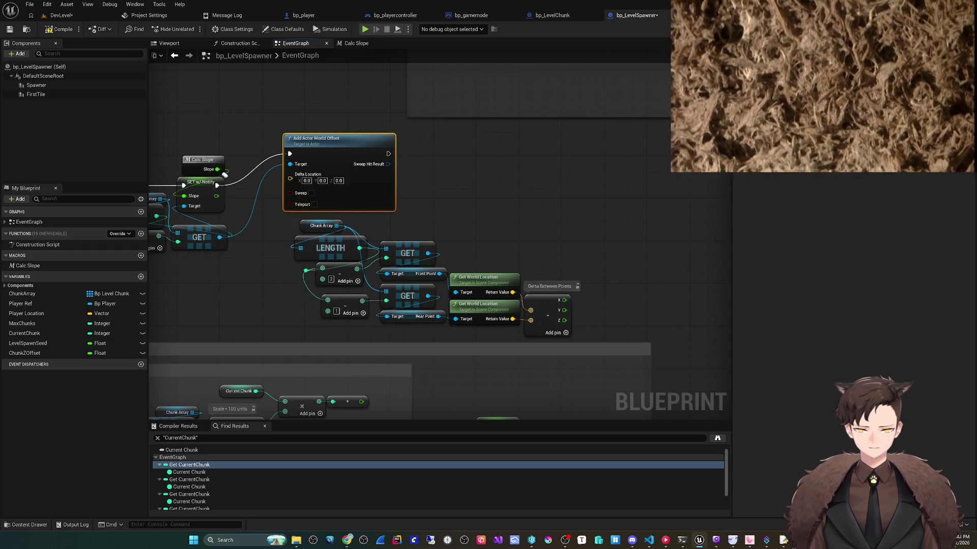
mouse_move(290, 174)
left_mouse_down()
mouse_move(571, 289)
mouse_move(571, 305)
mouse_move(563, 320)
mouse_move(290, 197)
left_mouse_up()
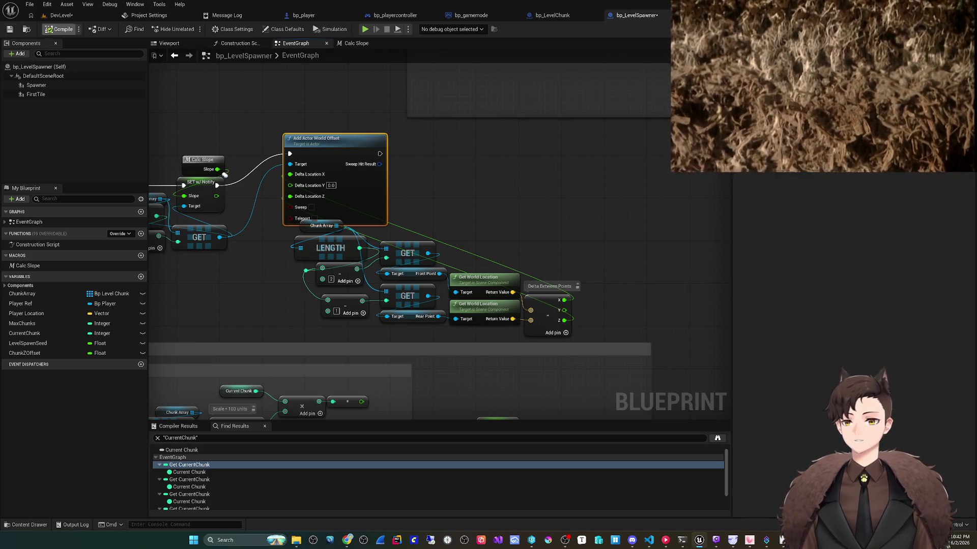
- Compile and save bp_LevelSpawner, then view bp_player's tile-check nodes
left_click(10, 29)
left_click(304, 15)
scroll(458, 301, "down", 1)
left_click_drag(443, 302, 367, 299)
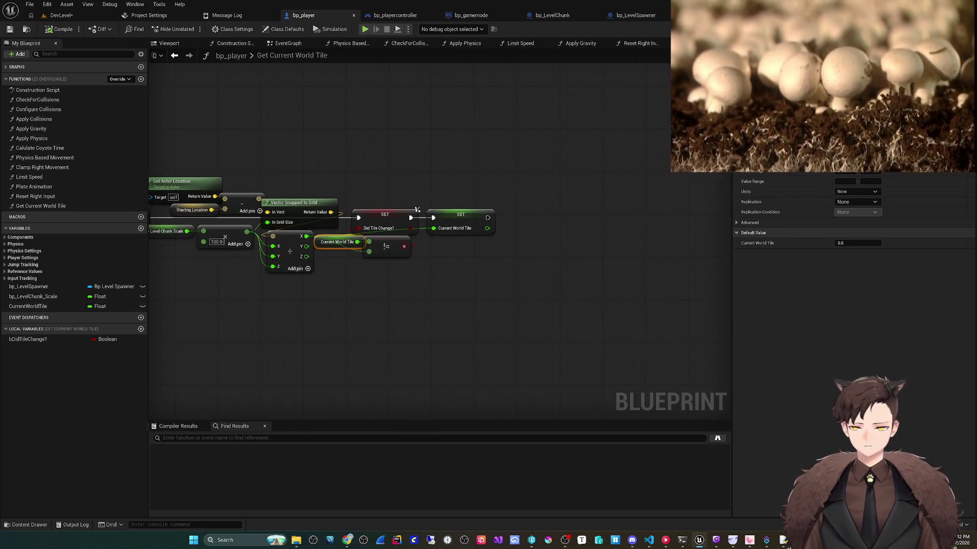
- Place a bp_LevelSpawner reference getter in Get Current World Tile, checking the spawner's Reuse Chunk event
left_click(28, 306)
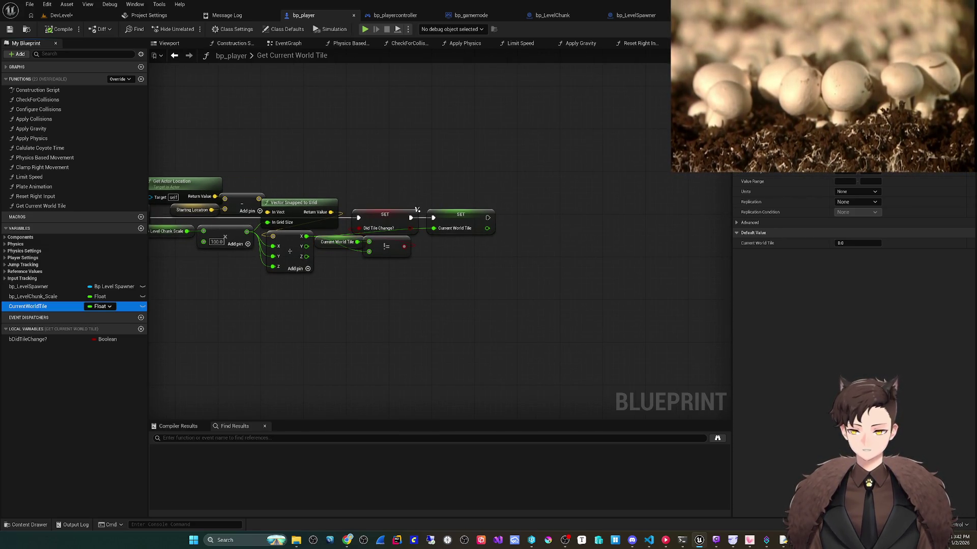
left_click(33, 296)
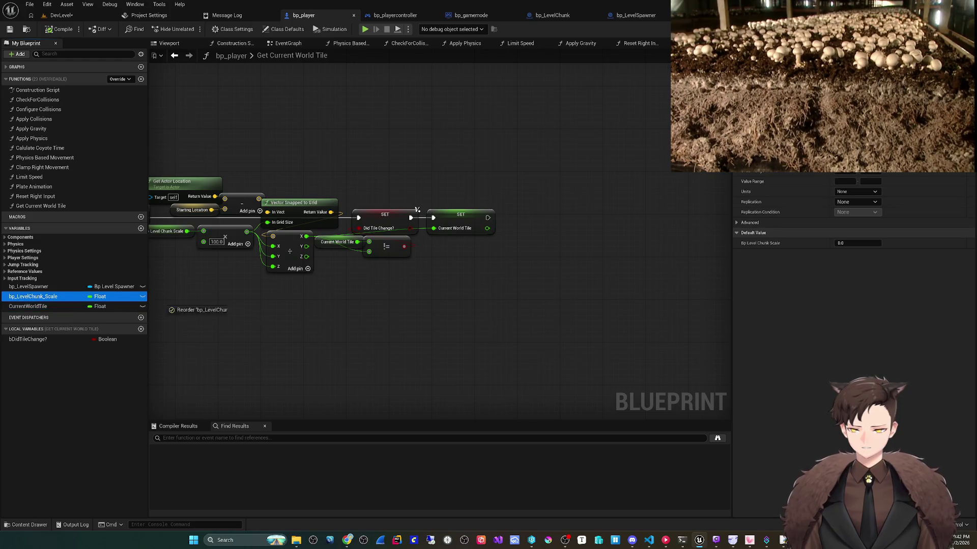
left_click(28, 286)
mouse_move(28, 286)
left_mouse_down()
mouse_move(509, 206)
mouse_move(564, 220)
left_mouse_up()
left_click(519, 210)
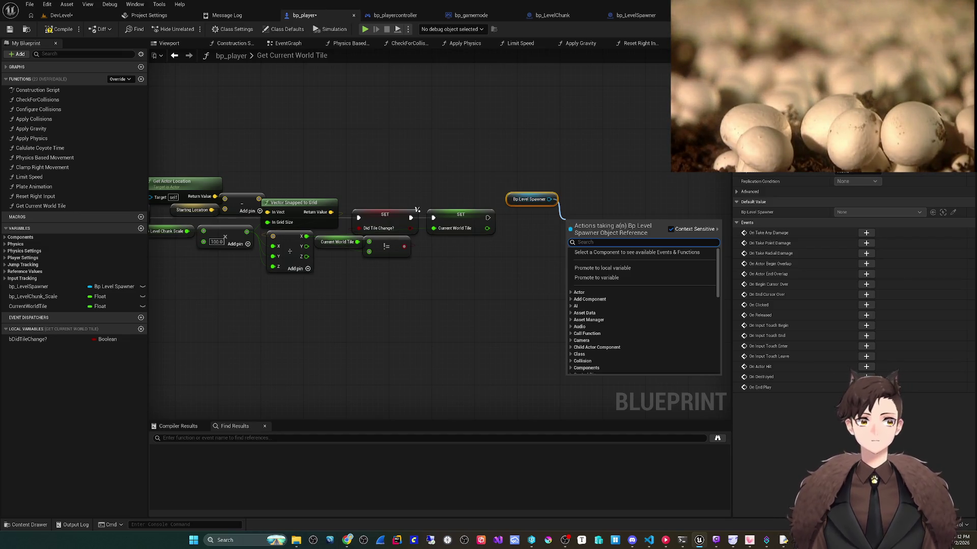
left_click(635, 15)
mouse_move(351, 185)
left_mouse_down()
mouse_move(568, 193)
mouse_move(508, 143)
left_mouse_up()
key("ctrl+Tab")
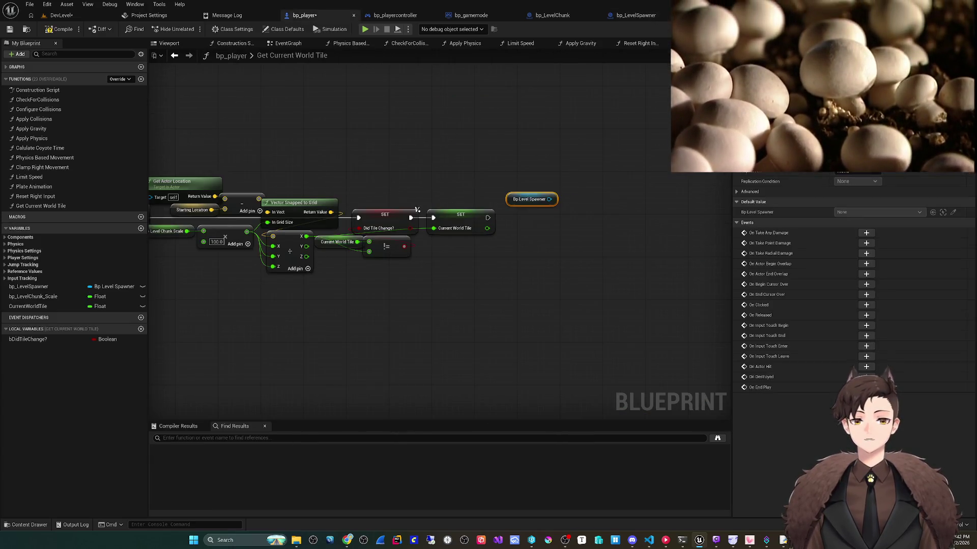
- Add a Reuse Chunk call targeting the spawner reference, tucking the getter below it
left_click_drag(549, 198, 589, 198)
key("Escape")
left_click(617, 218)
mouse_move(529, 199)
left_mouse_down()
mouse_move(592, 269)
mouse_move(610, 237)
left_mouse_up()
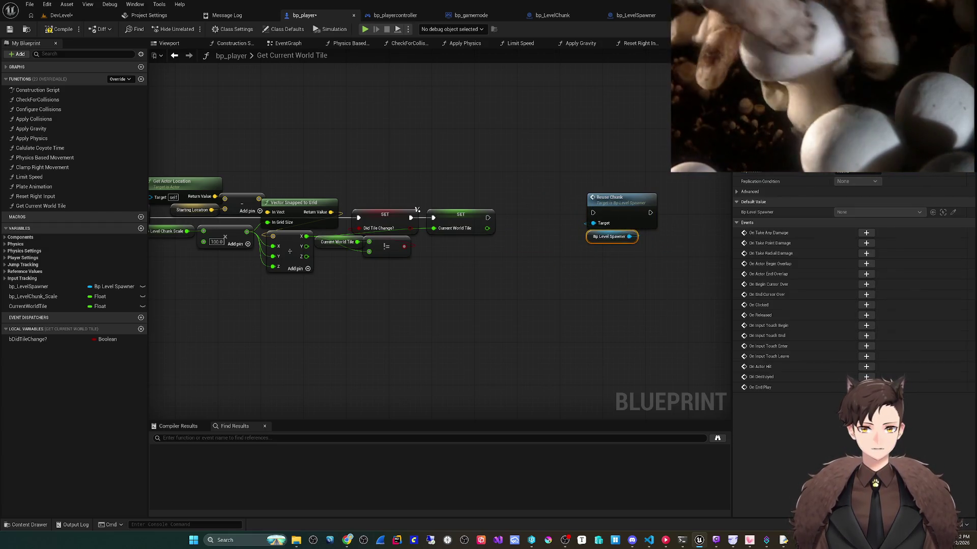
scroll(626, 255, "down", 2)
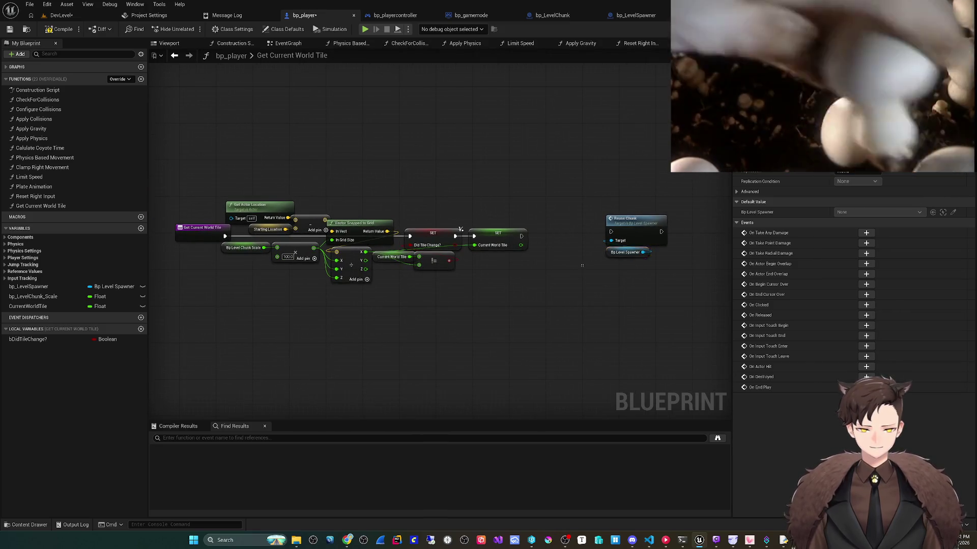
left_click(633, 228, "ctrl")
left_click(461, 229)
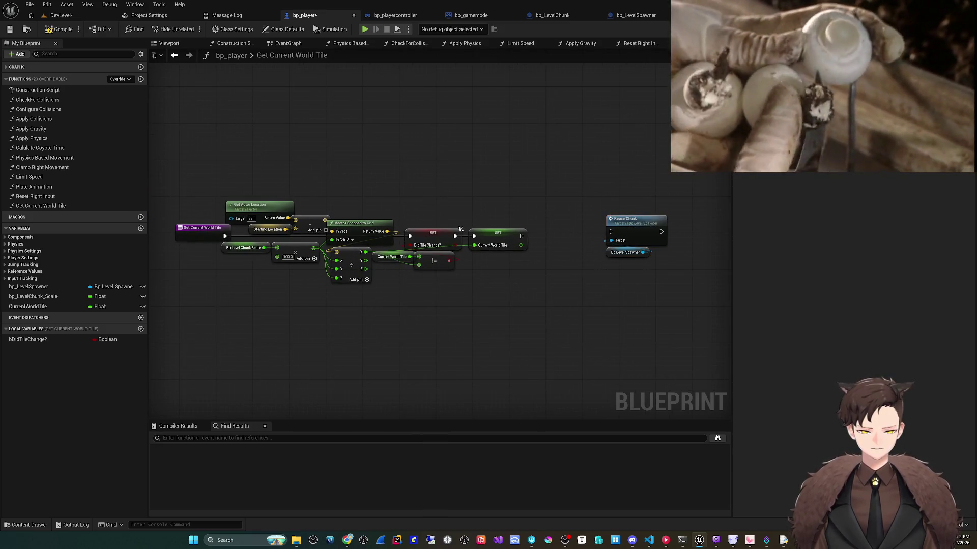
left_click_drag(522, 236, 541, 234)
- Add a Return Node after the SET with a Boolean output named bDidTileChange
type("return")
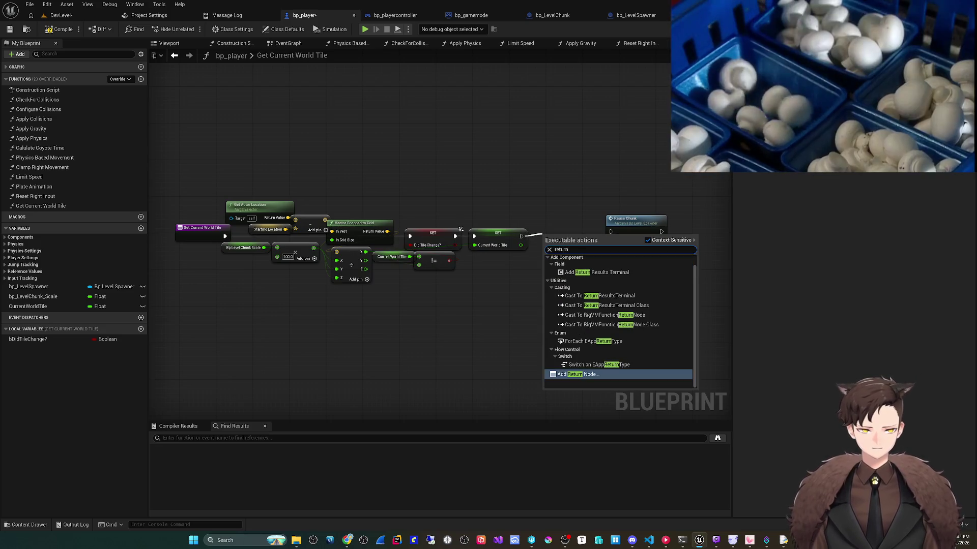
key("Return")
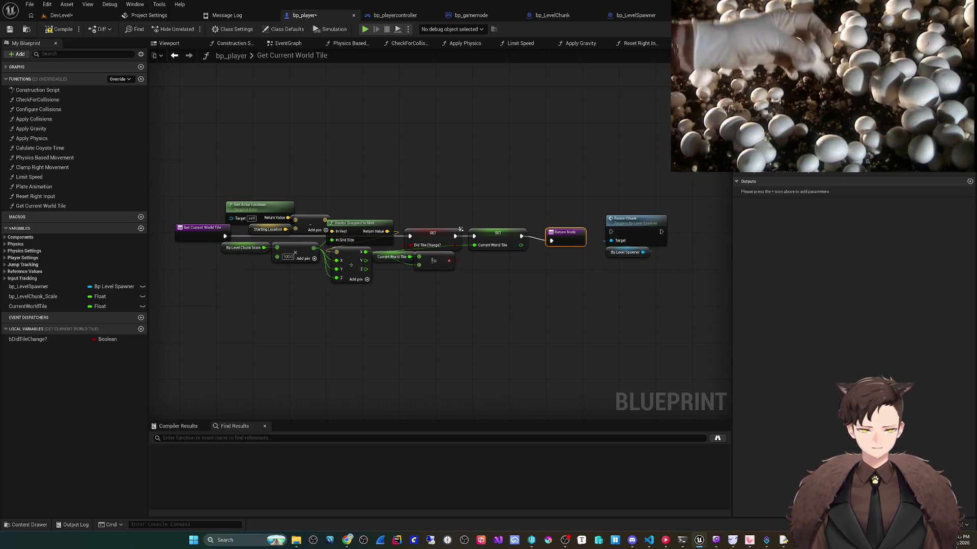
left_click(969, 181)
type("bDidTileChange")
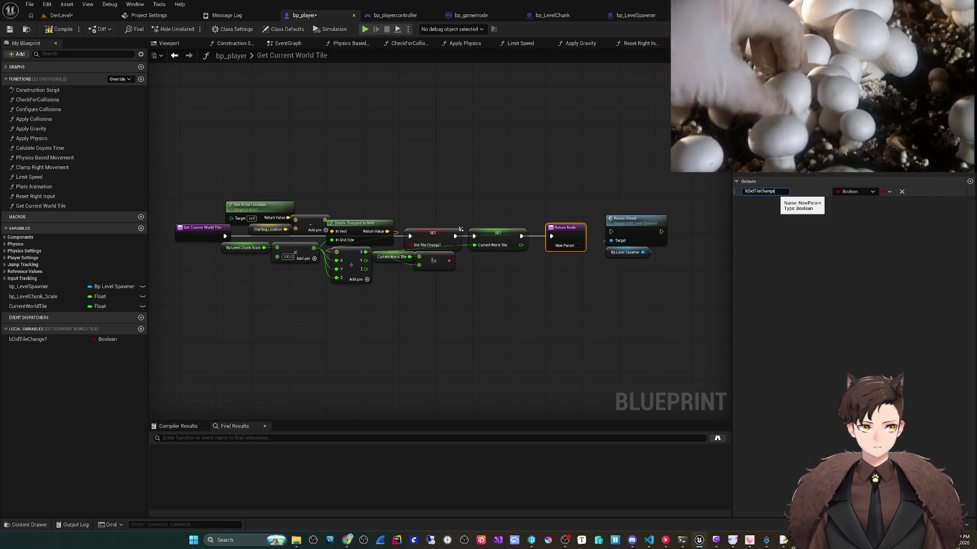
key("Return")
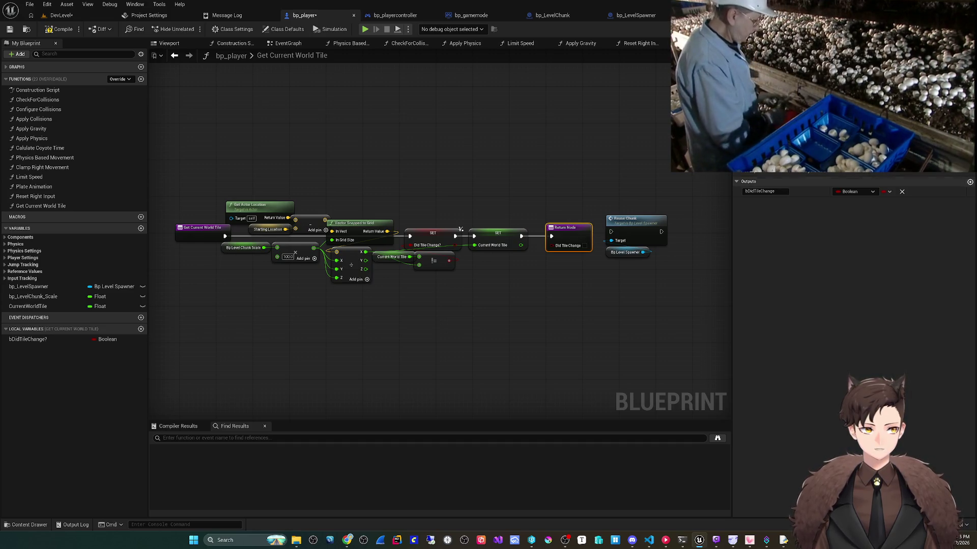
- Add an Integer output CurrentWorldTile and return the truncated current tile value through it
left_click(970, 182)
left_click(766, 201)
type("CurrentWorldTi")
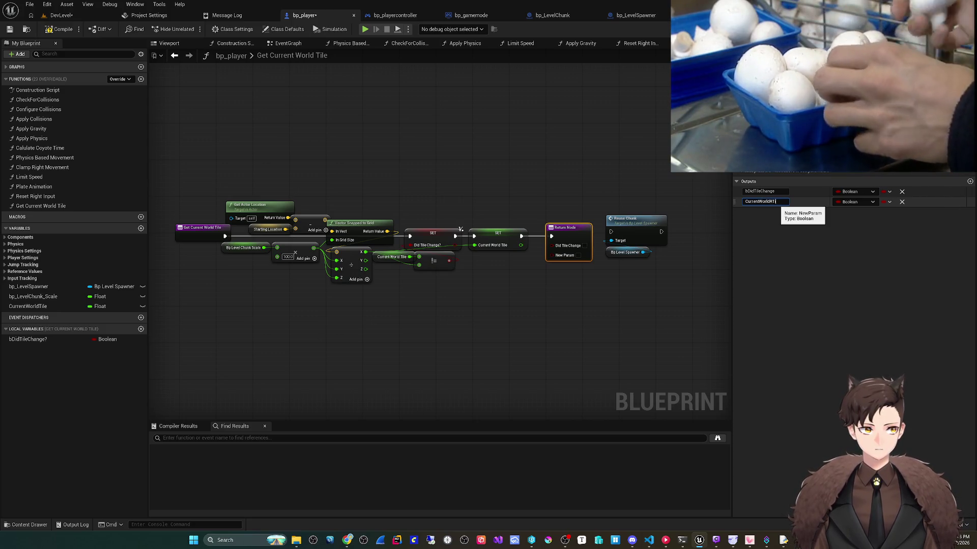
key("BackSpace")
type("le")
key("Return")
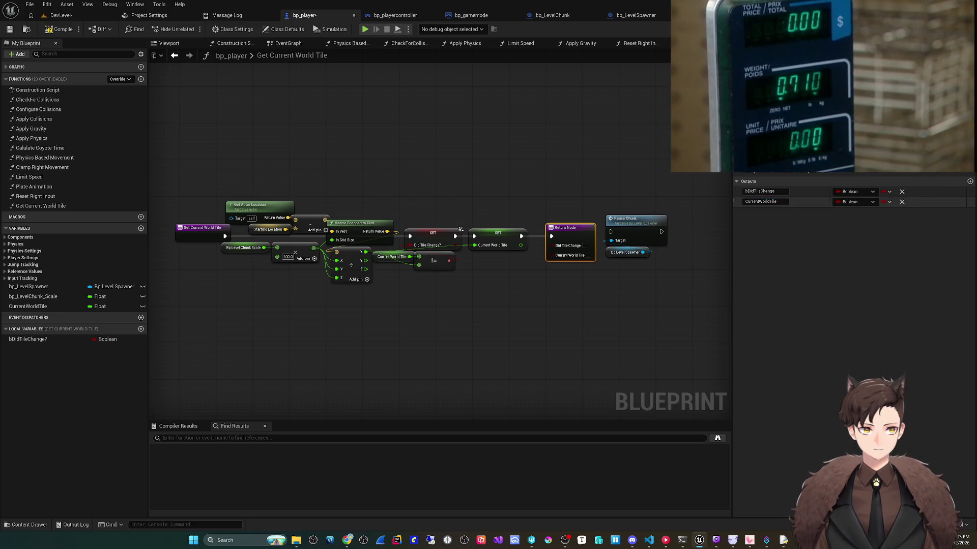
left_click(857, 202)
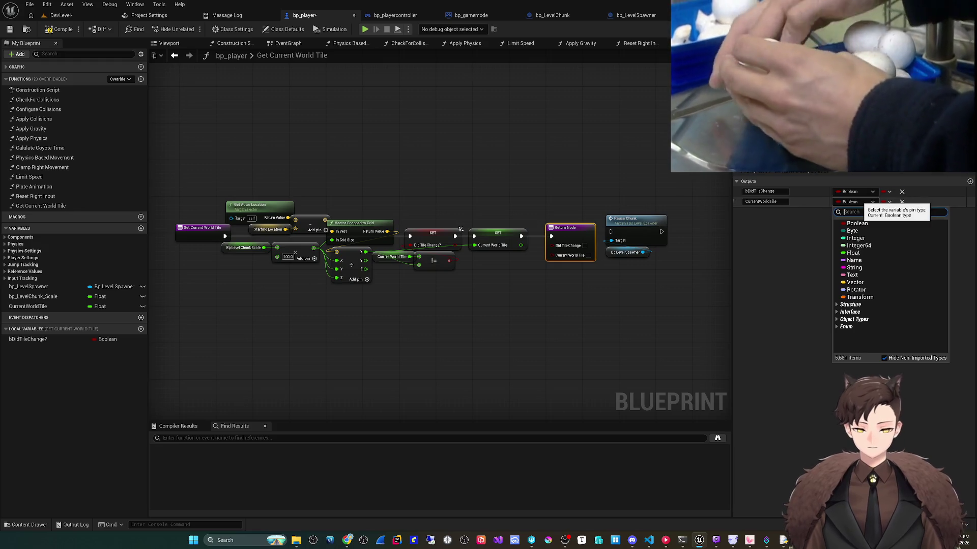
type("int")
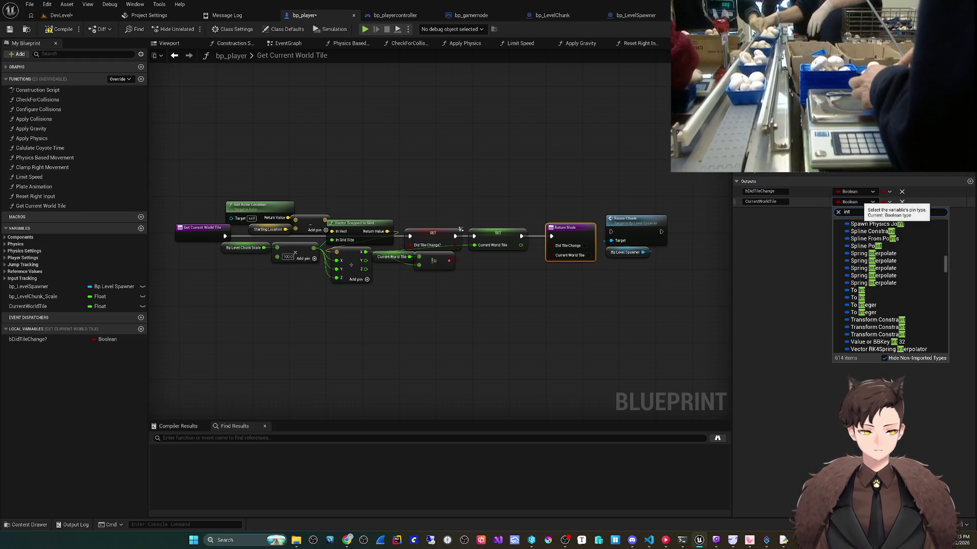
scroll(890, 285, "up", 10)
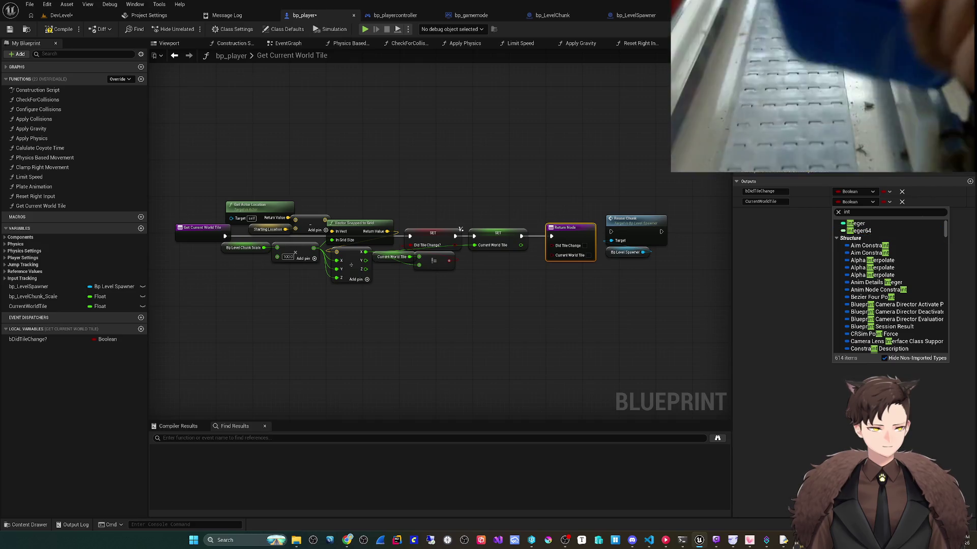
key("Return")
left_click_drag(521, 245, 551, 255)
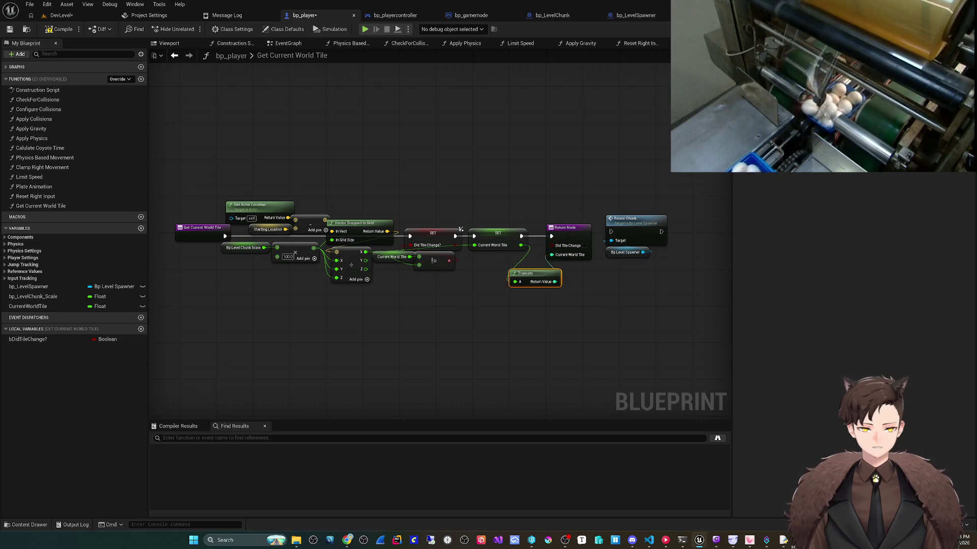
scroll(460, 230, "up", 2)
left_click_drag(453, 253, 441, 258)
- Move the Reuse Chunk call and spawner reference from the function into bp_player's EventGraph
left_click_drag(585, 270, 488, 201)
key("Delete")
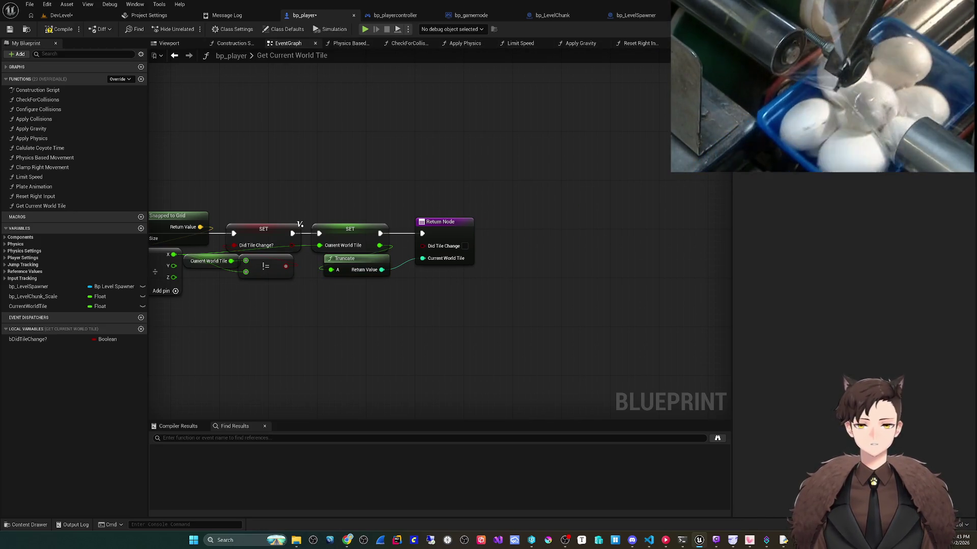
left_click(288, 43)
key("ctrl+v")
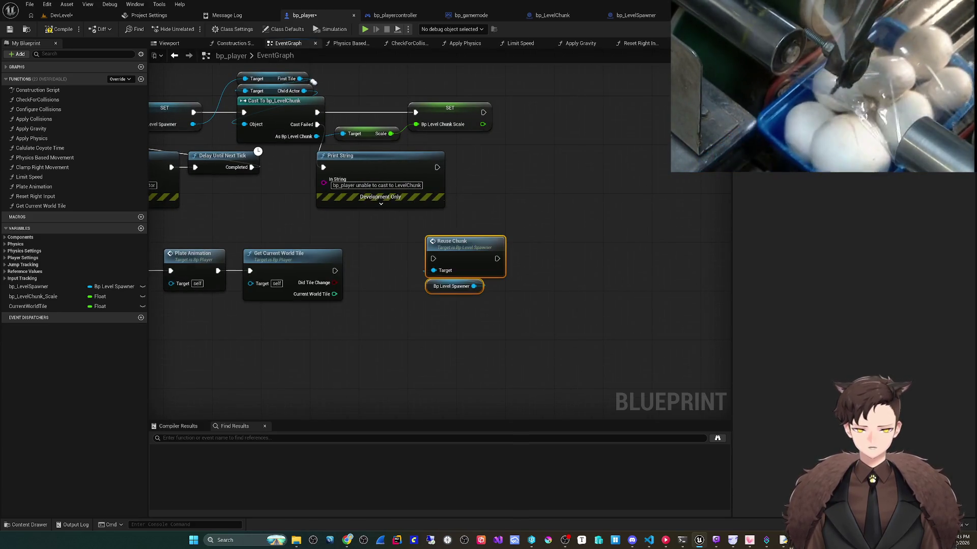
- Add a Branch node off the Did Tile Change output
mouse_move(334, 283)
left_mouse_down()
mouse_move(448, 277)
mouse_move(433, 258)
mouse_move(464, 254)
mouse_move(458, 241)
mouse_move(458, 269)
mouse_move(463, 254)
left_mouse_up()
type("branch")
key("Return")
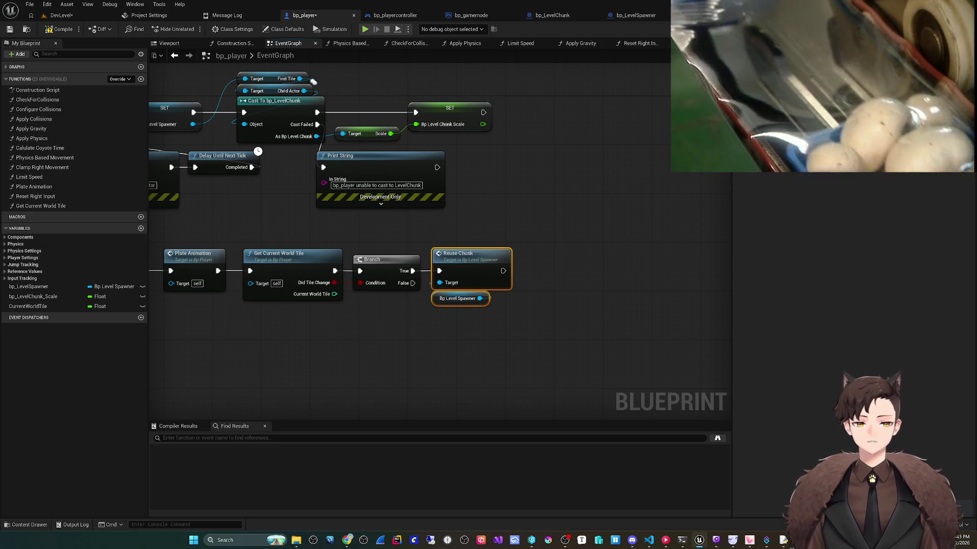
- Play-test the DevLevel, then return to the bp_player blueprint
left_click(29, 4)
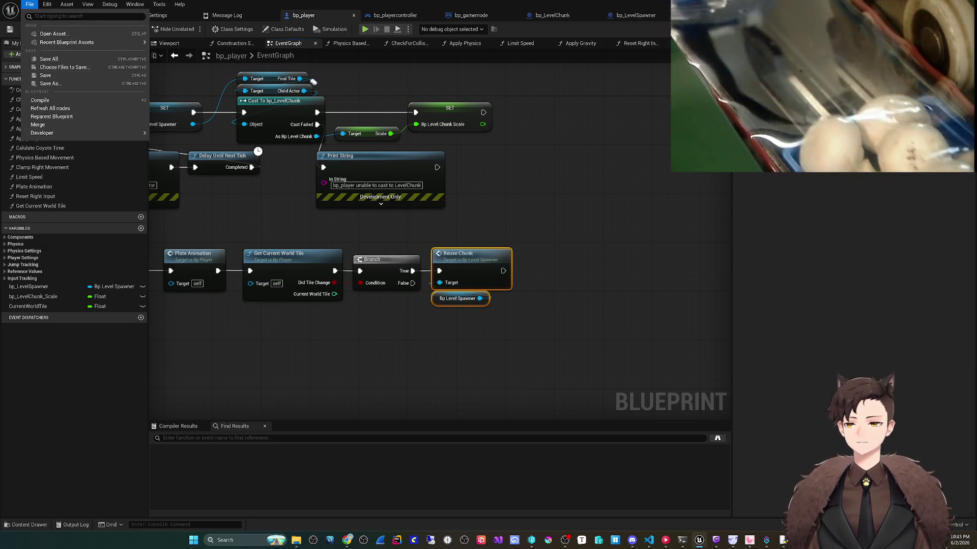
left_click(61, 15)
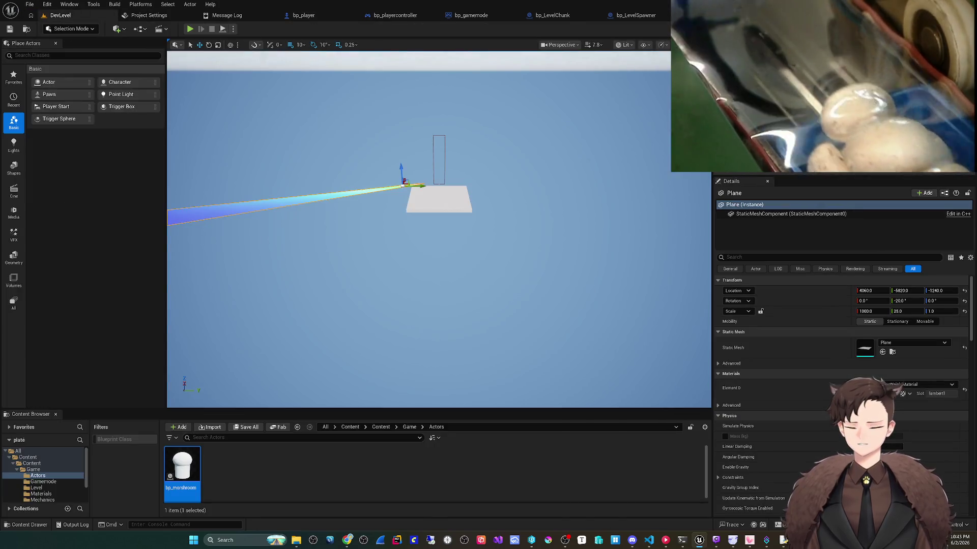
left_click(190, 29)
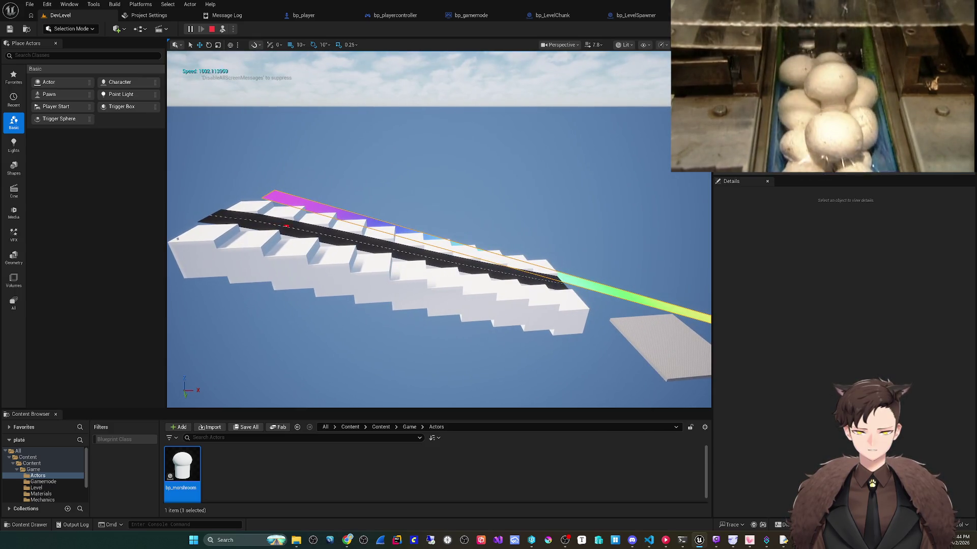
key("Escape")
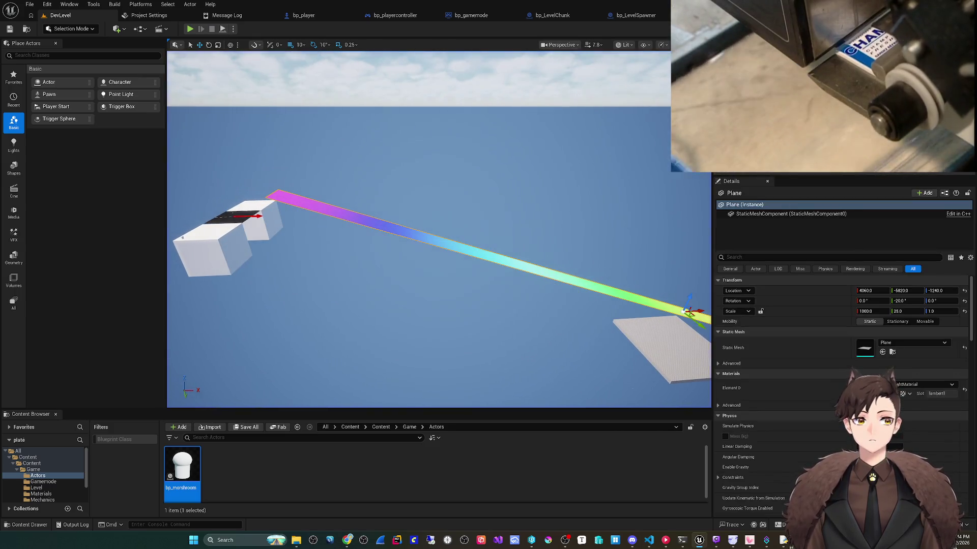
left_click(553, 15)
left_click(304, 15)
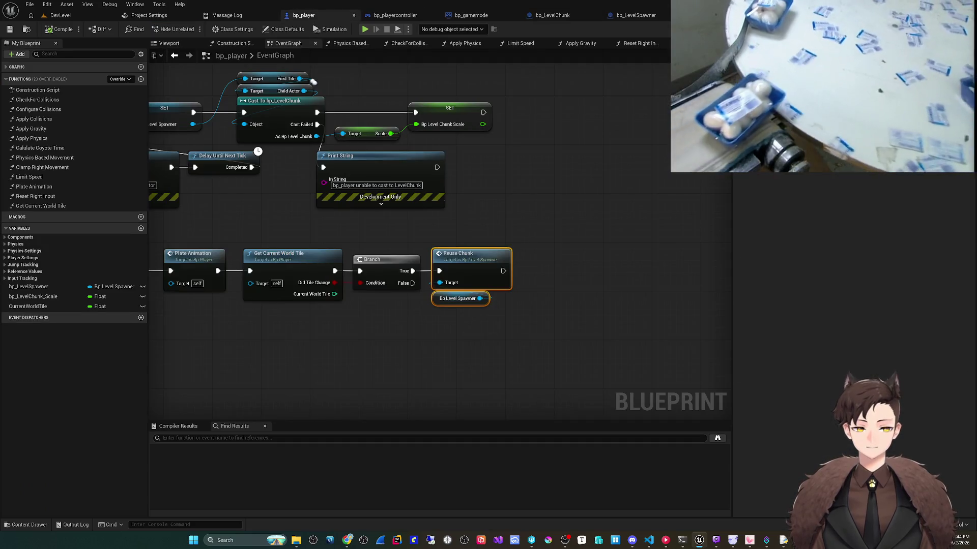
- Add a Print String off Reuse Chunk's output, clear its message, then delete it
mouse_move(503, 271)
left_mouse_down()
mouse_move(559, 277)
mouse_move(554, 260)
left_mouse_up()
type("print")
key("Return")
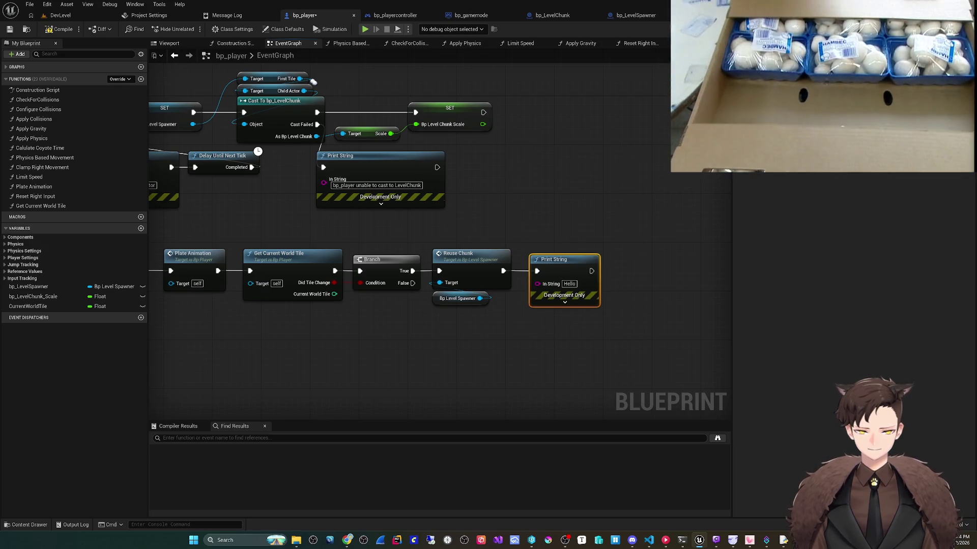
left_click(568, 284)
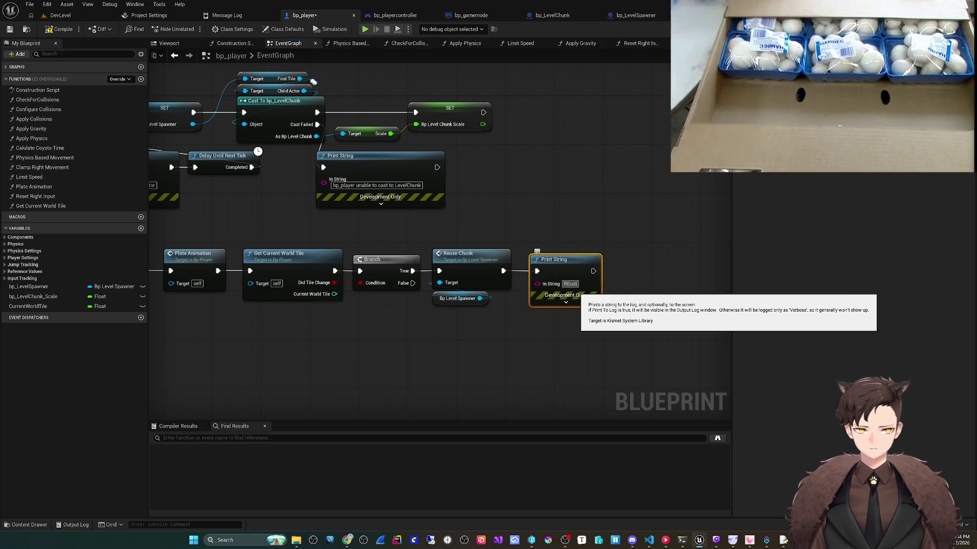
key("BackSpace")
key("BackSpace")
key("BackSpace")
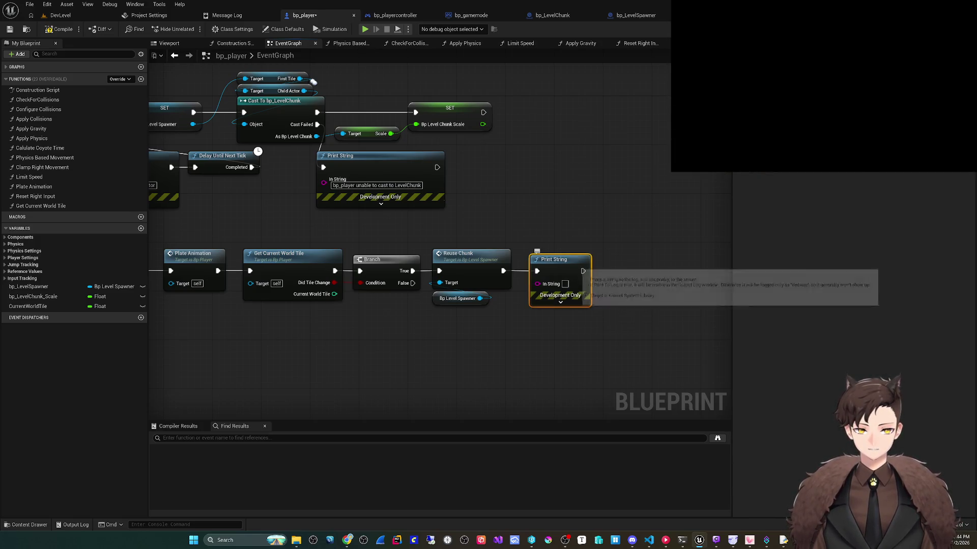
key("Delete")
- Add a Print String 'Reuse Chunk Called' directly after the Reuse Chunk event
double_click(457, 253)
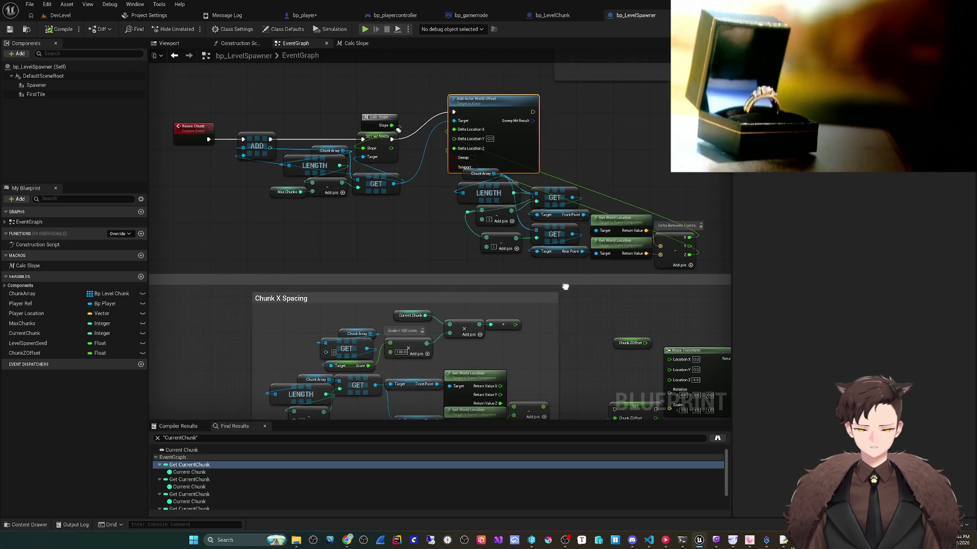
scroll(369, 160, "up", 4)
mouse_move(370, 235)
left_mouse_down()
mouse_move(300, 201)
mouse_move(398, 185)
left_mouse_up()
type("print")
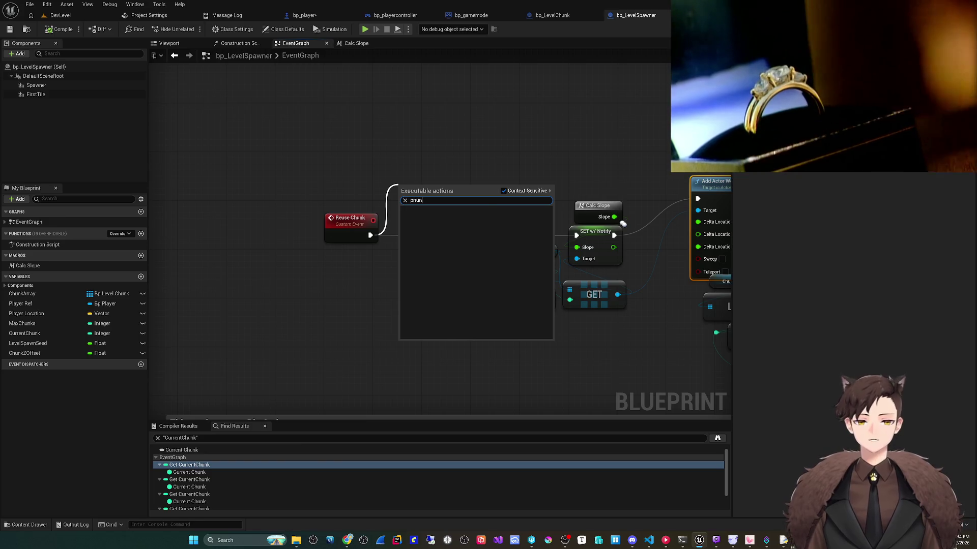
key("Return")
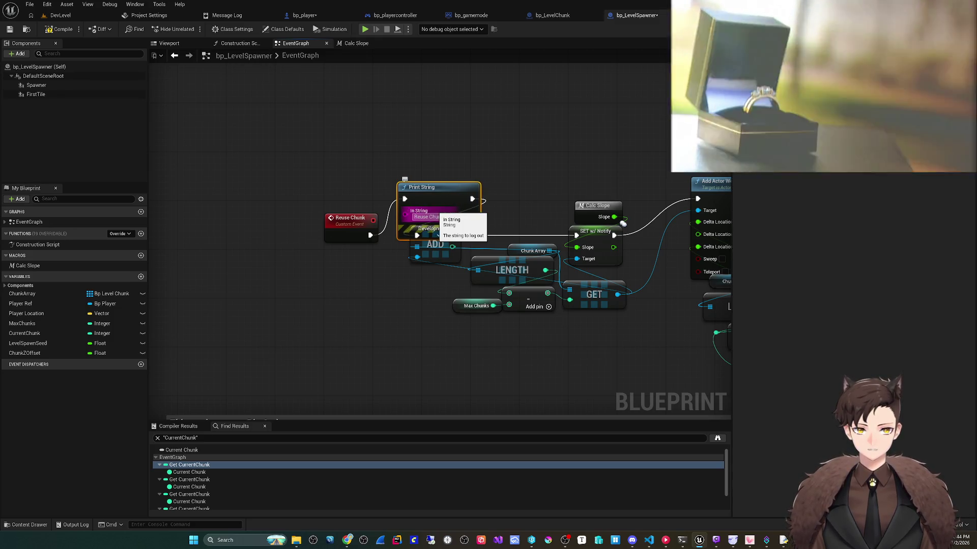
left_click_drag(440, 217, 435, 205)
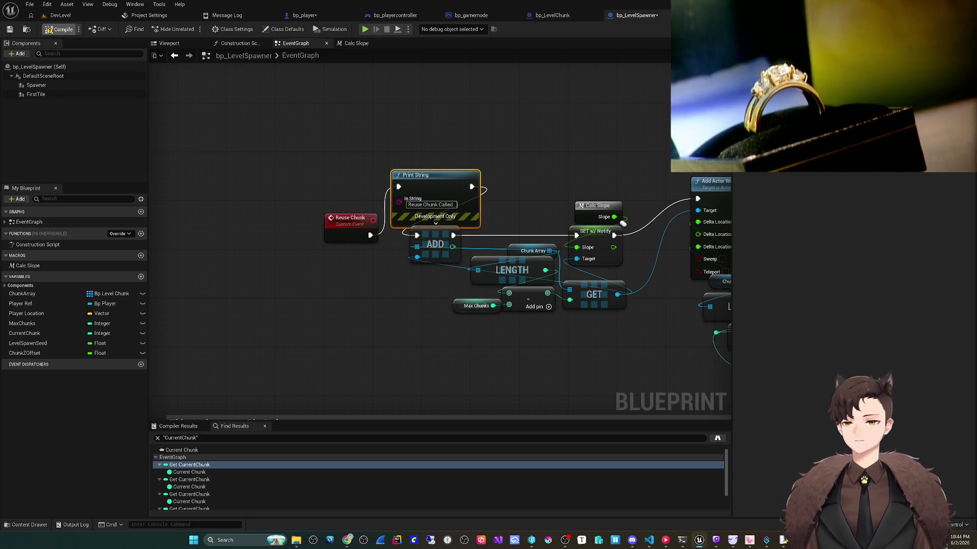
- Play-test the level from DevLevel, then run it again from bp_player
left_click(29, 4)
left_click(51, 59)
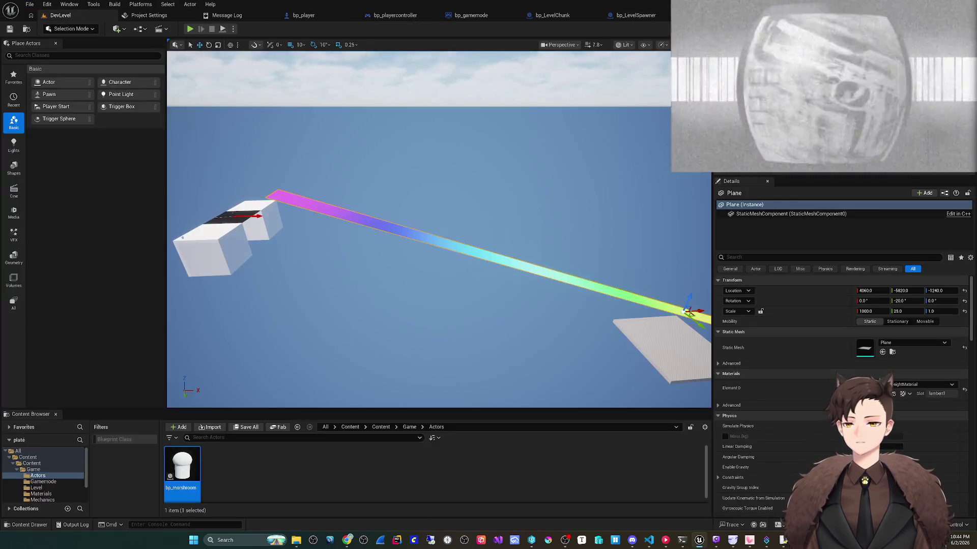
key("alt+p")
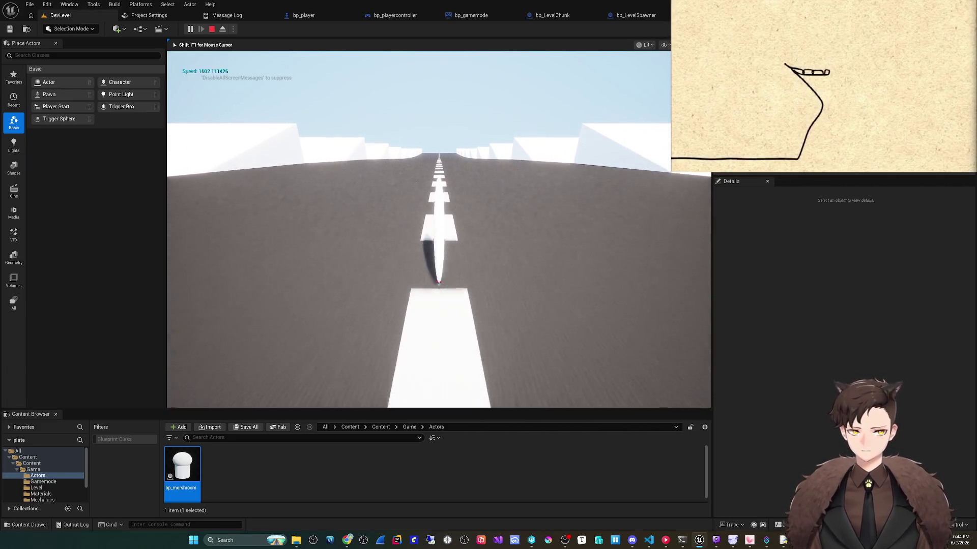
key("Escape")
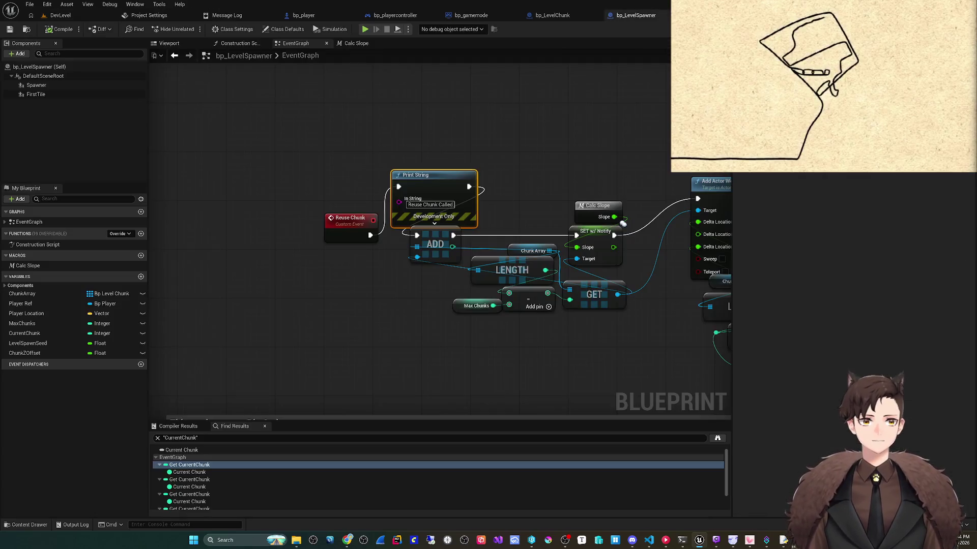
scroll(332, 272, "down", 4)
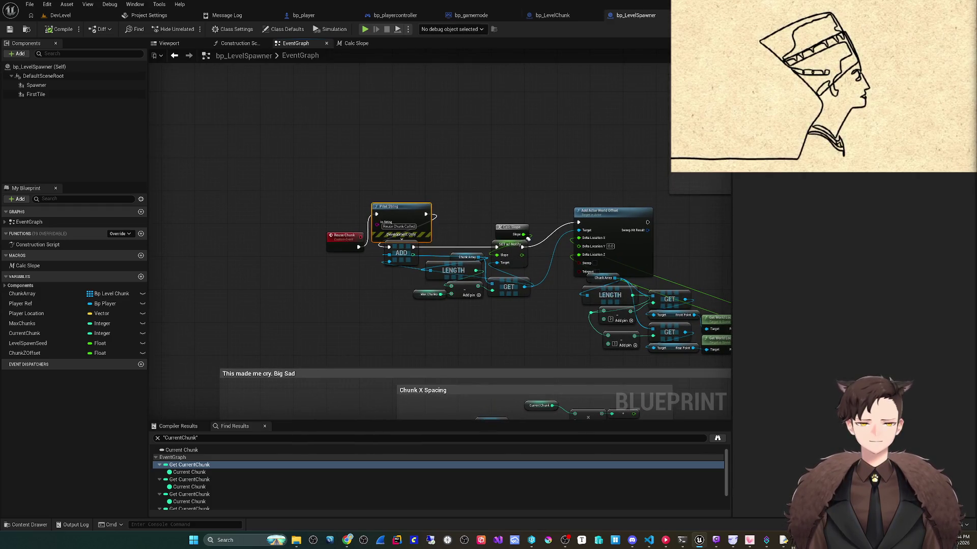
left_click(303, 15)
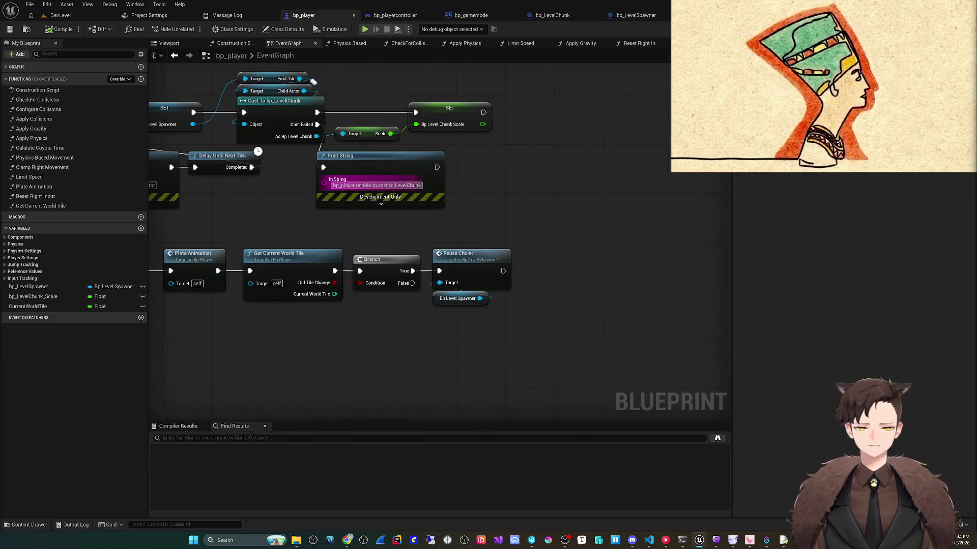
left_click_drag(381, 224, 416, 101)
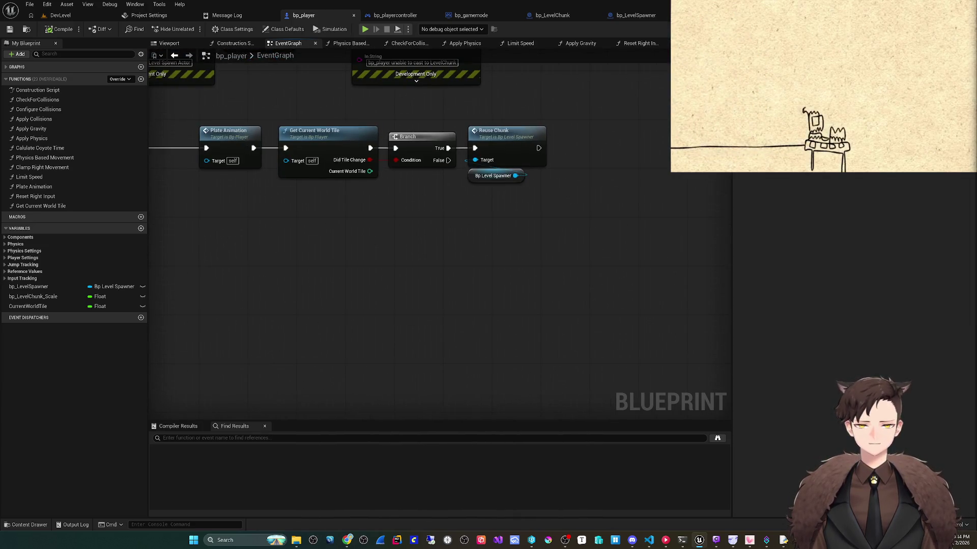
key("alt+p")
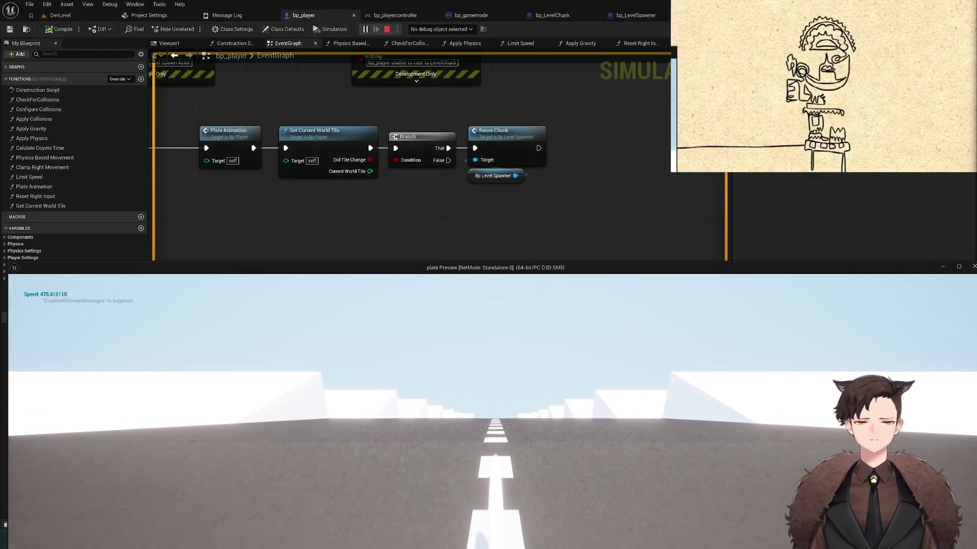
- Debug the spawned bp_player0 during play, stop the game, and open Get Current World Tile
key("alt+Tab")
left_click(441, 29)
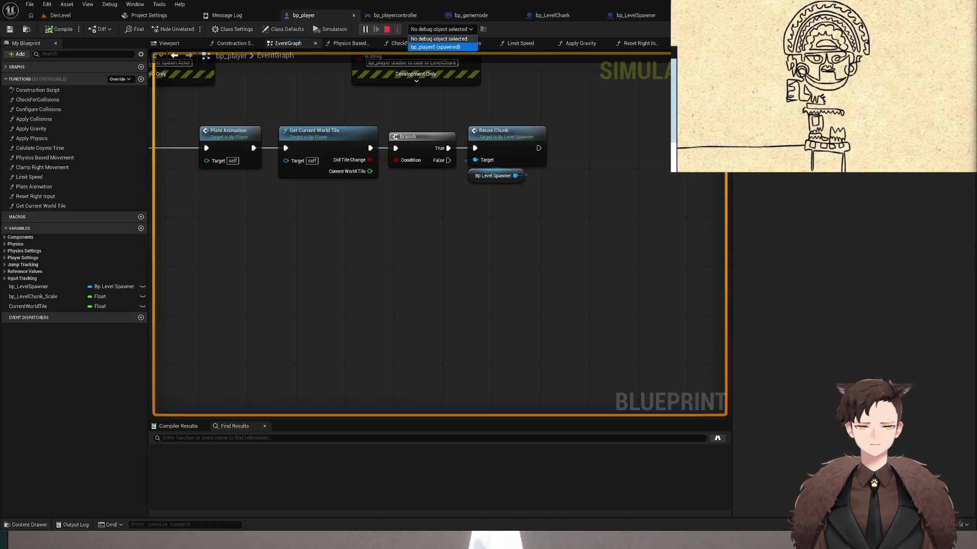
left_click(437, 45)
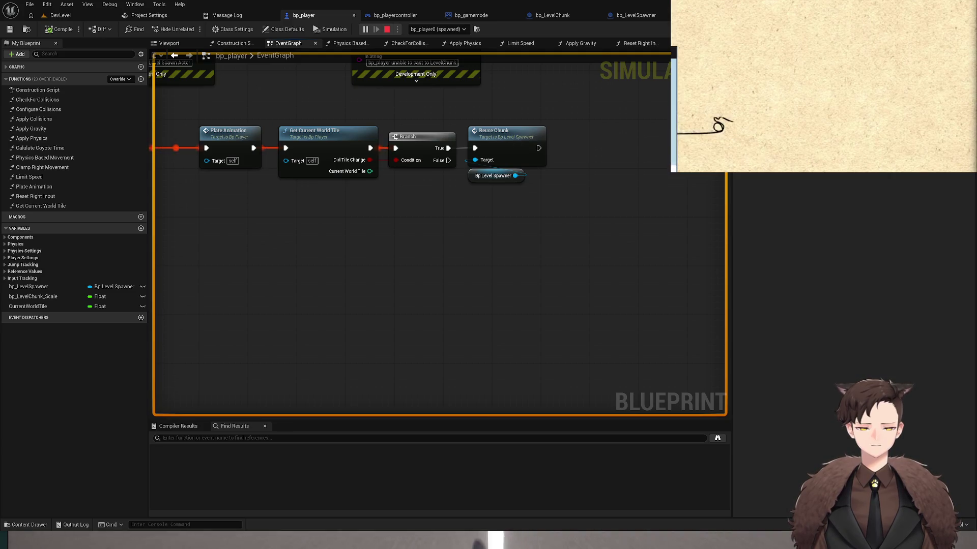
key("alt+Tab")
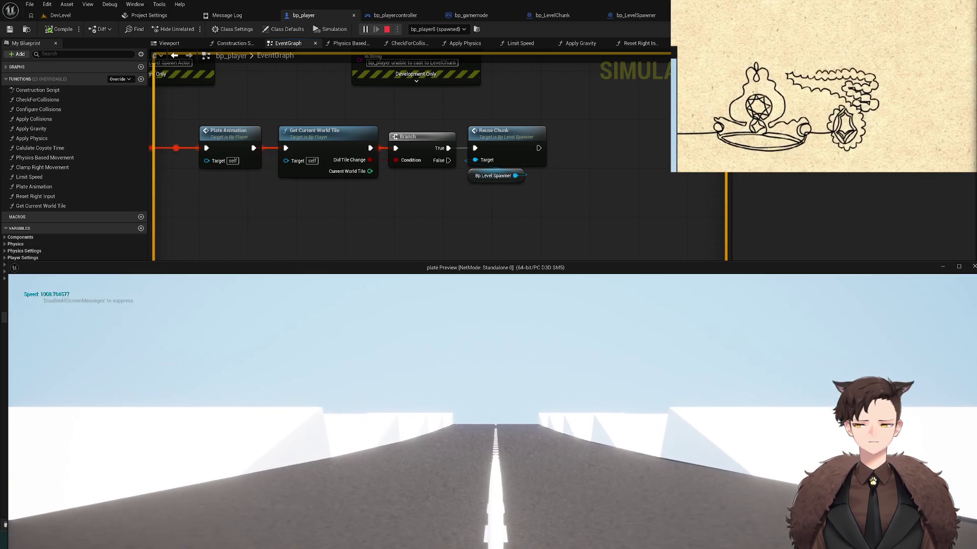
key("Escape")
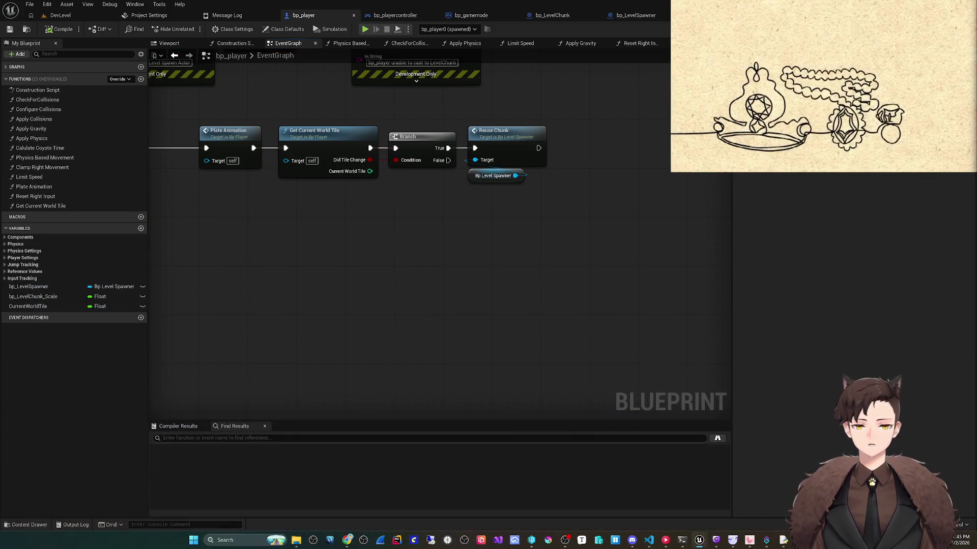
double_click(314, 134)
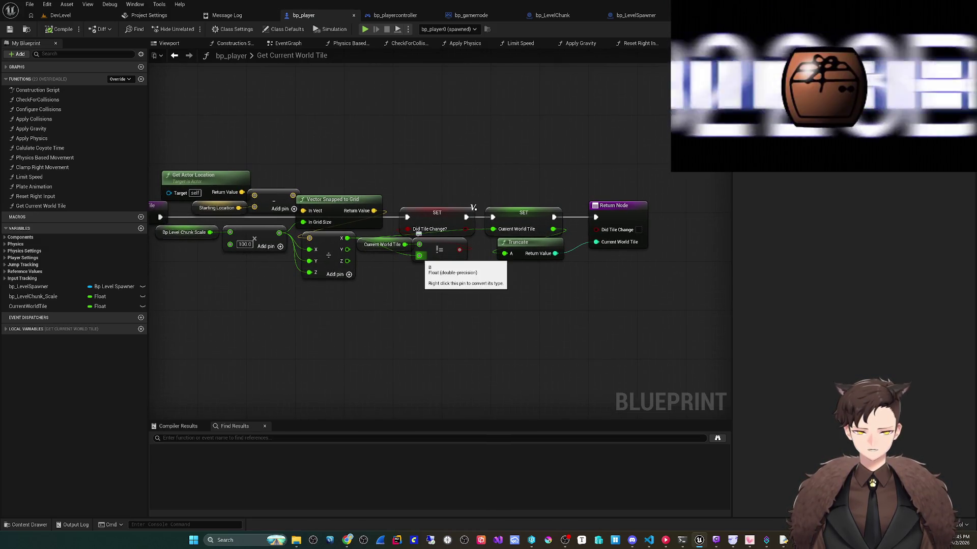
- Feed the tile-changed != result into the function's return value and compile bp_player
mouse_move(427, 267)
left_mouse_down()
mouse_move(366, 240)
mouse_move(328, 255)
mouse_move(335, 276)
mouse_move(364, 288)
mouse_move(351, 289)
left_mouse_up()
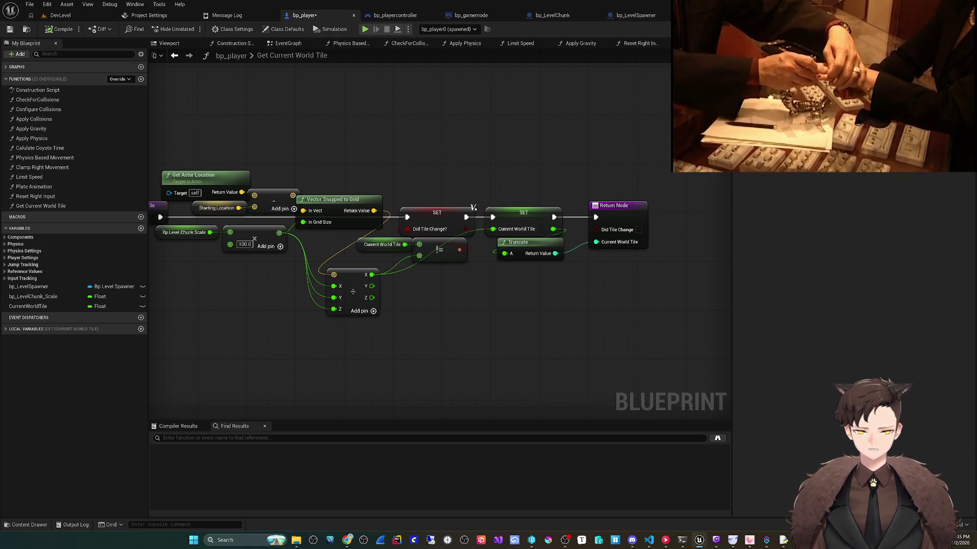
left_click(363, 240)
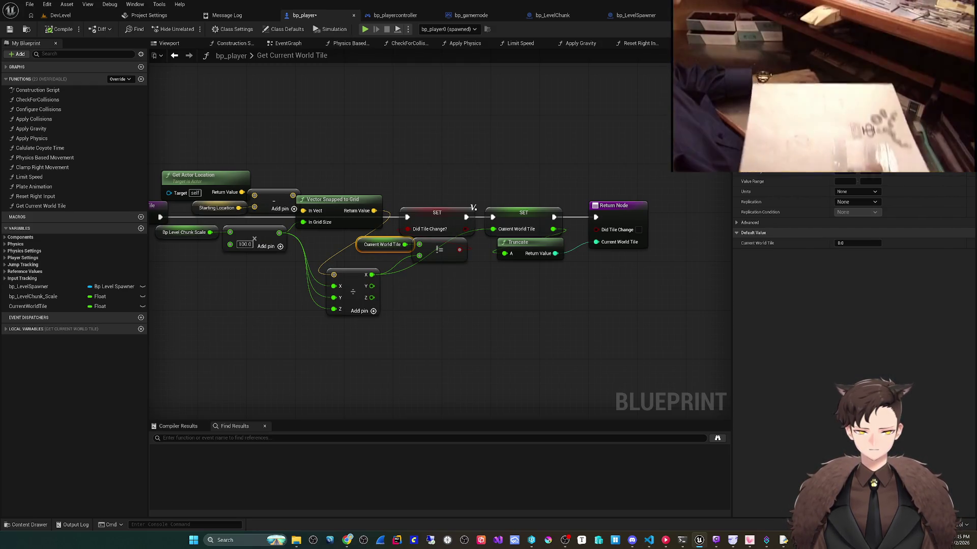
left_click_drag(466, 229, 596, 229)
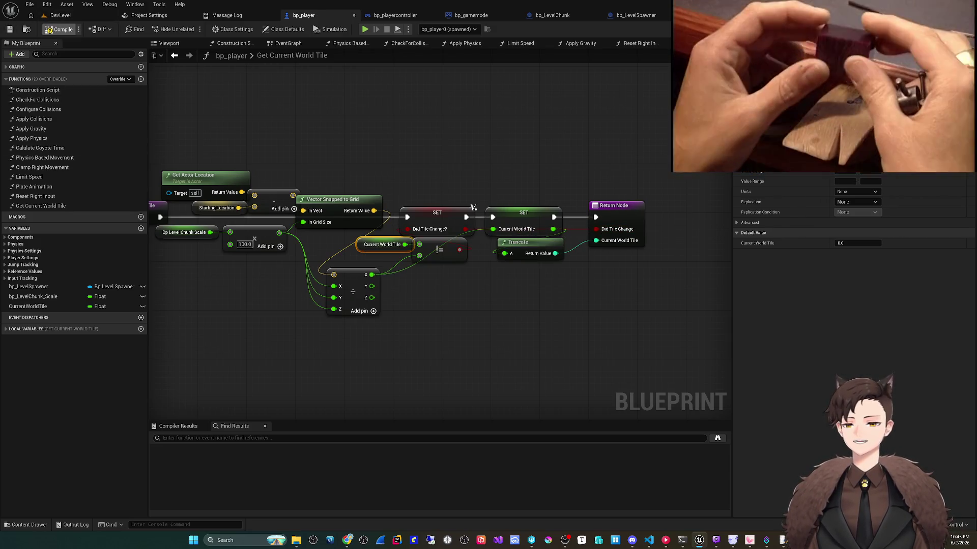
left_click(49, 29)
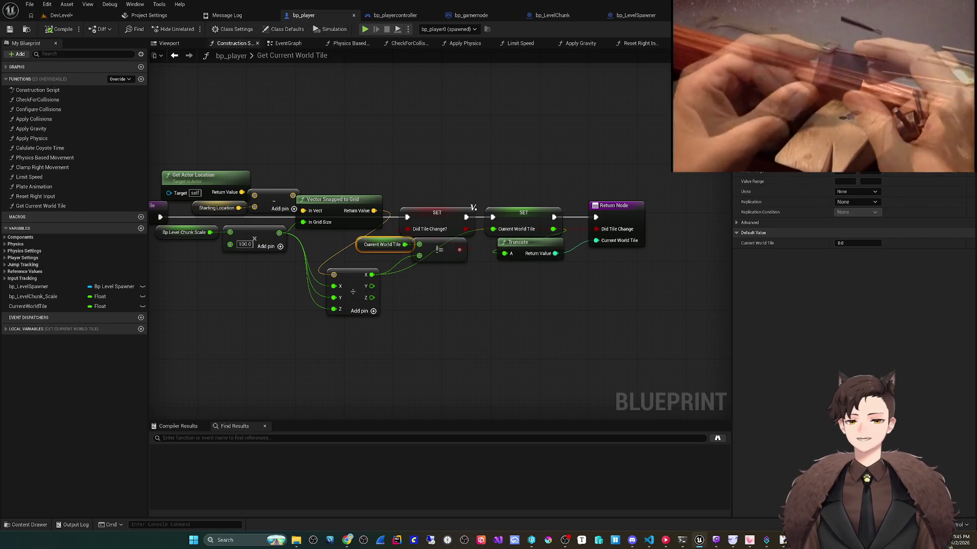
left_click(285, 43)
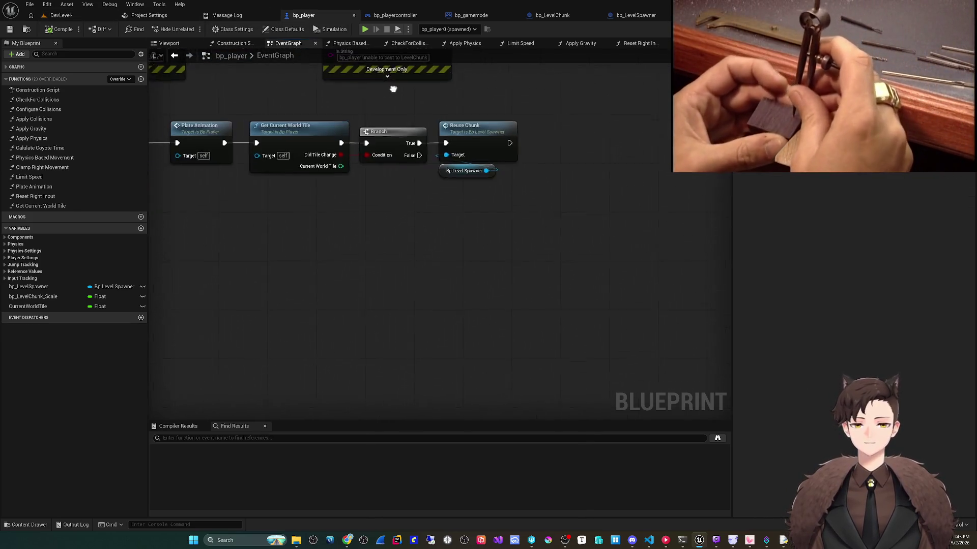
- Play-test from the blueprint, then from DevLevel, watching for the 'Reuse Chunk Called' print
left_click(365, 29)
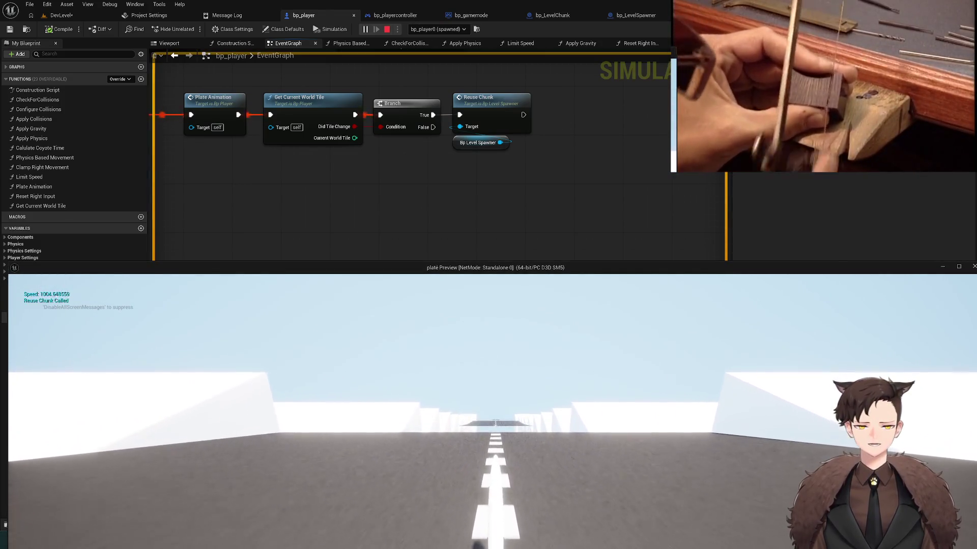
key("Escape")
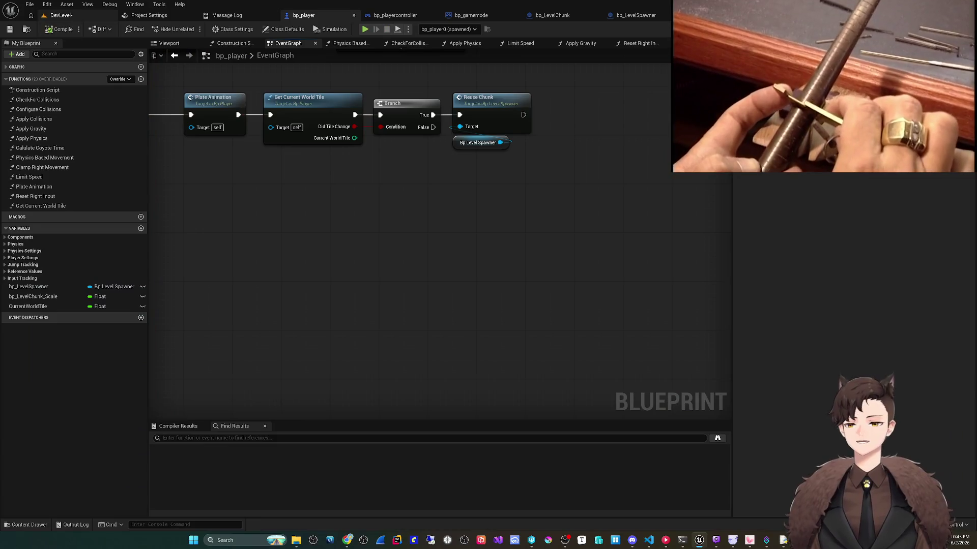
left_click(59, 14)
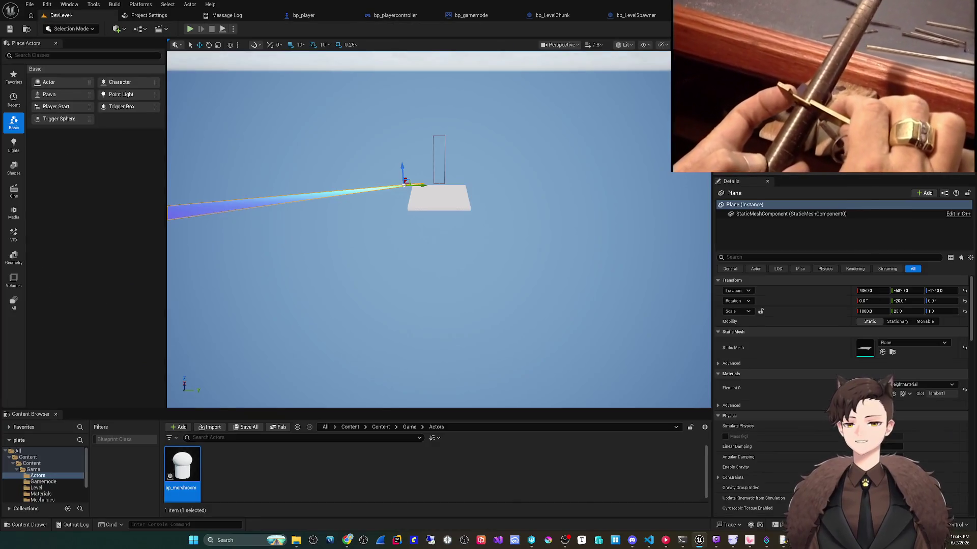
key("alt+p")
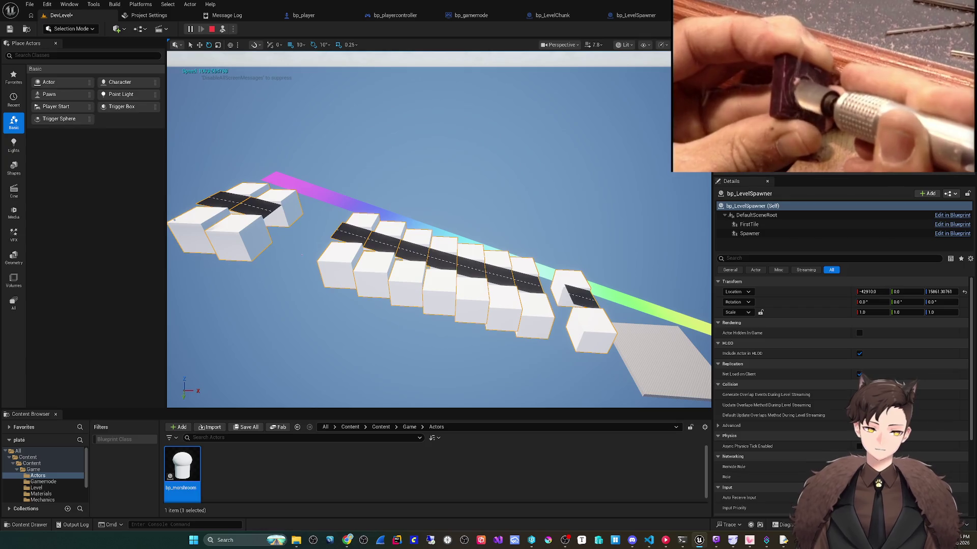
key("Escape")
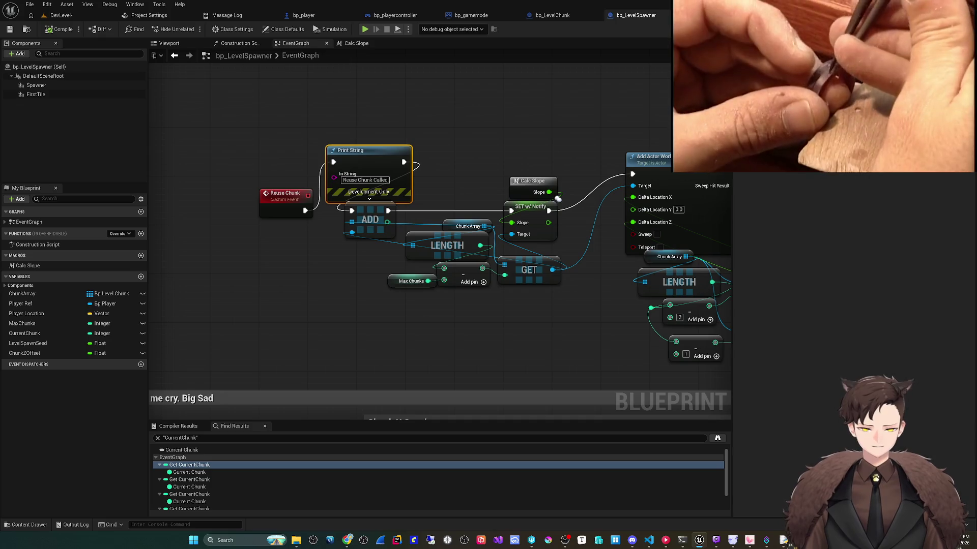
- Move the Max Chunks getter left and attach a new + node fed by it
mouse_move(411, 282)
left_mouse_down()
mouse_move(368, 281)
mouse_move(394, 281)
left_mouse_up()
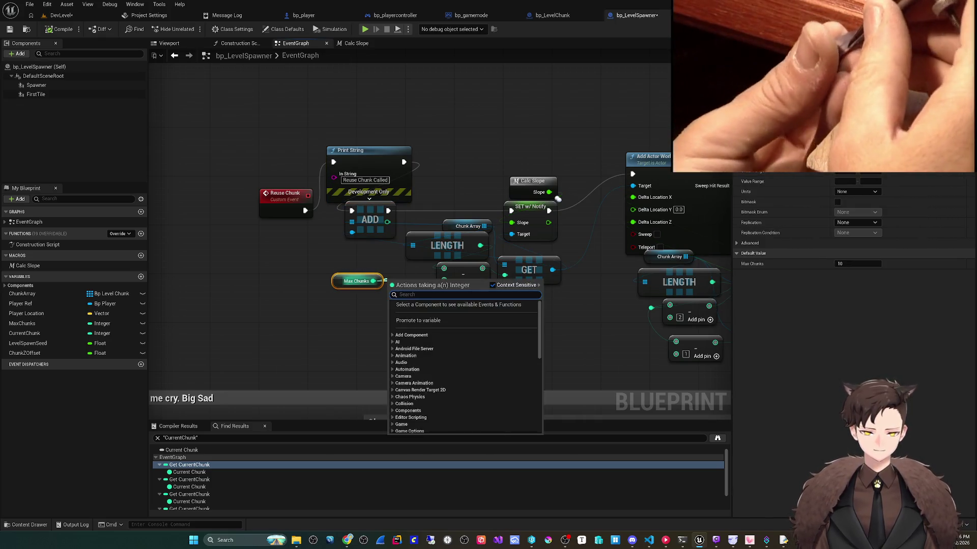
type("+")
key("Return")
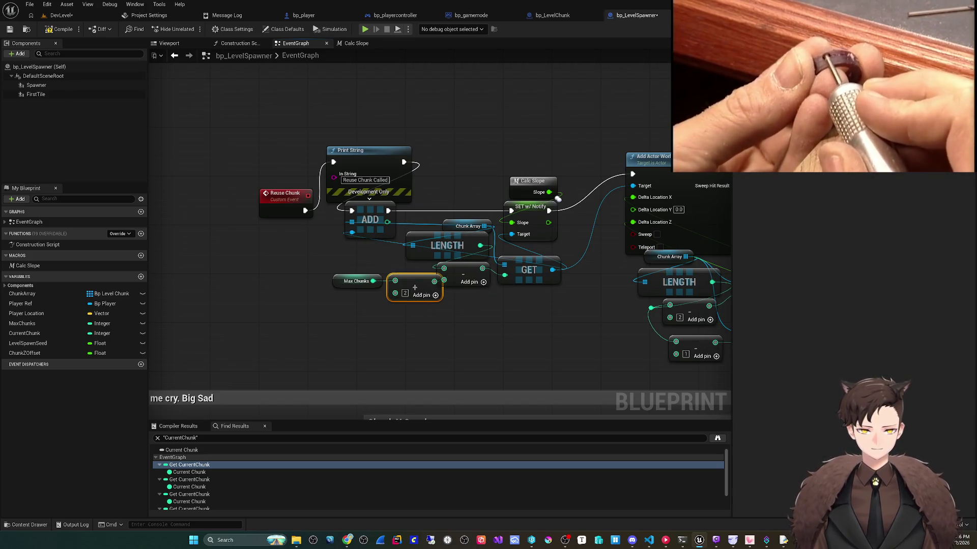
left_click(60, 16)
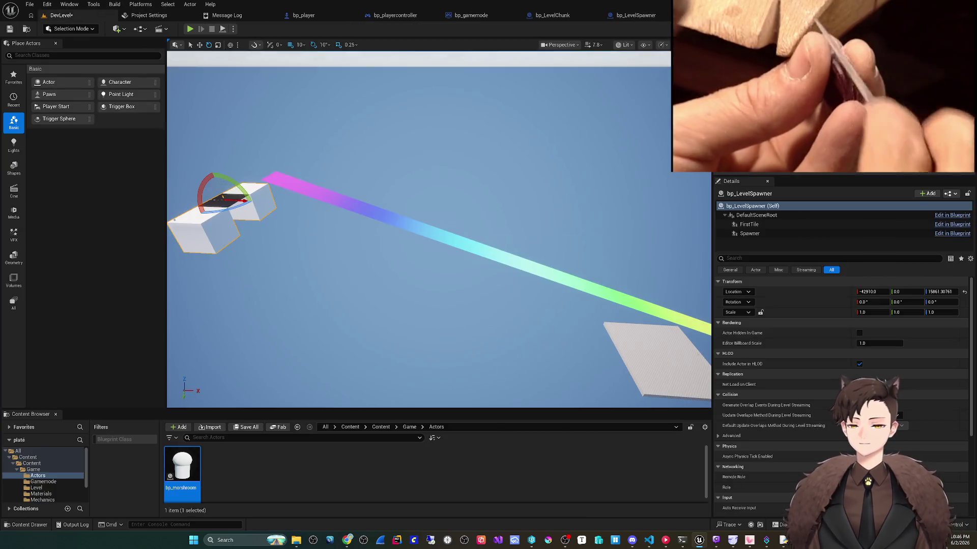
- Run and stop the DevLevel play session so Accessed None errors fill the Message Log
key("alt+p")
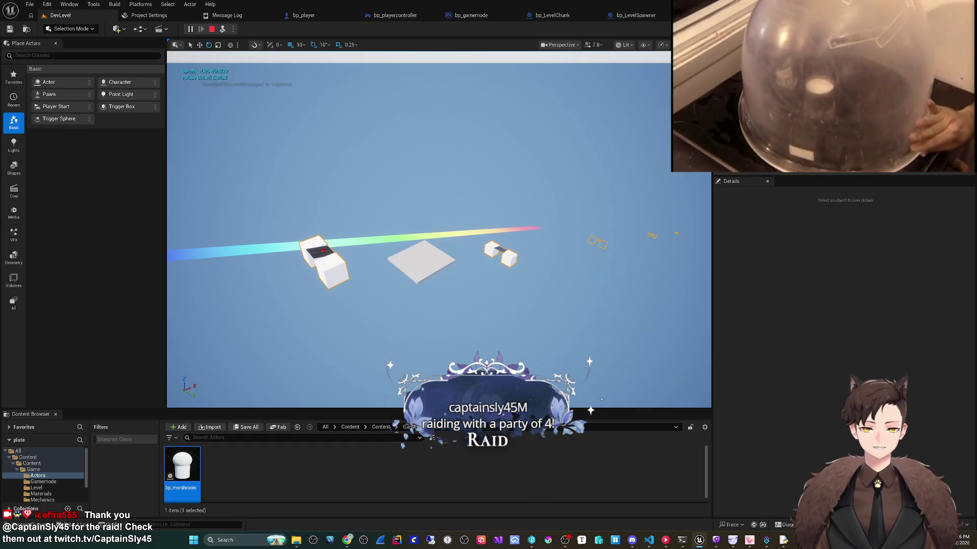
key("Escape")
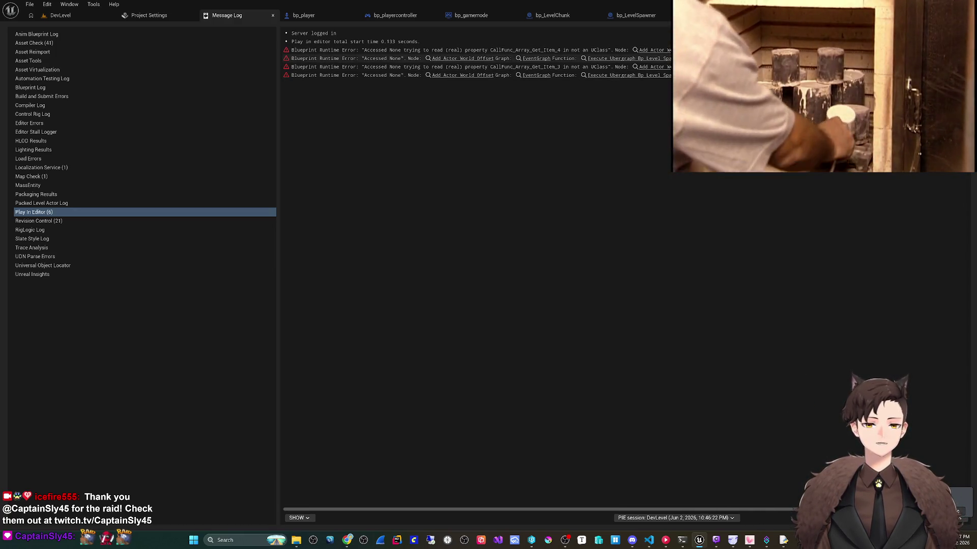
- Follow the first Accessed None error's link to the Add Actor World Offset node
left_click(458, 50)
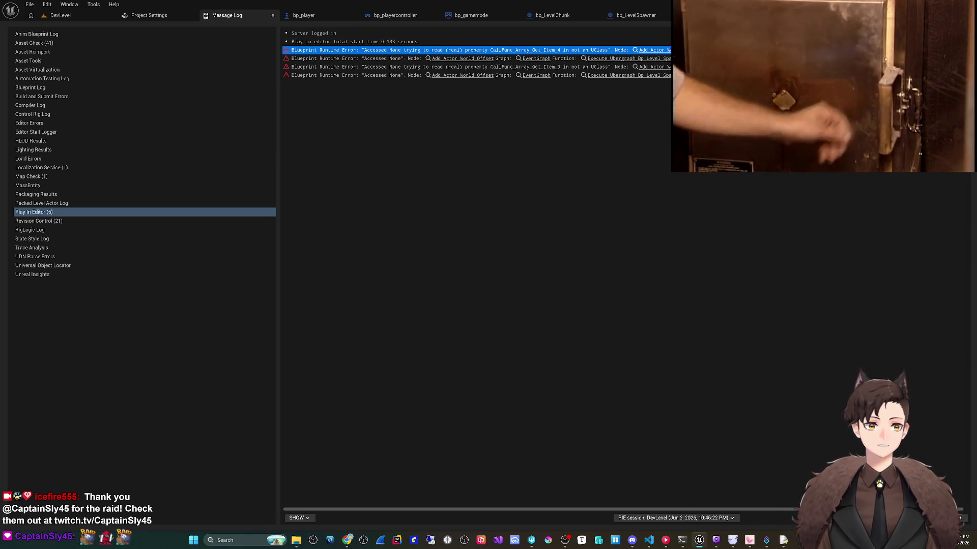
left_click(653, 50)
mouse_move(347, 308)
left_mouse_down()
mouse_move(374, 291)
mouse_move(473, 267)
left_mouse_up()
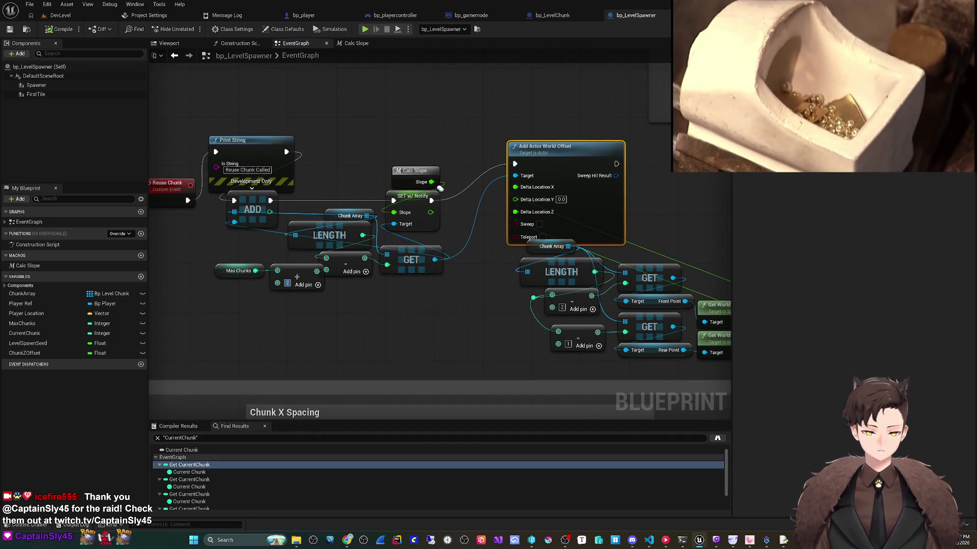
- Compile and save bp_LevelSpawner, play-test DevLevel, then return to bp_LevelSpawner's graph
key("ctrl+s")
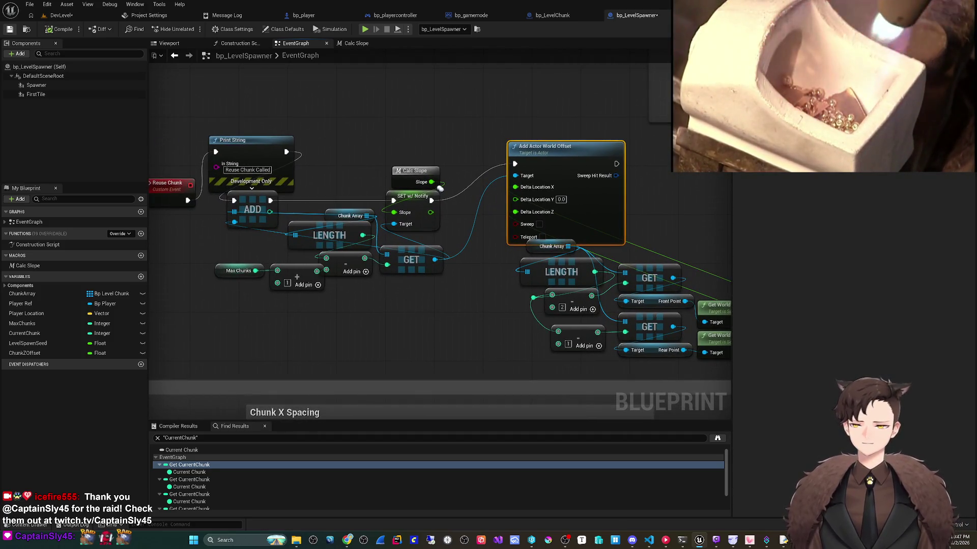
key("ctrl+Tab")
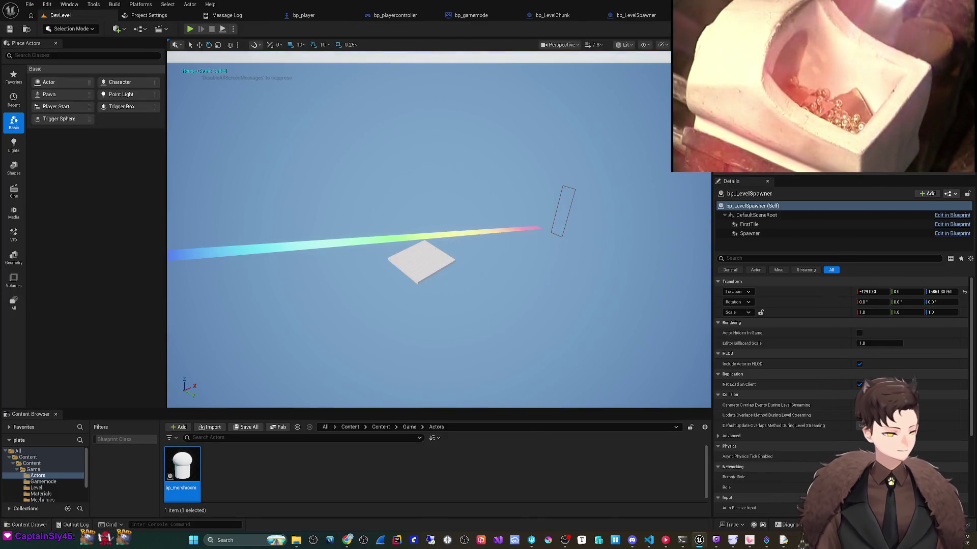
left_click(189, 29)
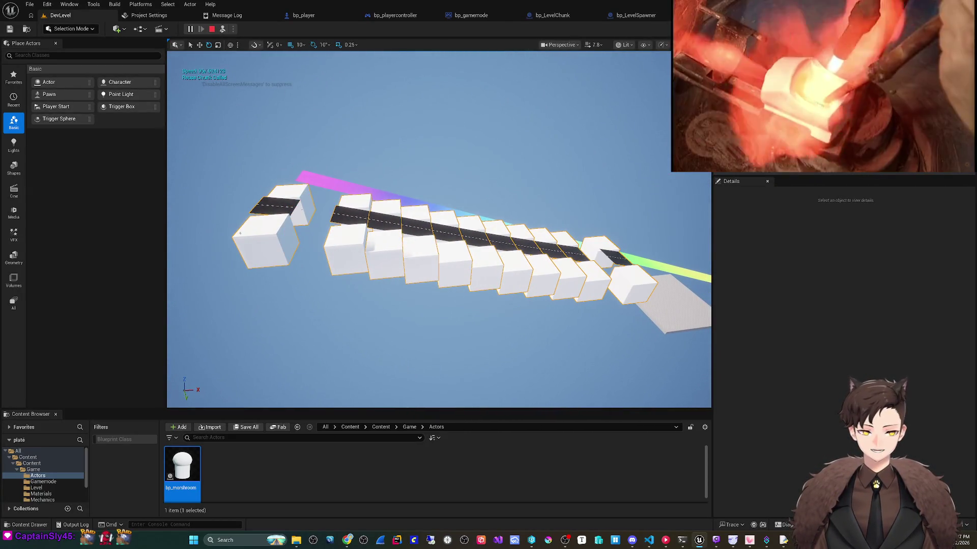
key("Escape")
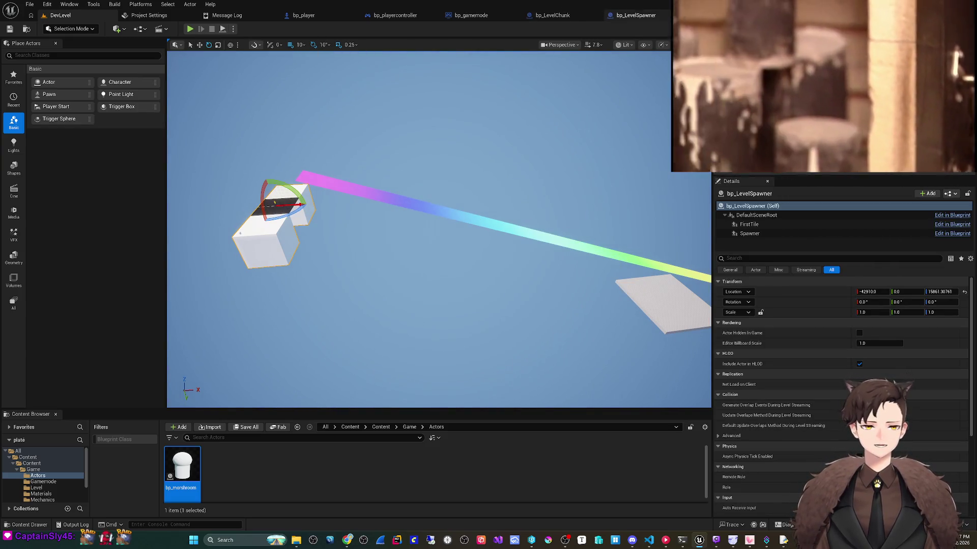
left_click(636, 15)
scroll(493, 296, "down", 5)
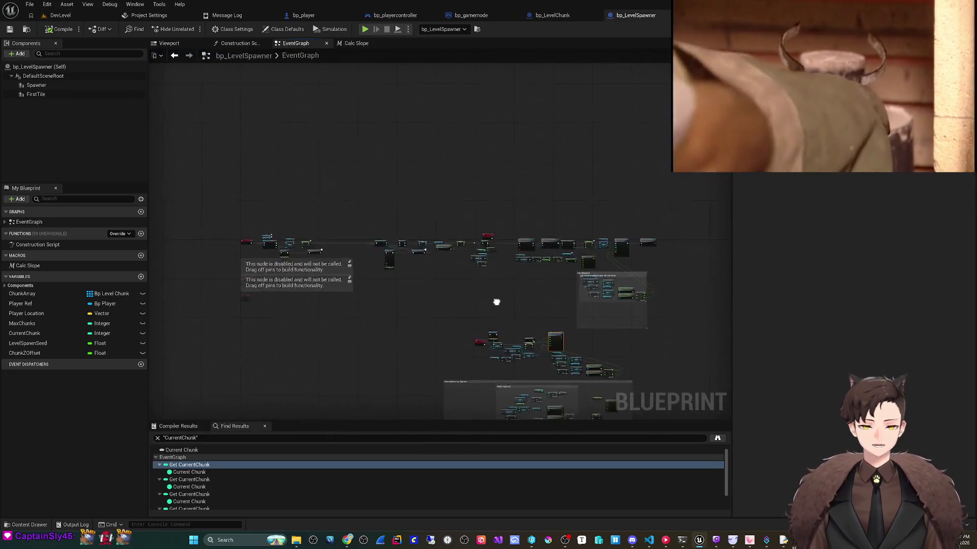
- Glance at bp_LevelChunk, then inspect FirstTile, Chunk Array and its ADD node in bp_LevelSpawner
scroll(361, 247, "up", 3)
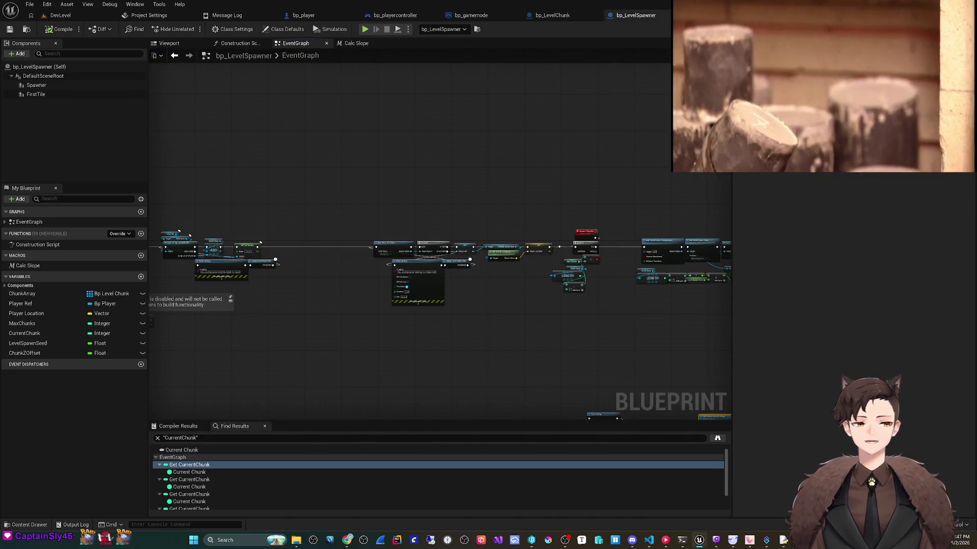
left_click(552, 16)
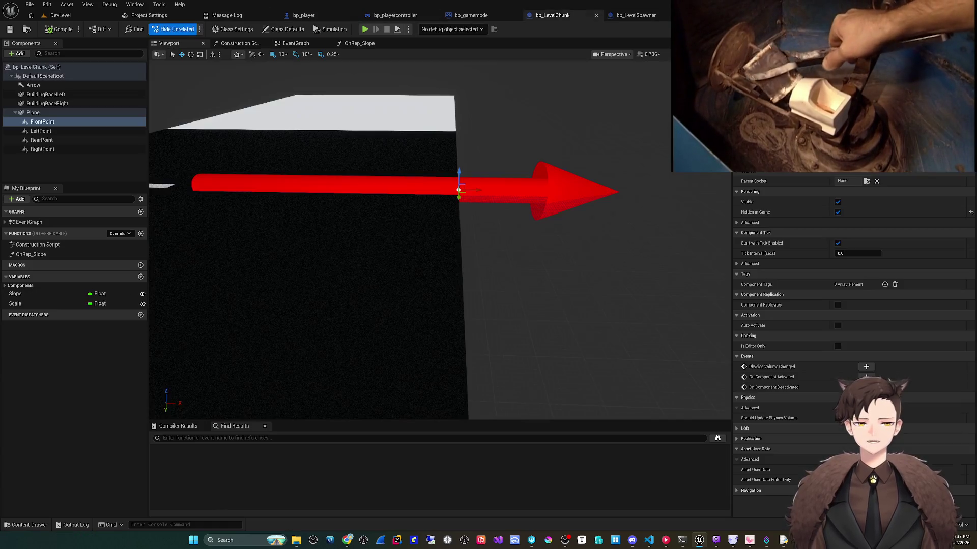
left_click(636, 15)
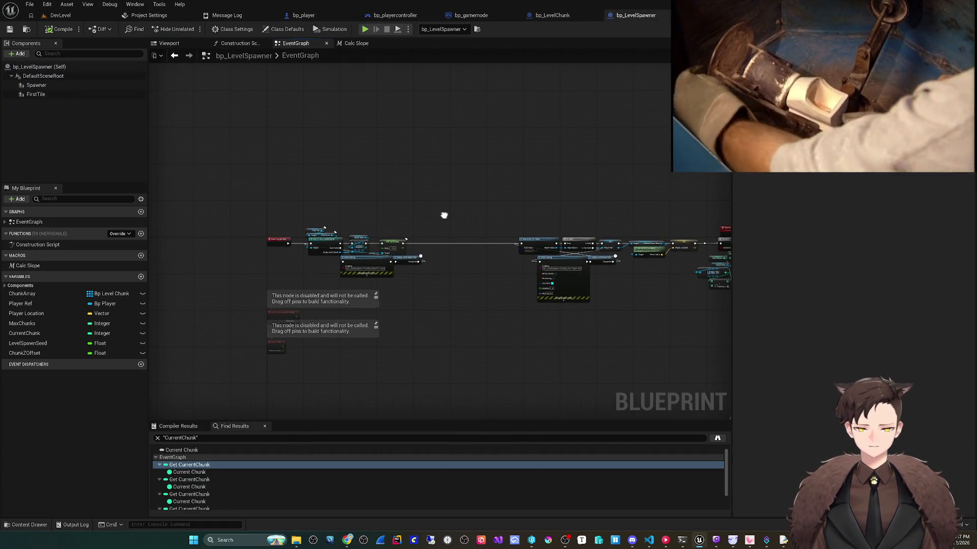
scroll(346, 282, "up", 3)
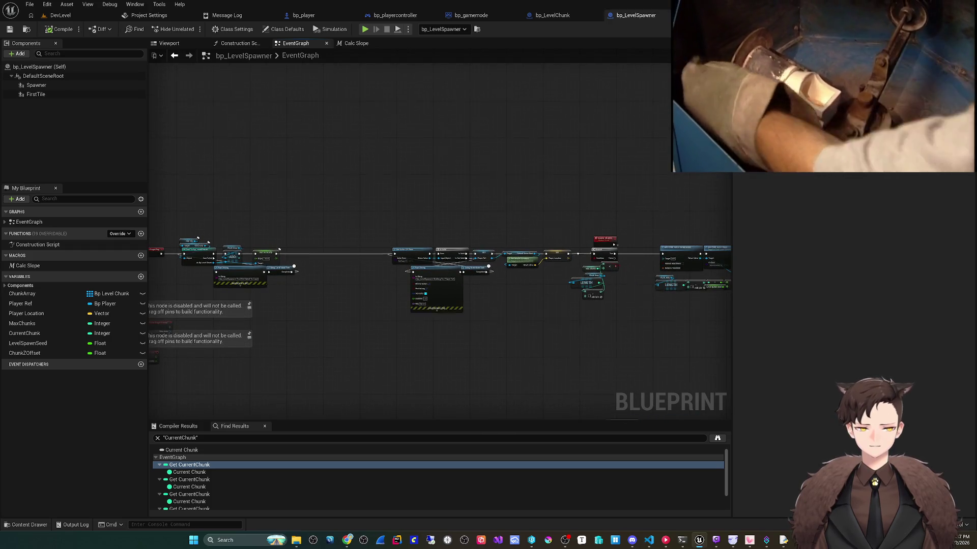
scroll(345, 282, "up", 3)
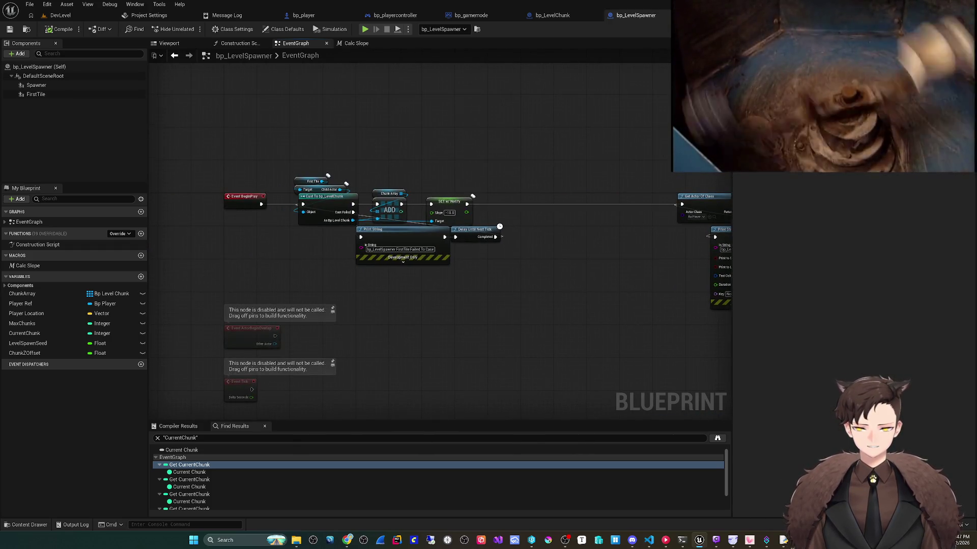
scroll(285, 234, "up", 2)
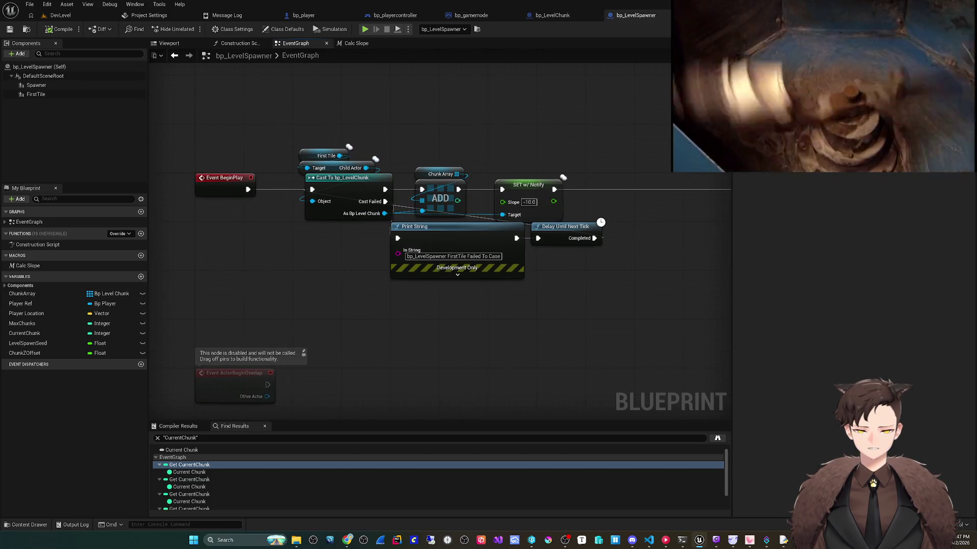
left_click(33, 95)
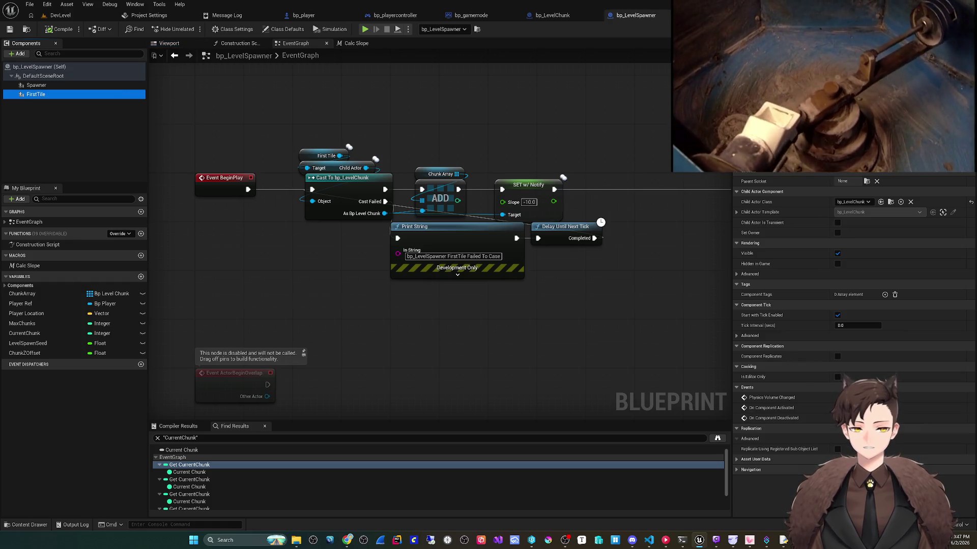
left_click(303, 174)
left_click(303, 197)
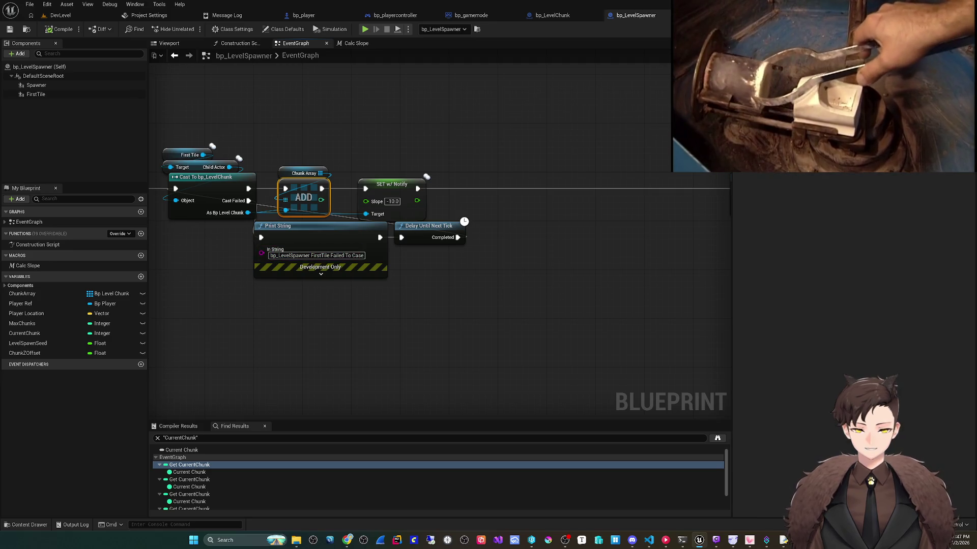
- Inspect the spawn check's < node, MaxChunks, Chunk Array and subtract node, then play DevLevel
left_click_drag(442, 319, 429, 317)
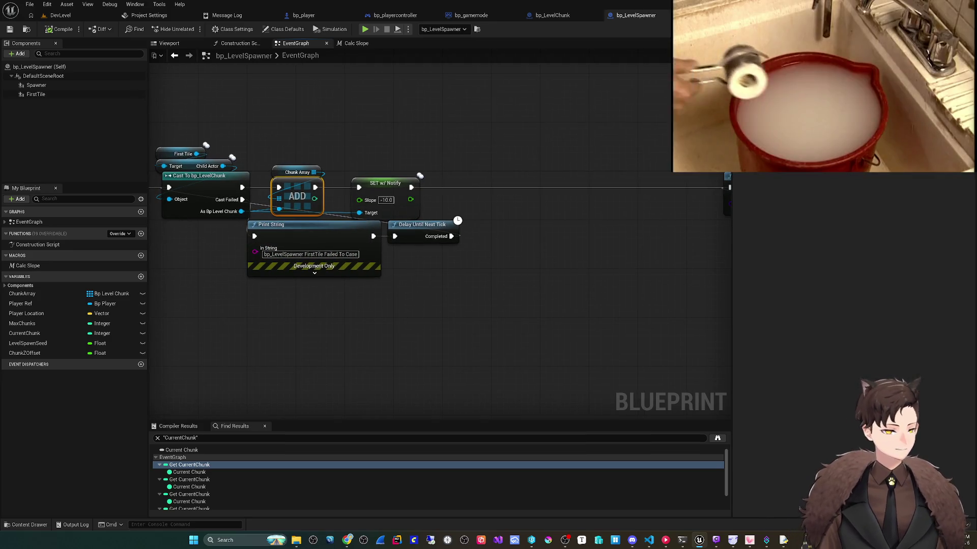
scroll(431, 305, "down", 1)
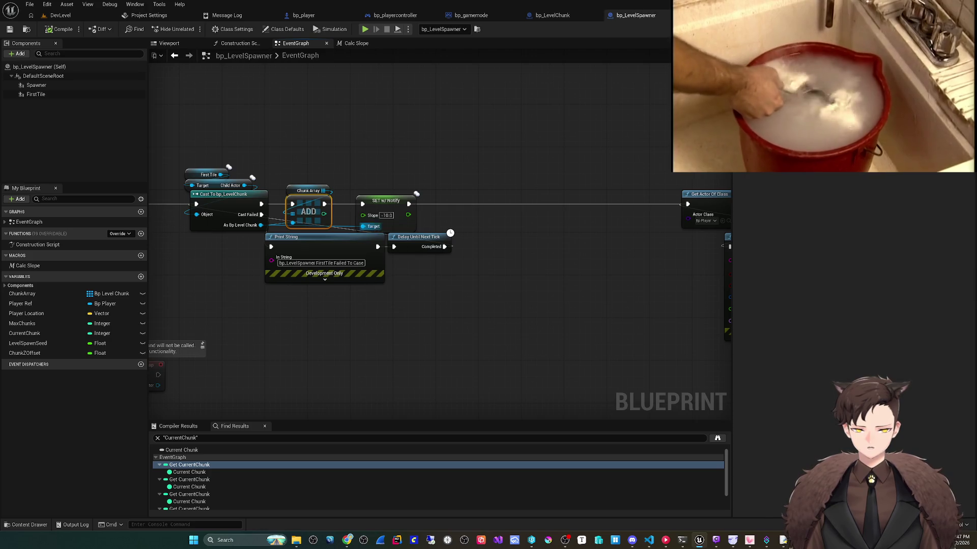
left_click_drag(431, 305, 152, 302)
mouse_move(565, 288)
left_mouse_down()
mouse_move(370, 284)
mouse_move(436, 279)
left_mouse_up()
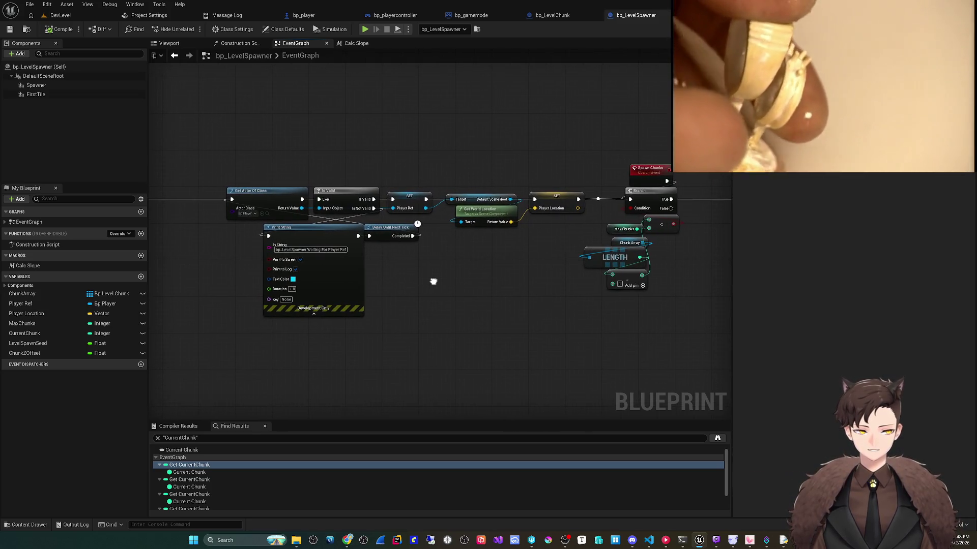
left_click_drag(552, 280, 349, 281)
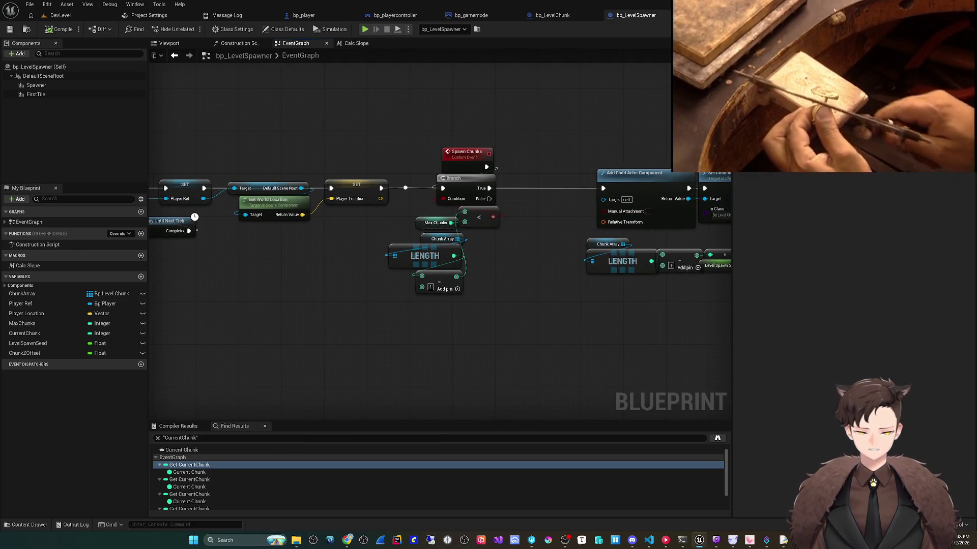
left_click(422, 221)
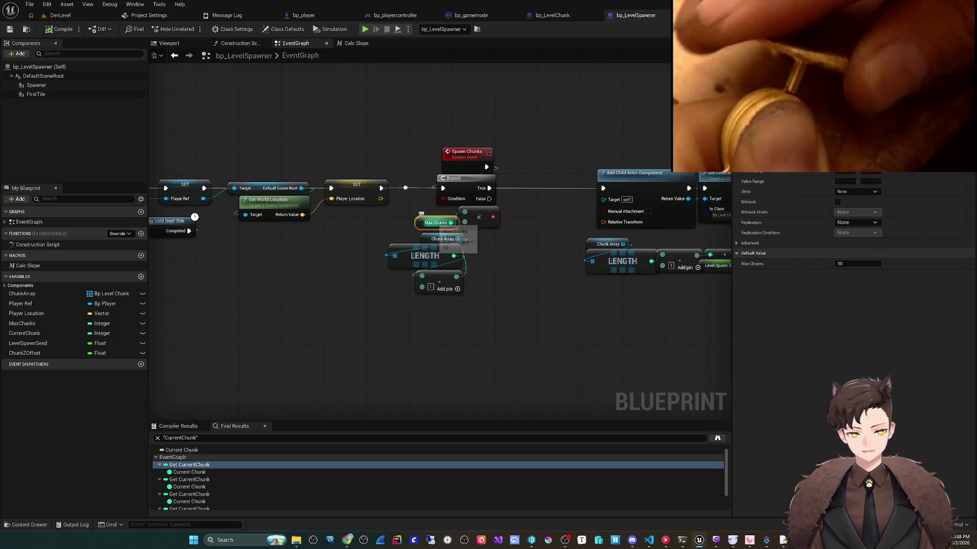
left_click(464, 204)
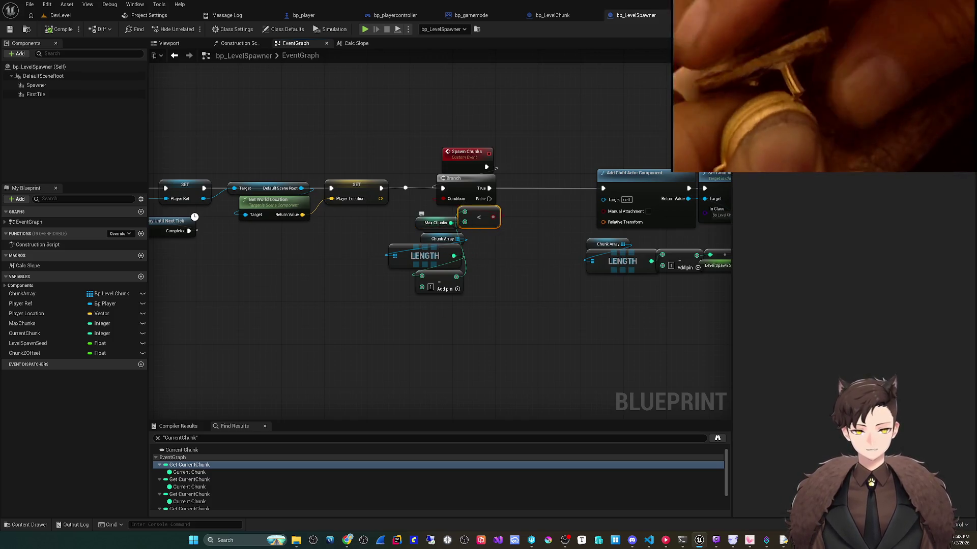
left_click(427, 223)
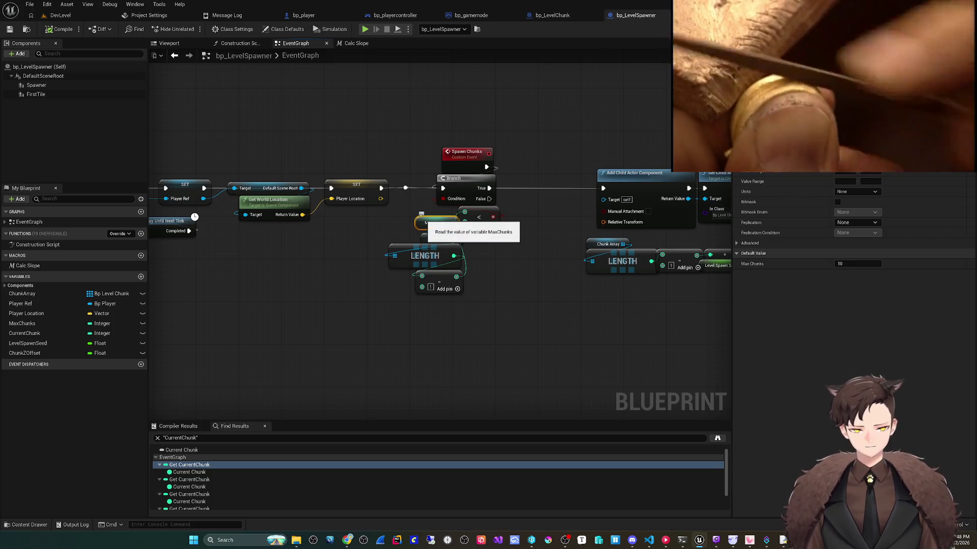
left_click(437, 239)
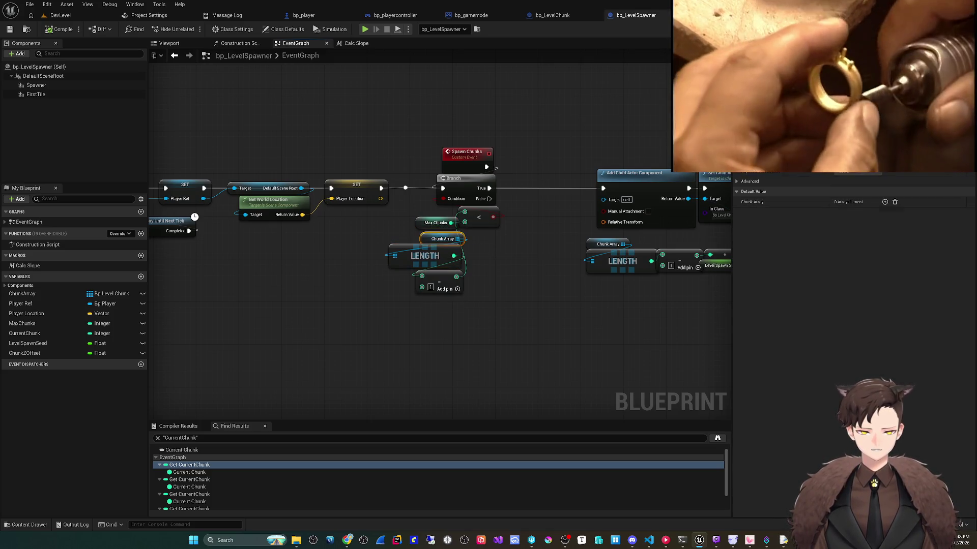
left_click(422, 275)
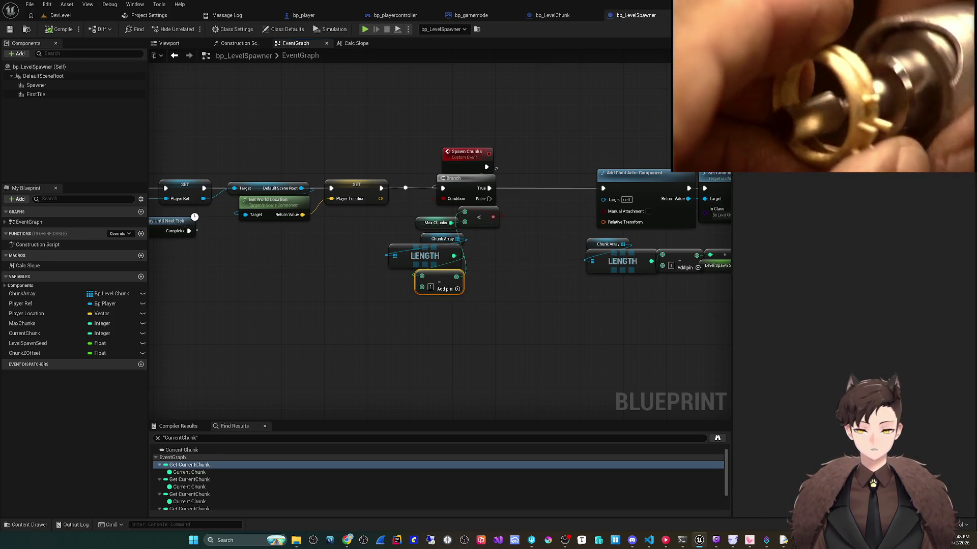
left_click(60, 15)
left_click(189, 29)
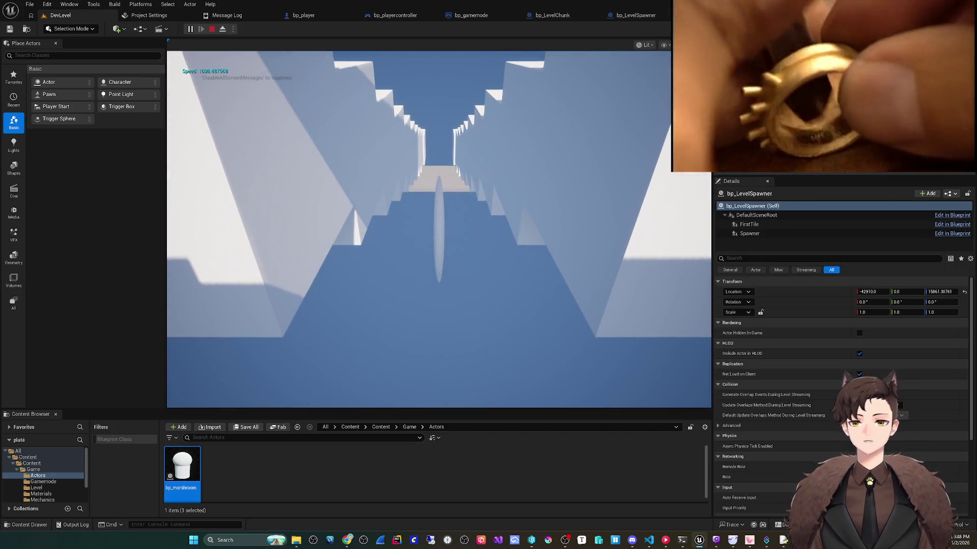
- Stop the game and center bp_LevelSpawner's graph on the Reuse Chunk event and Print String
key("Escape")
left_click(635, 15)
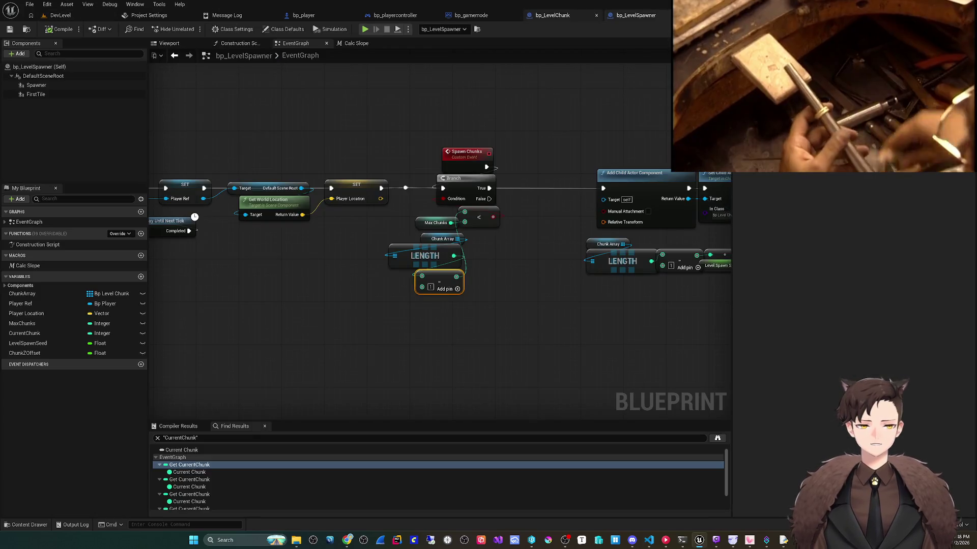
scroll(403, 287, "down", 5)
scroll(493, 138, "up", 5)
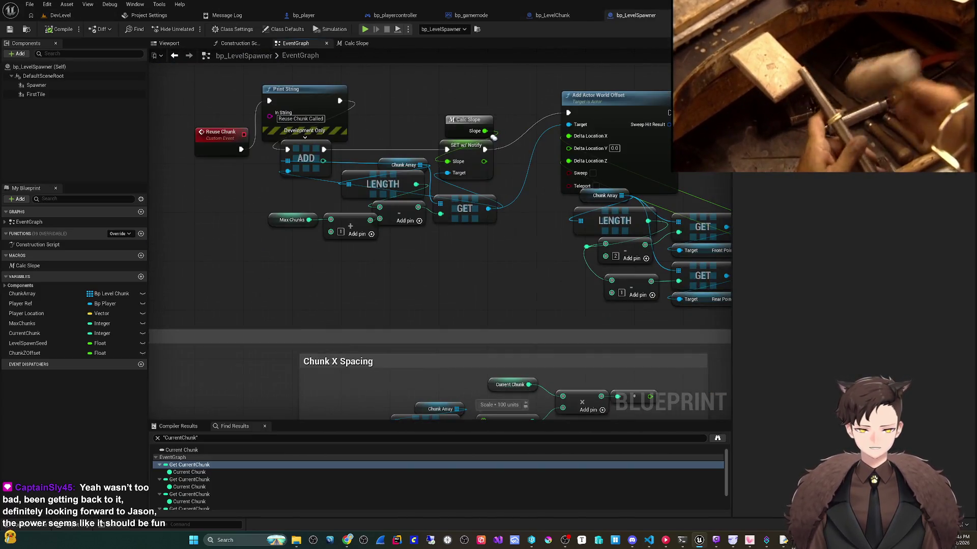
left_click_drag(493, 137, 518, 174)
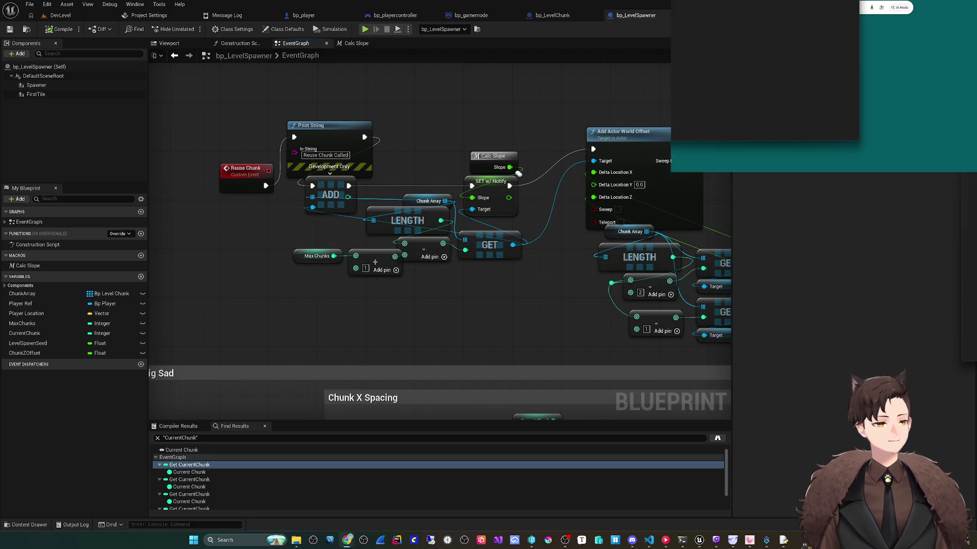
- Search 'dbd killers' in Chrome and open the Dead by Daylight Wiki Killers page
type("dbd killers")
key("Return")
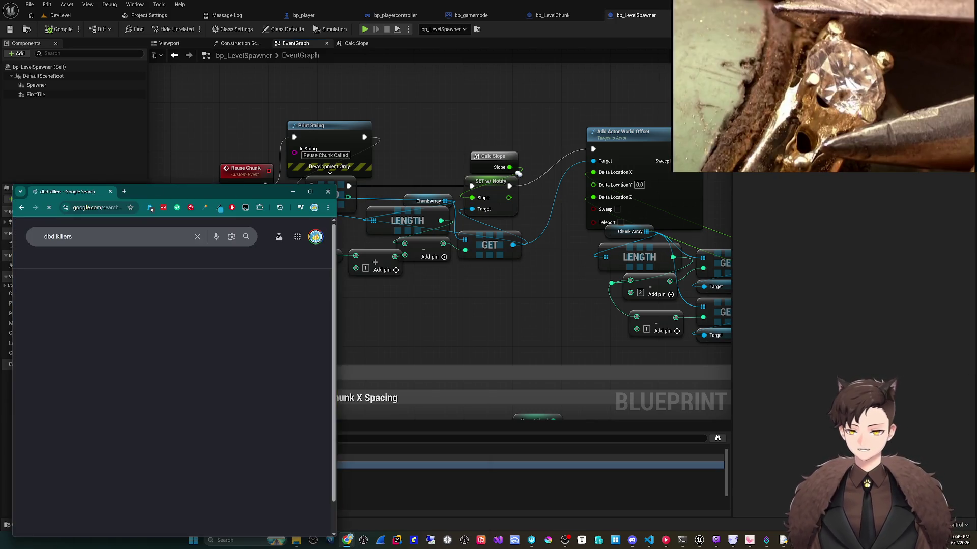
key("super+Up")
left_click(151, 208)
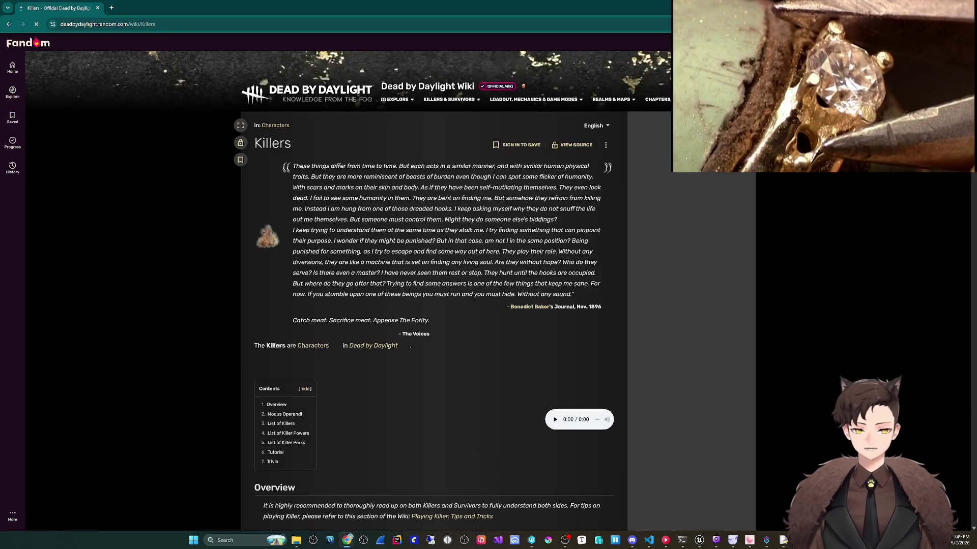
- Scroll through the wiki's grid of killers
scroll(295, 257, "down", 10)
scroll(294, 257, "down", 20)
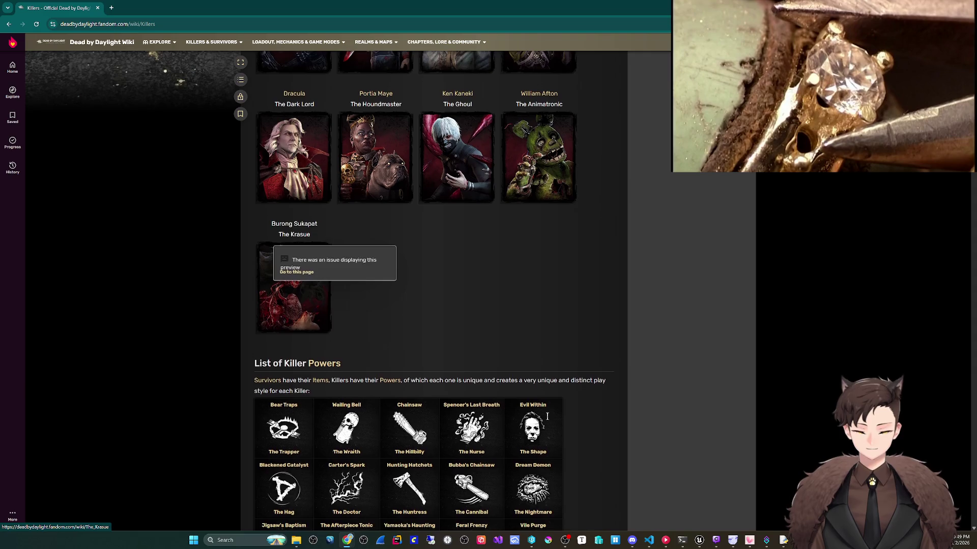
scroll(294, 256, "up", 1)
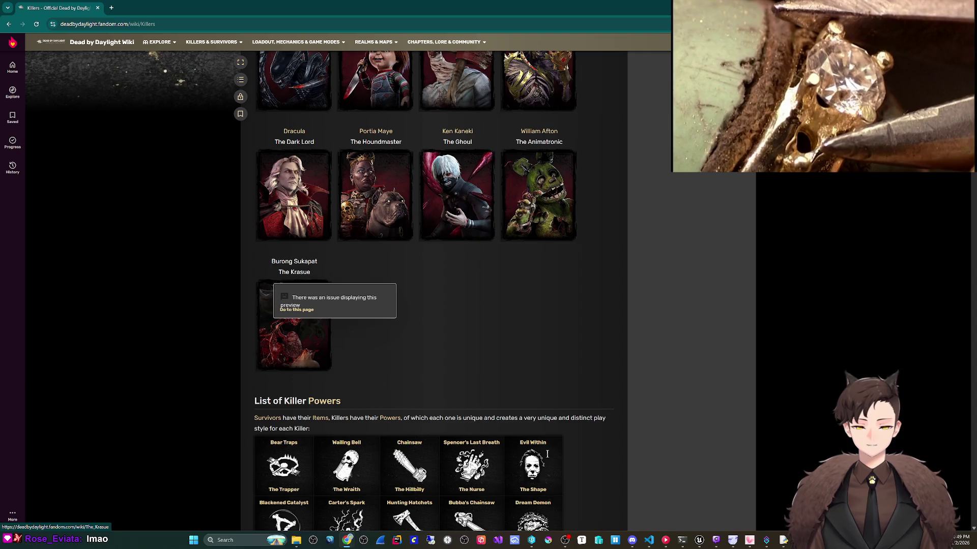
scroll(294, 336, "up", 1)
mouse_move(457, 234)
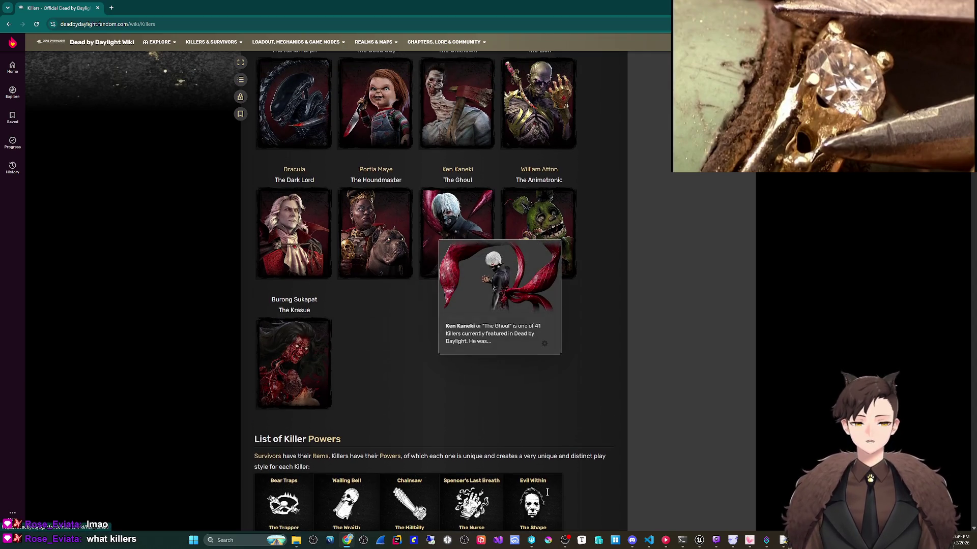
mouse_move(402, 239)
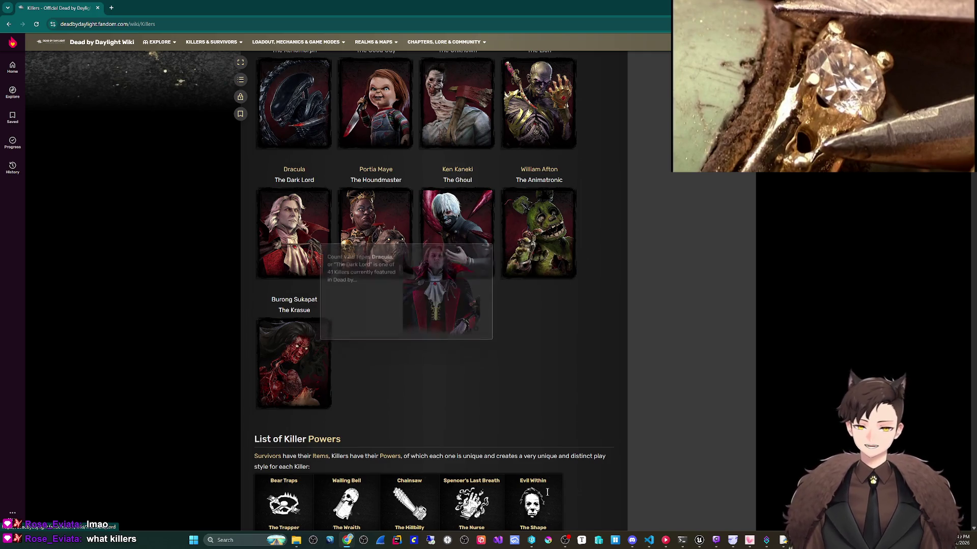
scroll(311, 279, "up", 1)
mouse_move(312, 279)
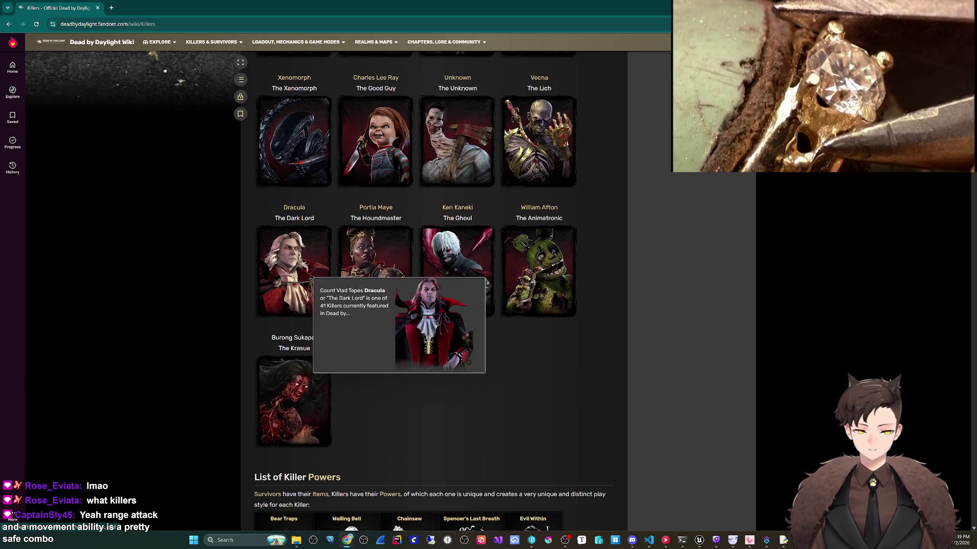
scroll(311, 279, "up", 1)
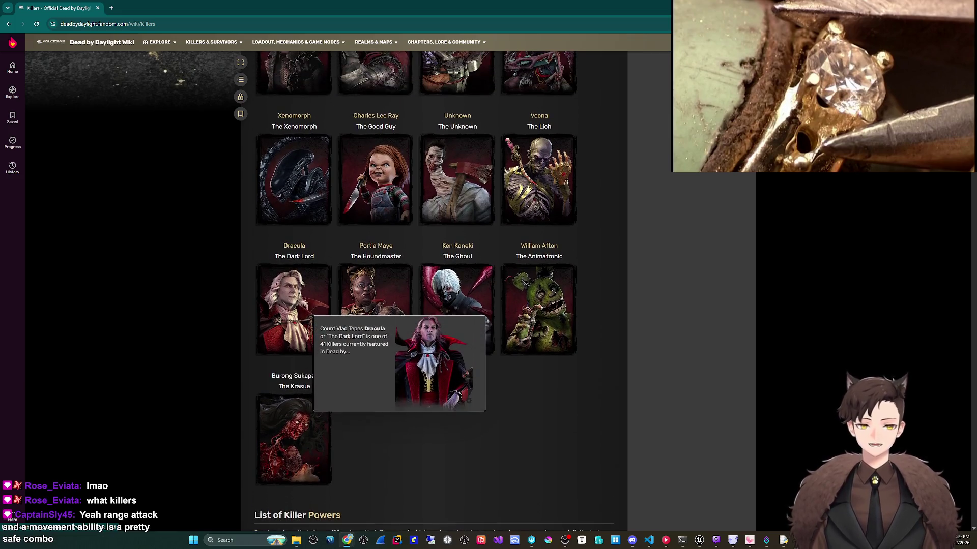
scroll(312, 279, "up", 1)
mouse_move(509, 227)
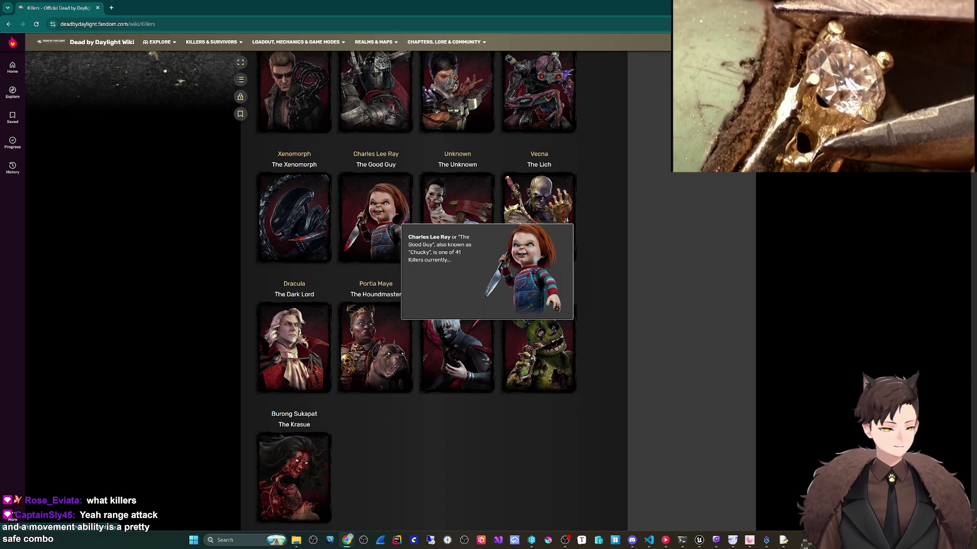
scroll(311, 304, "up", 2)
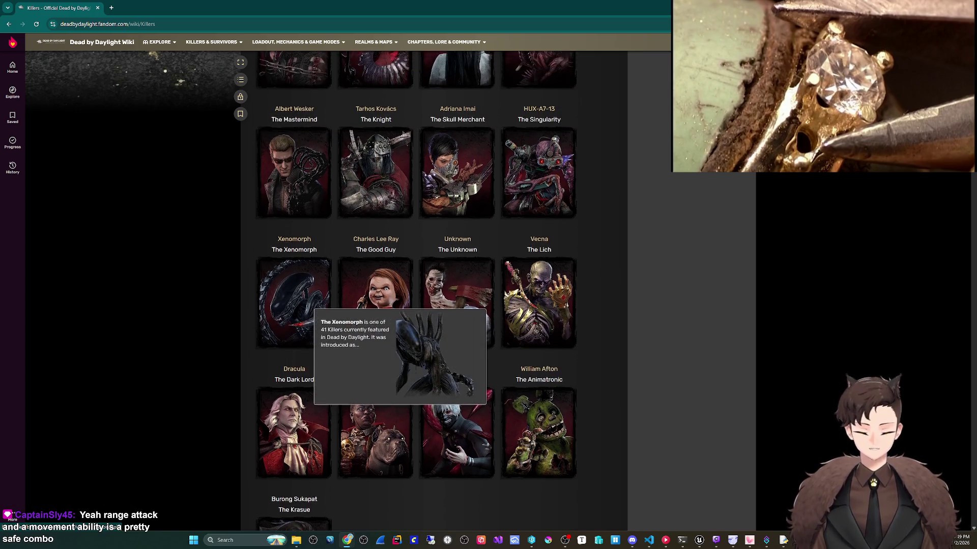
scroll(311, 304, "up", 2)
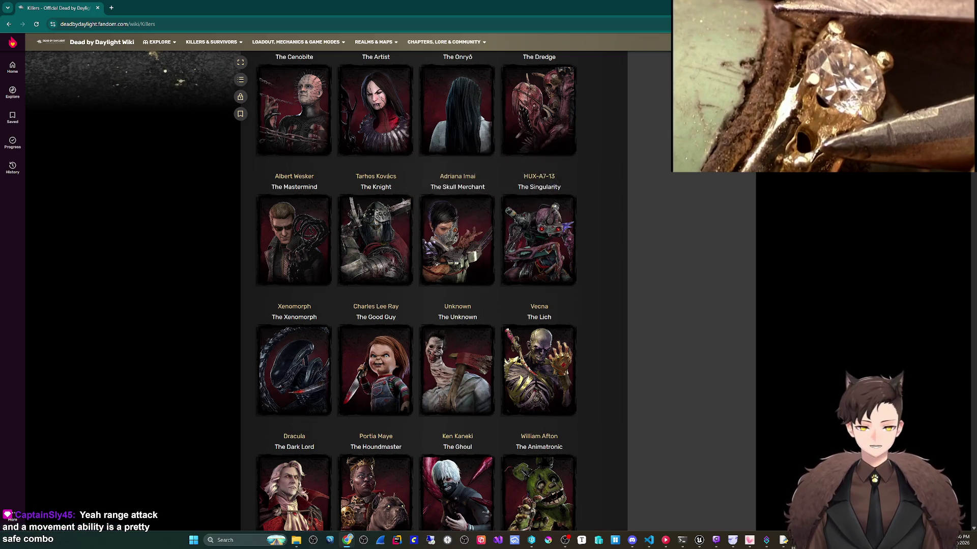
scroll(417, 292, "up", 3)
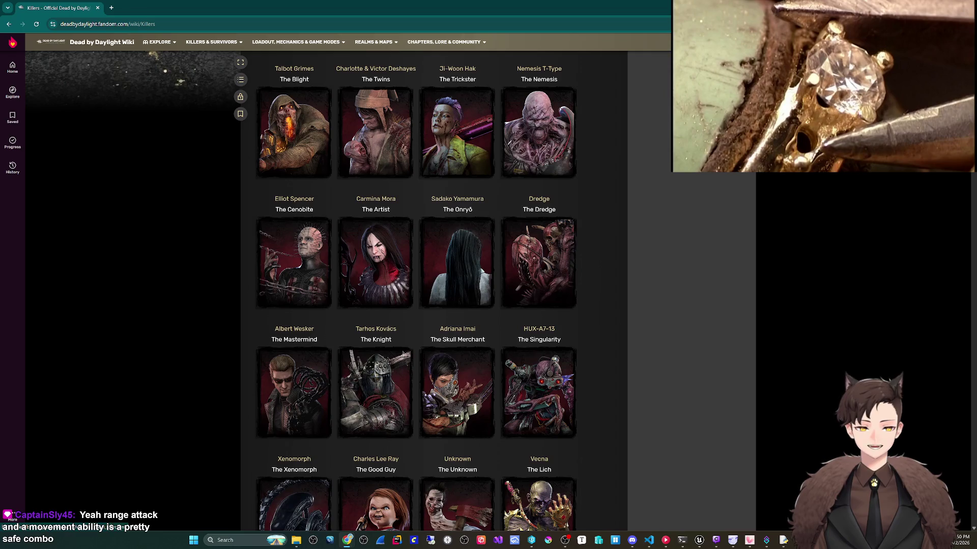
mouse_move(536, 135)
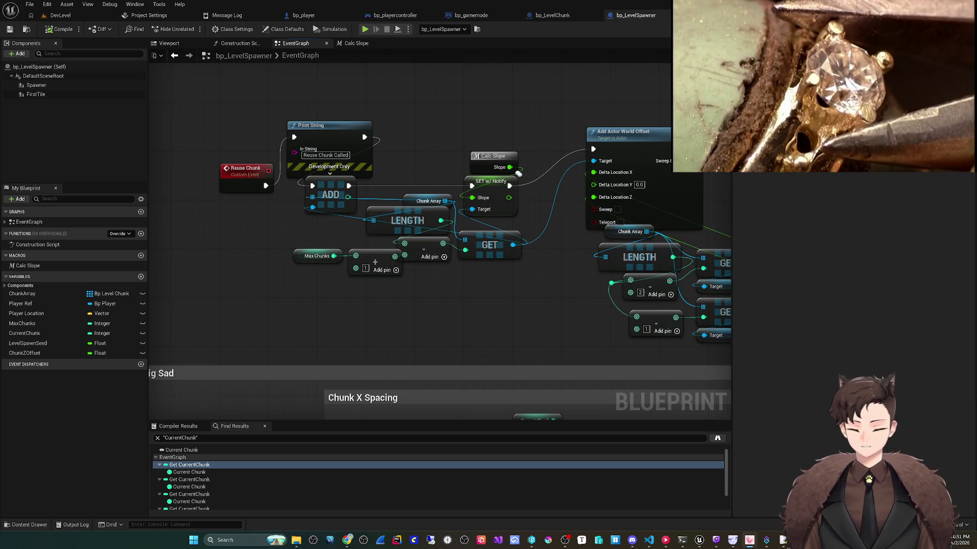
- Move the Max Chunks and add nodes left, then save bp_LevelSpawner
left_click_drag(518, 173, 473, 190)
mouse_move(239, 257)
left_mouse_down()
mouse_move(356, 297)
mouse_move(324, 279)
left_mouse_up()
key("Escape")
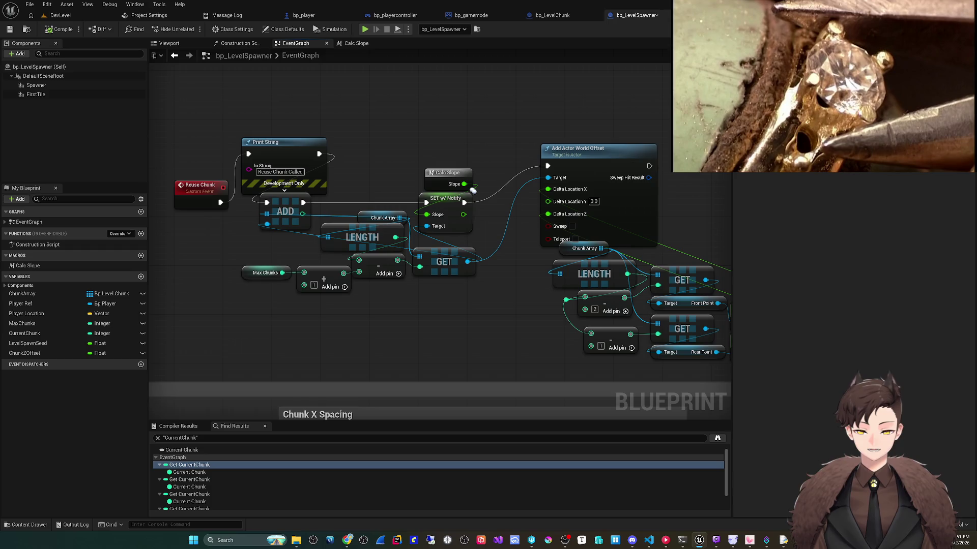
mouse_move(473, 190)
left_mouse_down()
mouse_move(480, 158)
mouse_move(212, 135)
left_mouse_up()
key("ctrl+s")
- Tidy the Chunk Array, Delta Between Points, subtract and Add Actor World Offset nodes
left_click_drag(666, 219, 681, 194)
mouse_move(333, 219)
left_mouse_down()
mouse_move(314, 225)
mouse_move(300, 205)
left_mouse_up()
left_click(305, 199)
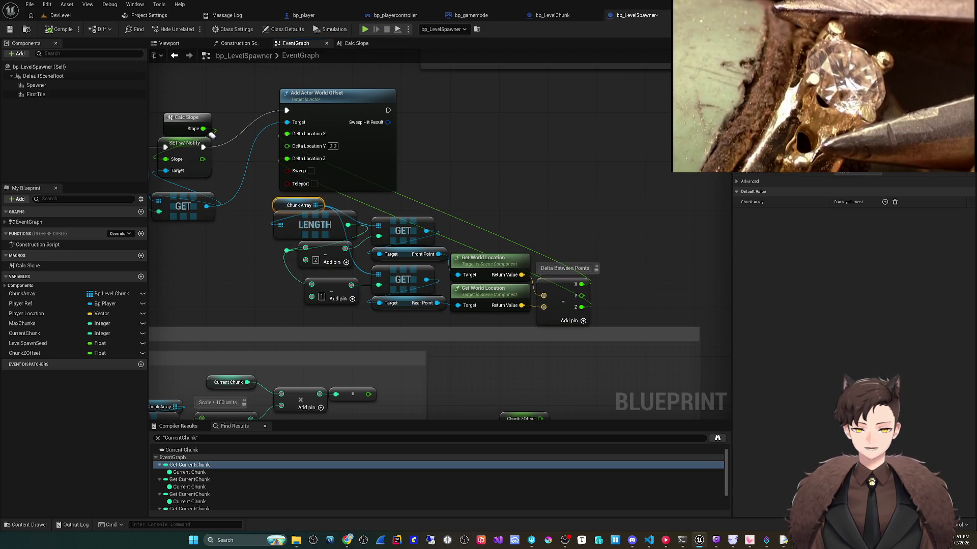
left_click_drag(330, 254, 391, 231)
left_click_drag(625, 246, 619, 245)
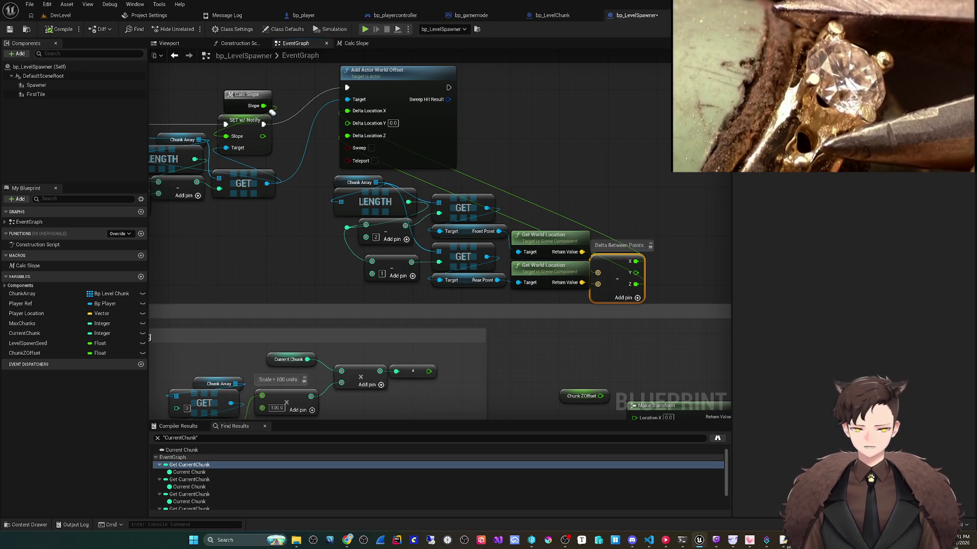
left_click_drag(391, 268, 385, 262)
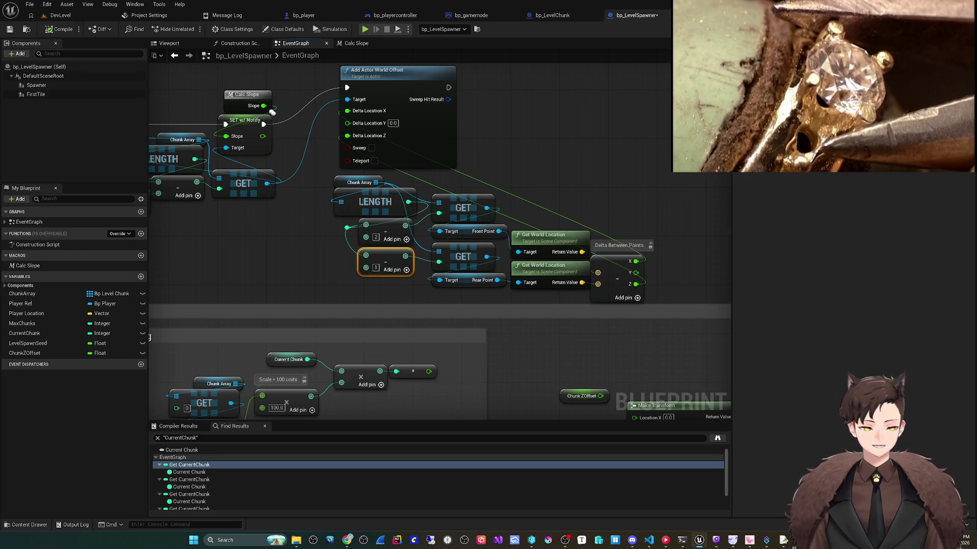
mouse_move(305, 228)
left_mouse_down()
mouse_move(387, 226)
mouse_move(377, 264)
mouse_move(352, 275)
left_mouse_up()
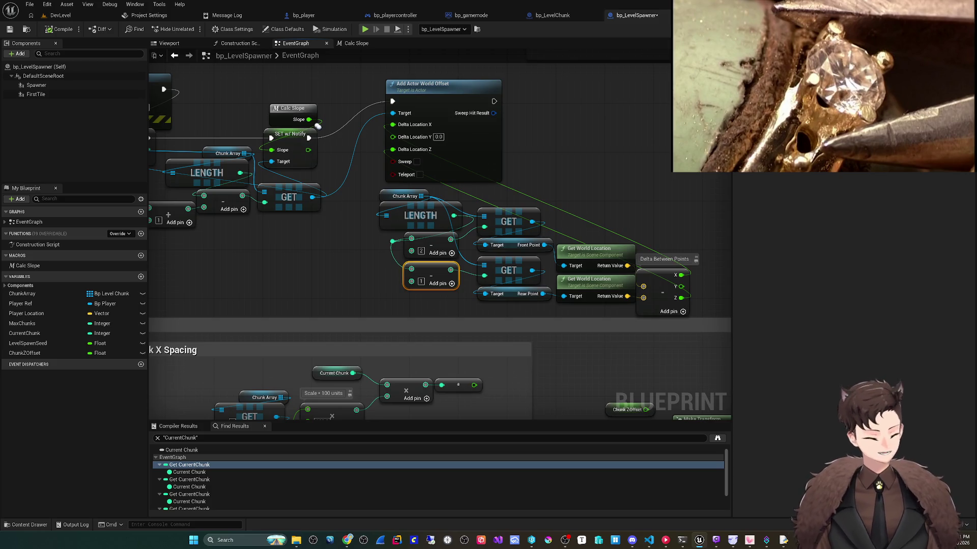
left_click_drag(351, 239, 355, 277)
scroll(355, 277, "down", 1)
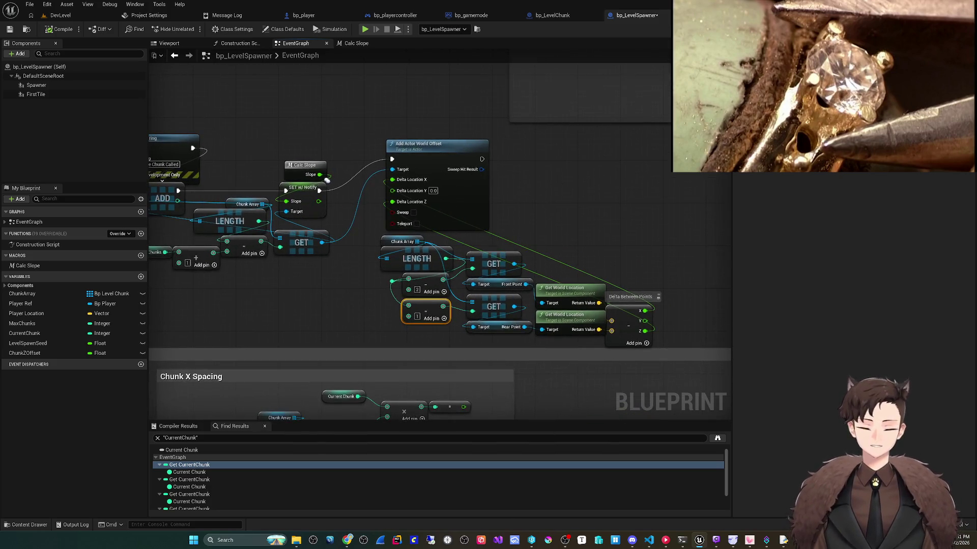
left_click_drag(422, 156, 417, 148)
scroll(300, 309, "down", 1)
- Line up the Reuse Chunk event with its 'Reuse Chunk Called' Print String node
mouse_move(300, 309)
left_mouse_down()
mouse_move(381, 281)
mouse_move(432, 224)
mouse_move(460, 238)
mouse_move(479, 280)
left_mouse_up()
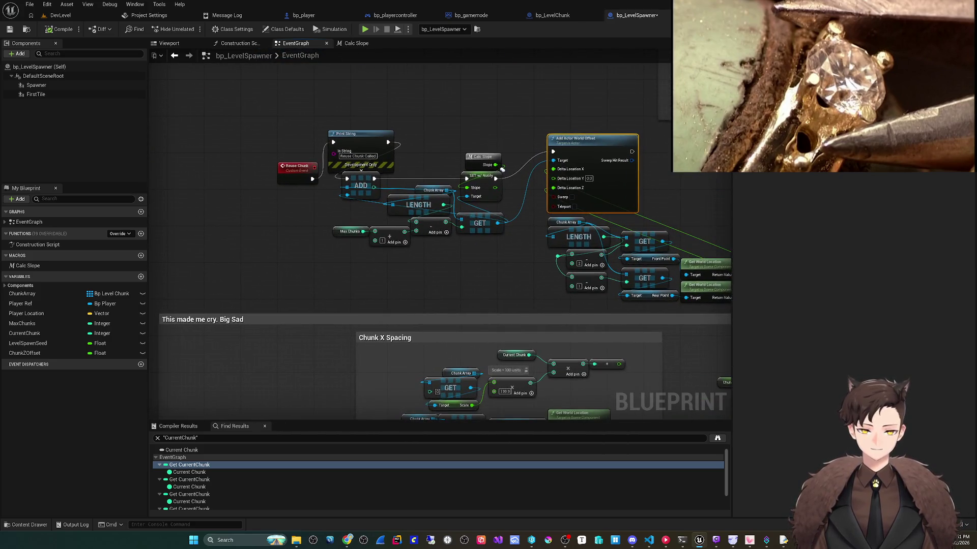
scroll(375, 268, "up", 1)
mouse_move(375, 268)
left_mouse_down()
mouse_move(385, 327)
mouse_move(434, 323)
left_mouse_up()
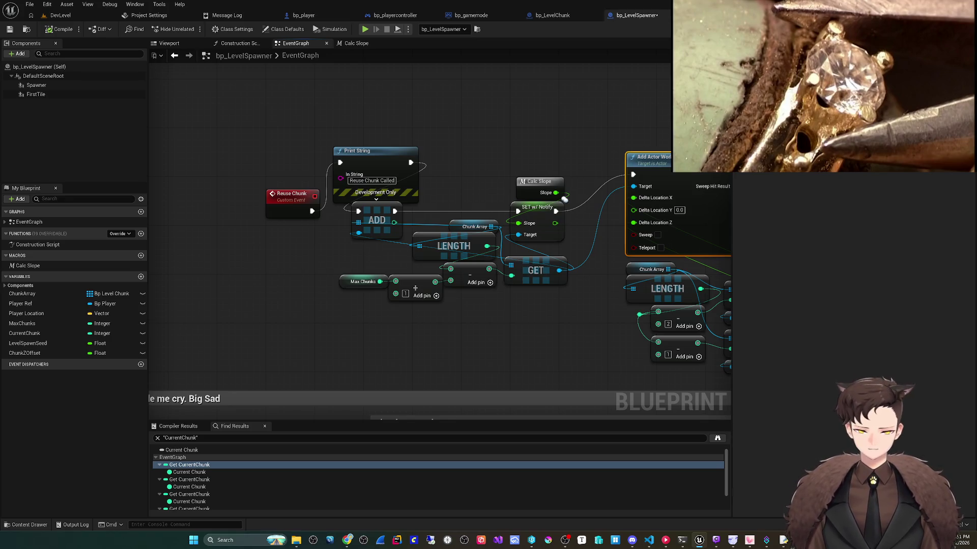
left_click_drag(354, 220, 280, 214)
mouse_move(438, 178)
left_mouse_down()
mouse_move(359, 208)
mouse_move(365, 227)
left_mouse_up()
left_click_drag(280, 214, 287, 220)
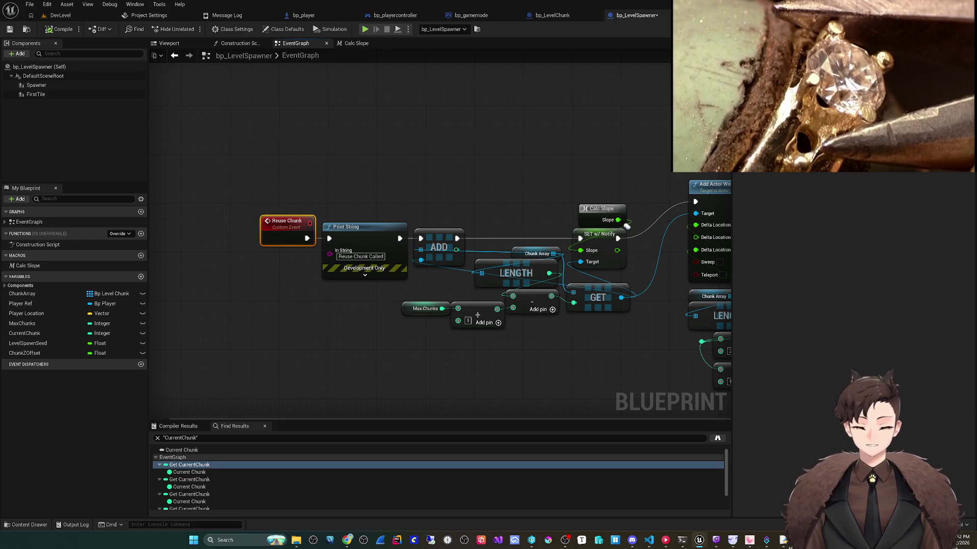
mouse_move(627, 226)
left_mouse_down()
mouse_move(578, 187)
mouse_move(533, 184)
left_mouse_up()
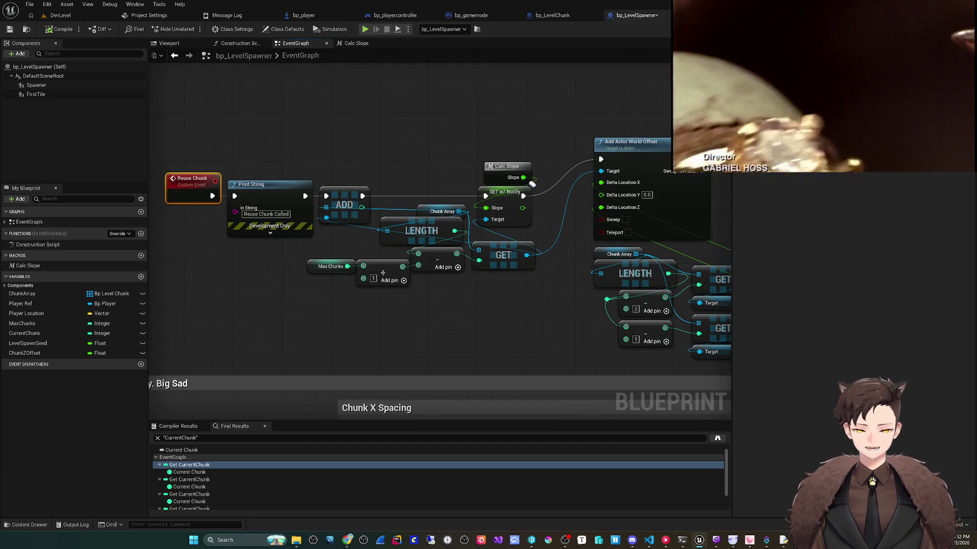
mouse_move(440, 336)
left_mouse_down()
mouse_move(410, 333)
mouse_move(390, 375)
left_mouse_up()
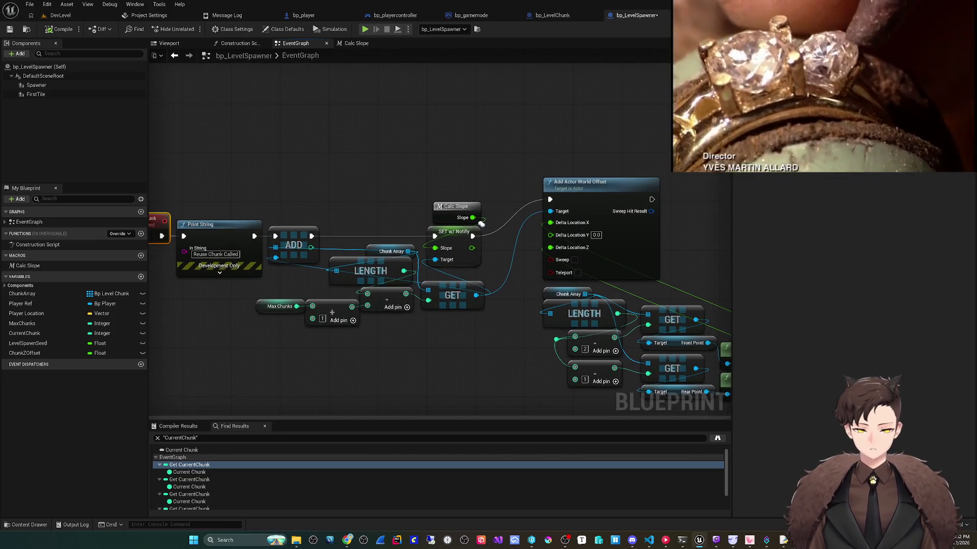
left_click_drag(384, 337, 445, 344)
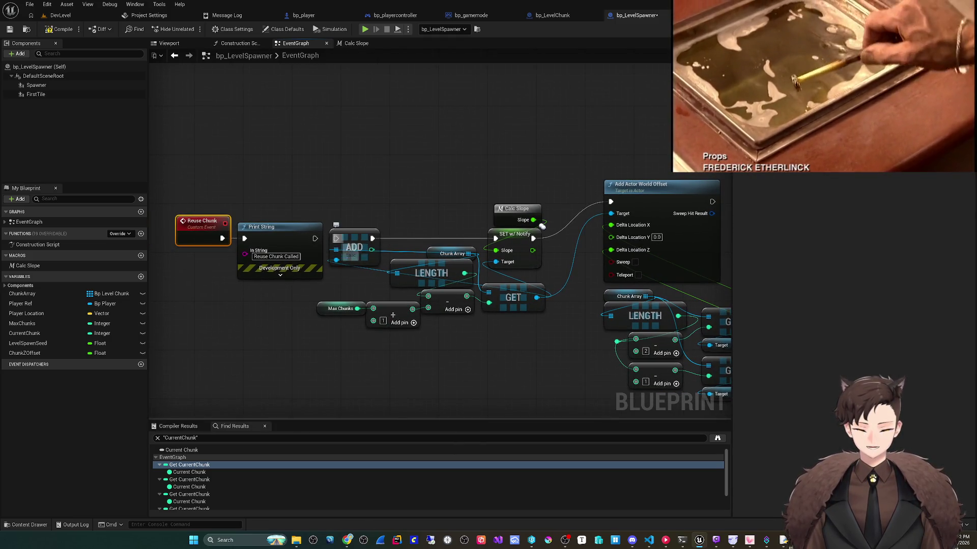
mouse_move(315, 238)
left_mouse_down()
mouse_move(400, 189)
mouse_move(480, 117)
mouse_move(321, 162)
mouse_move(386, 135)
left_mouse_up()
- Add a Print String fed by an Append with A 'Length' and the LENGTH result in C
type("print")
key("Return")
type("ap")
key("Return")
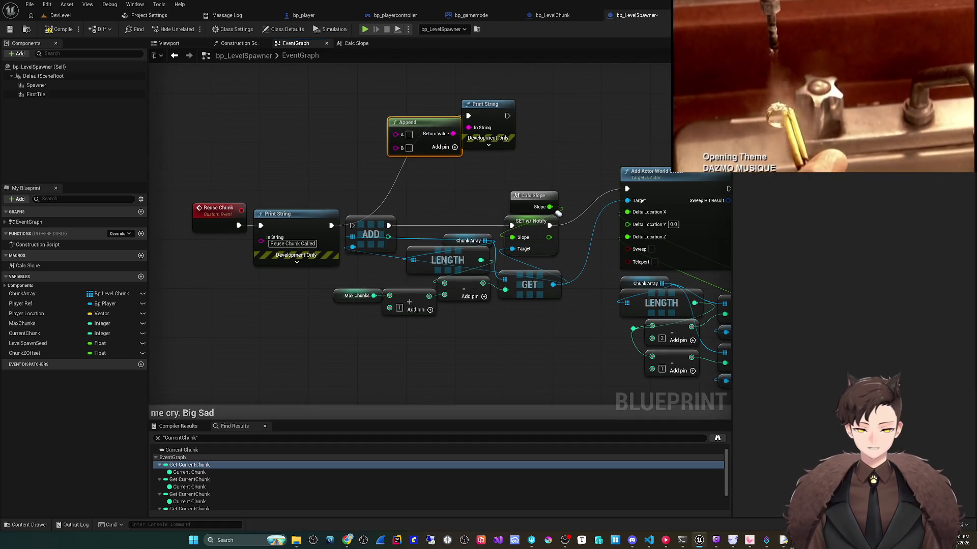
left_click_drag(374, 296, 395, 134)
left_click_drag(365, 226, 363, 131)
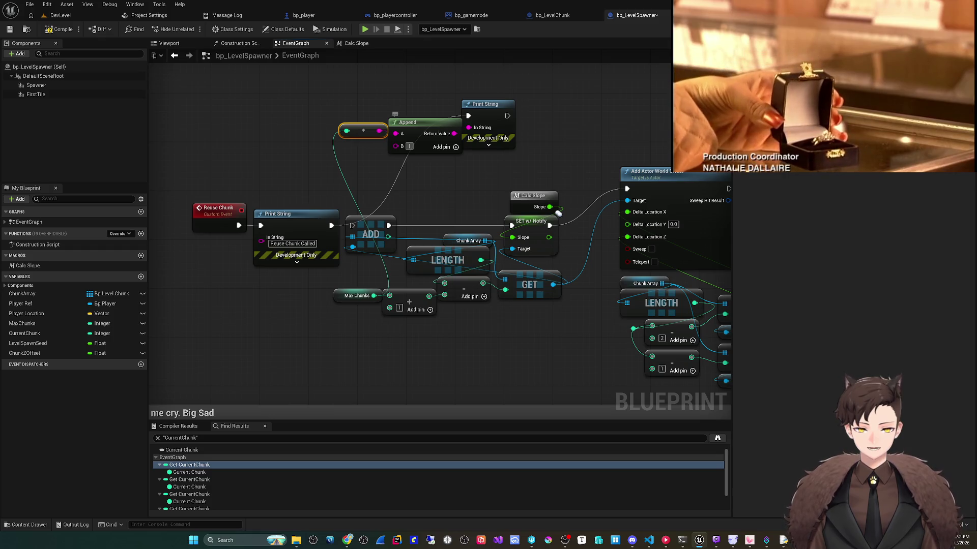
left_click(455, 147)
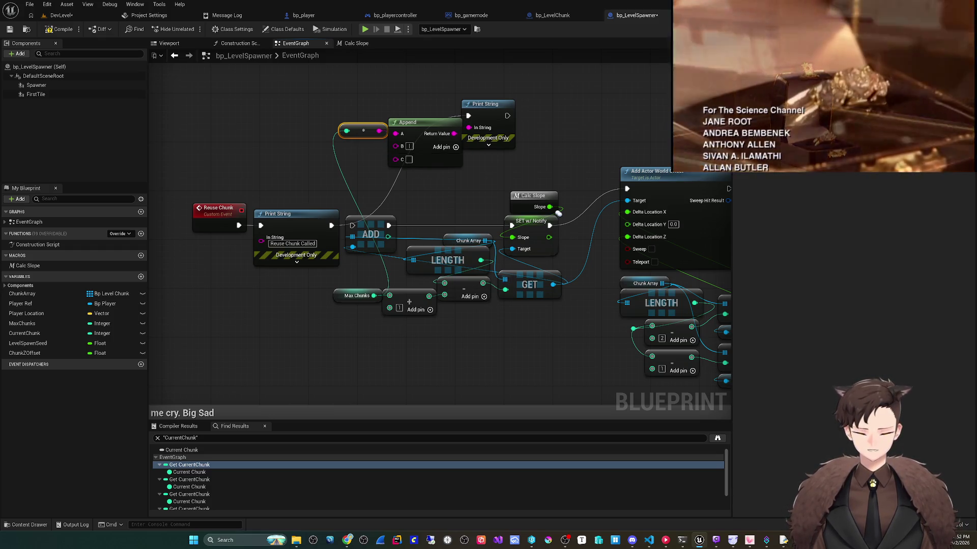
mouse_move(481, 260)
left_mouse_down()
mouse_move(395, 134)
mouse_move(402, 159)
left_mouse_up()
left_click_drag(363, 131, 417, 185)
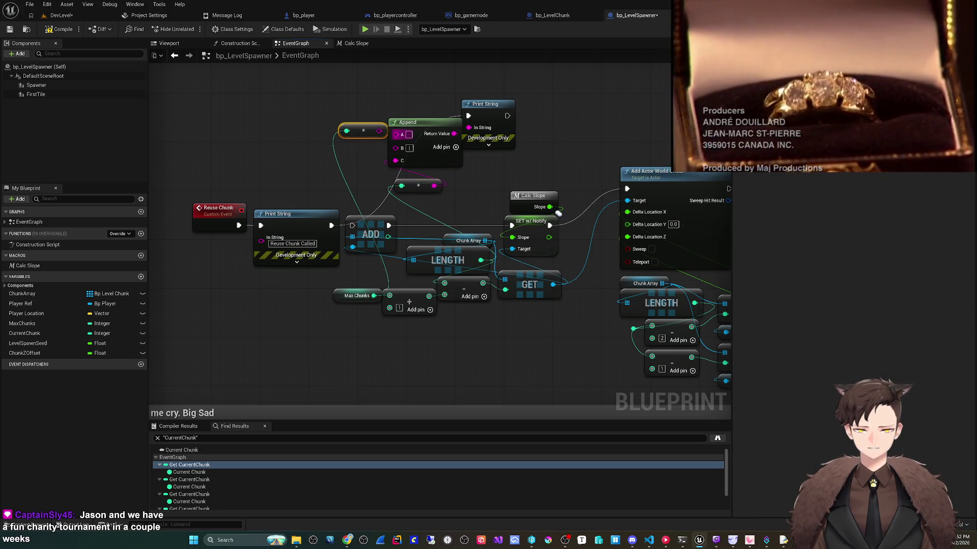
type("Length")
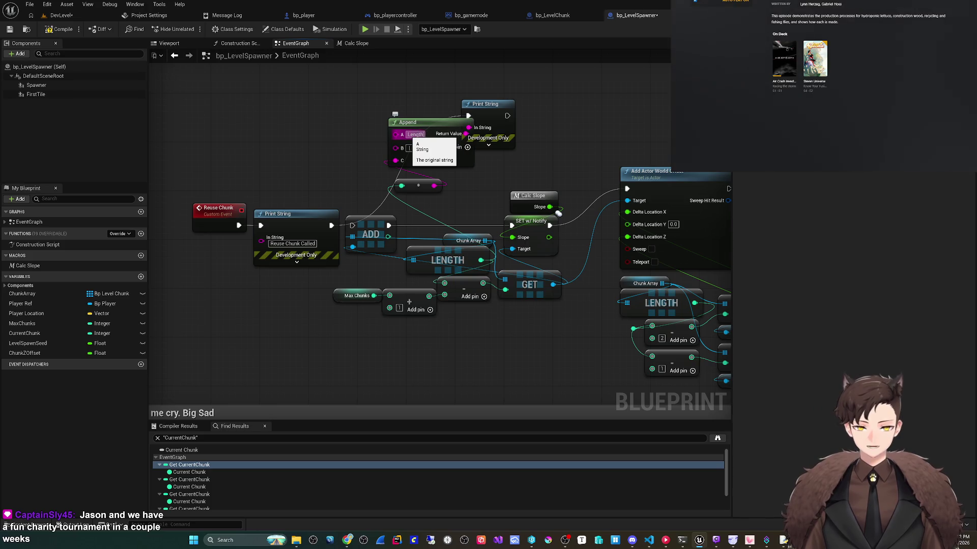
- Compile and play-test the blueprint, then check the Max Chunks default value
key("F7")
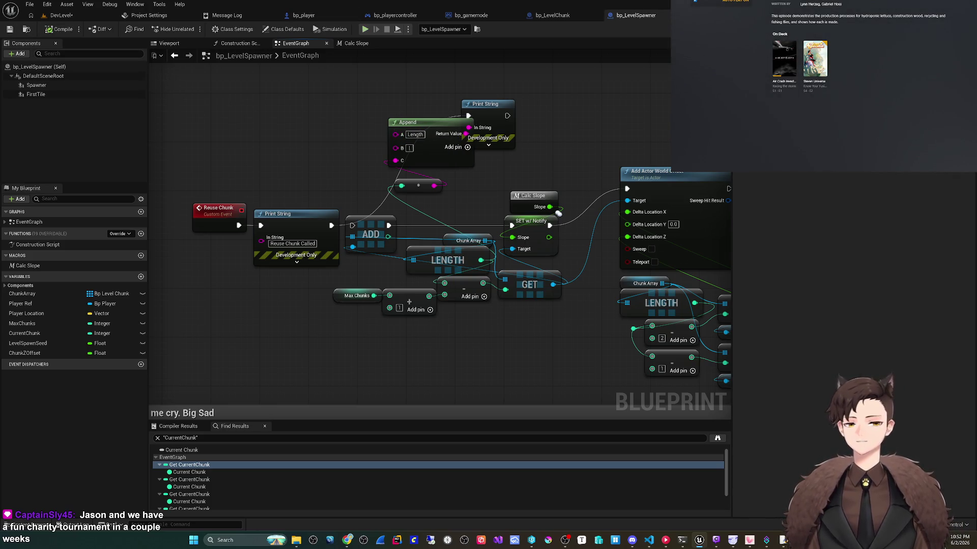
key("alt+p")
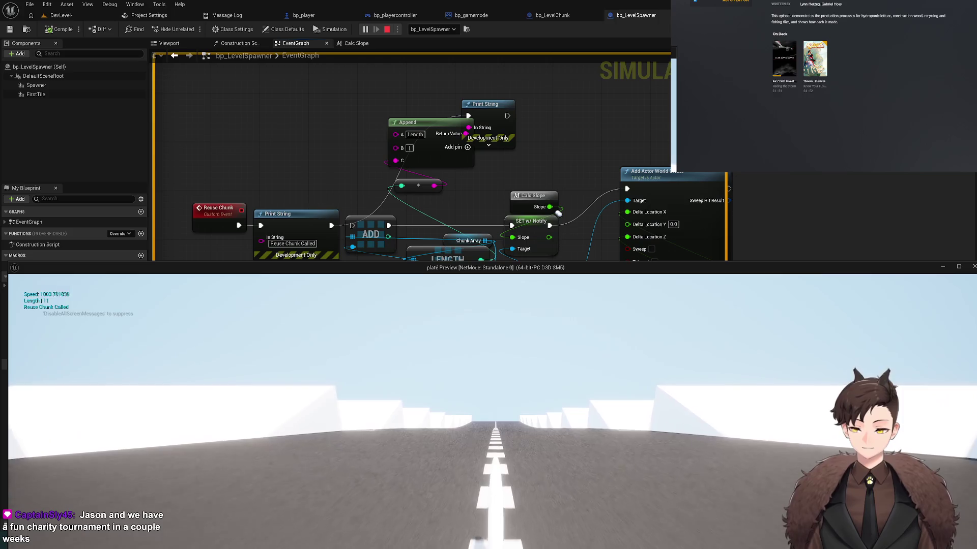
key("Escape")
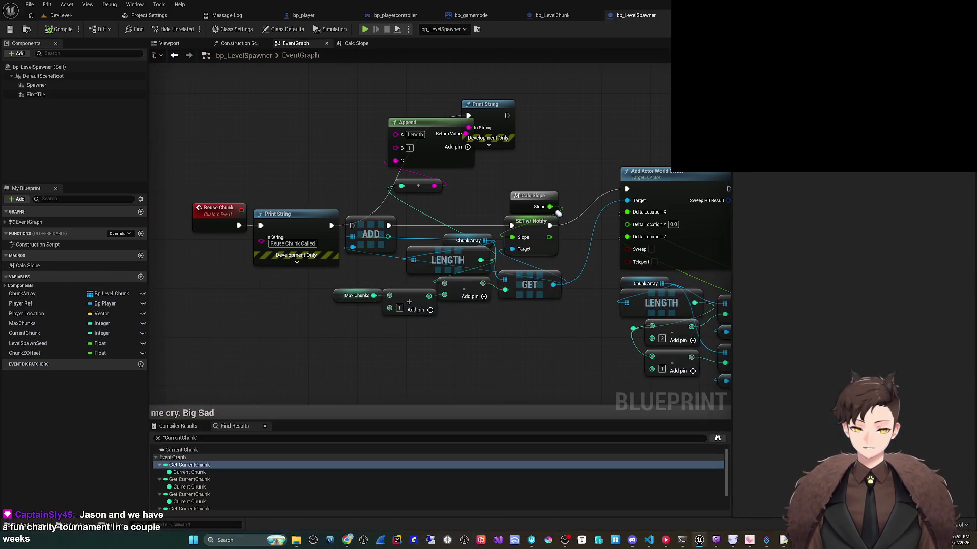
left_click(356, 295)
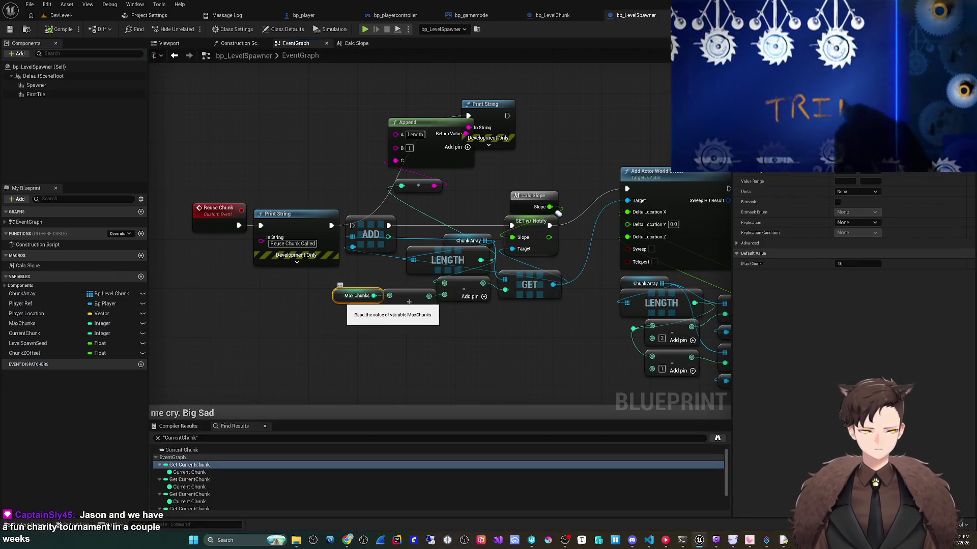
scroll(421, 346, "down", 2)
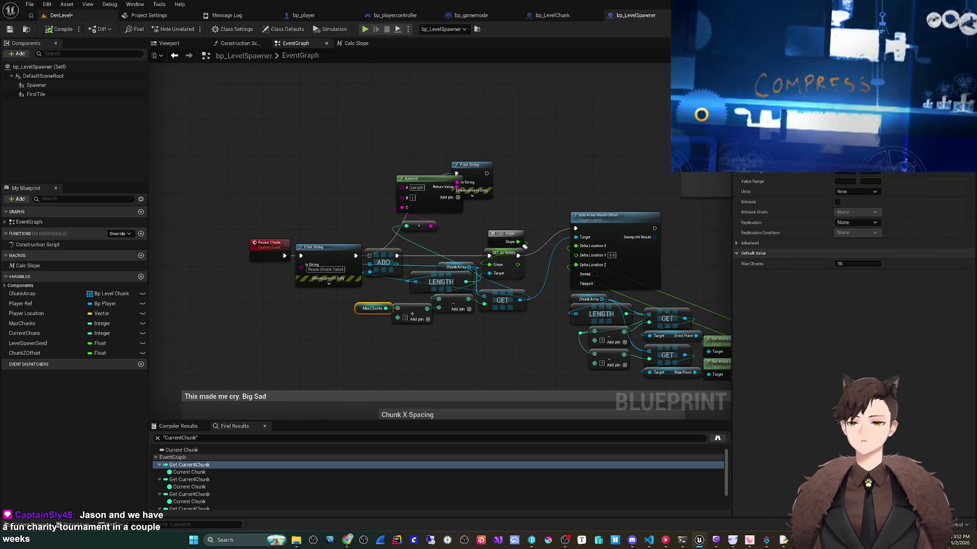
scroll(410, 333, "up", 2)
left_click_drag(458, 320, 421, 327)
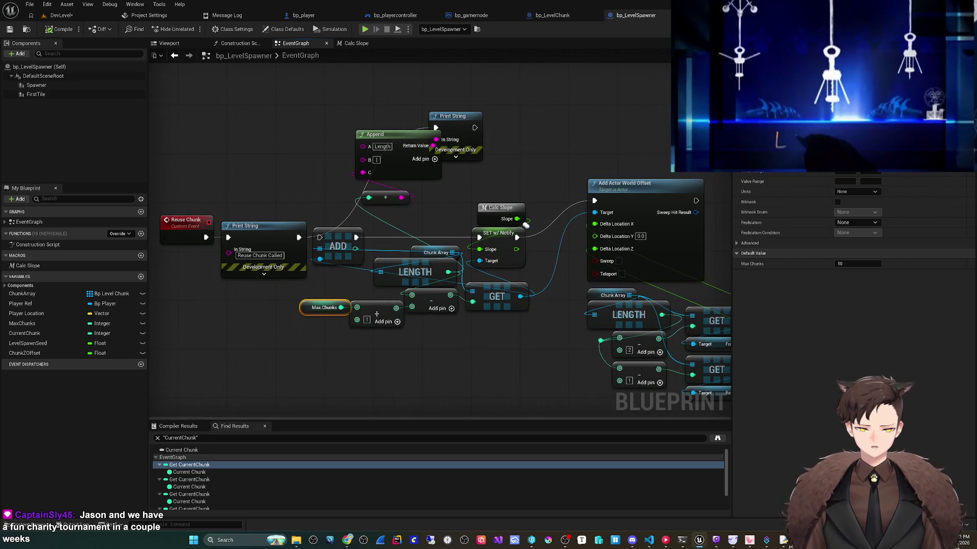
left_click_drag(525, 225, 499, 202)
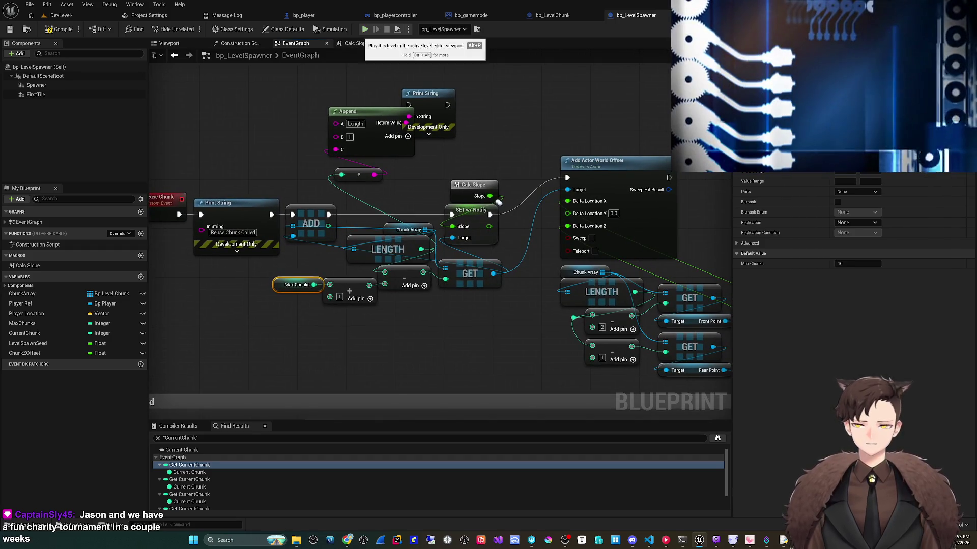
left_click(61, 15)
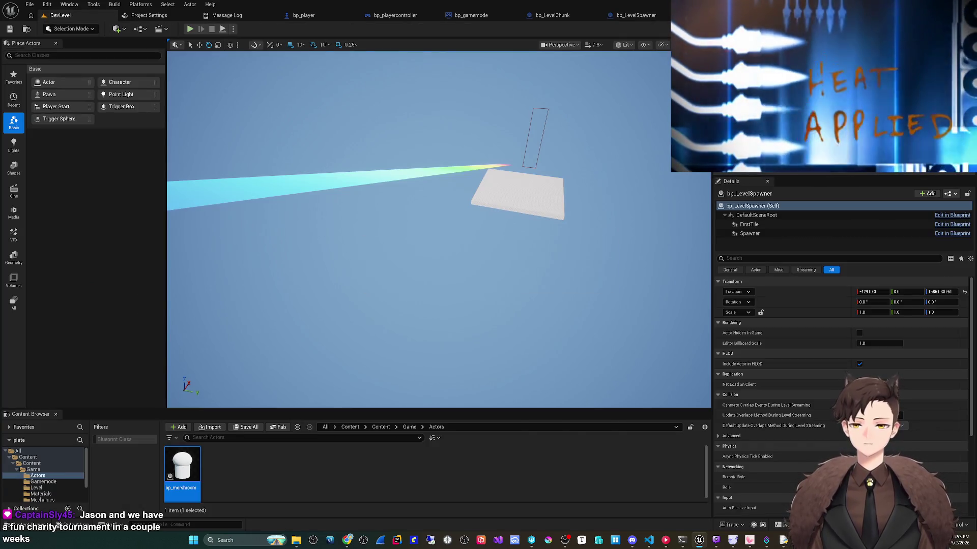
- Play the level, eject with F8 to fly around the road chunks, then stop
left_click(189, 29)
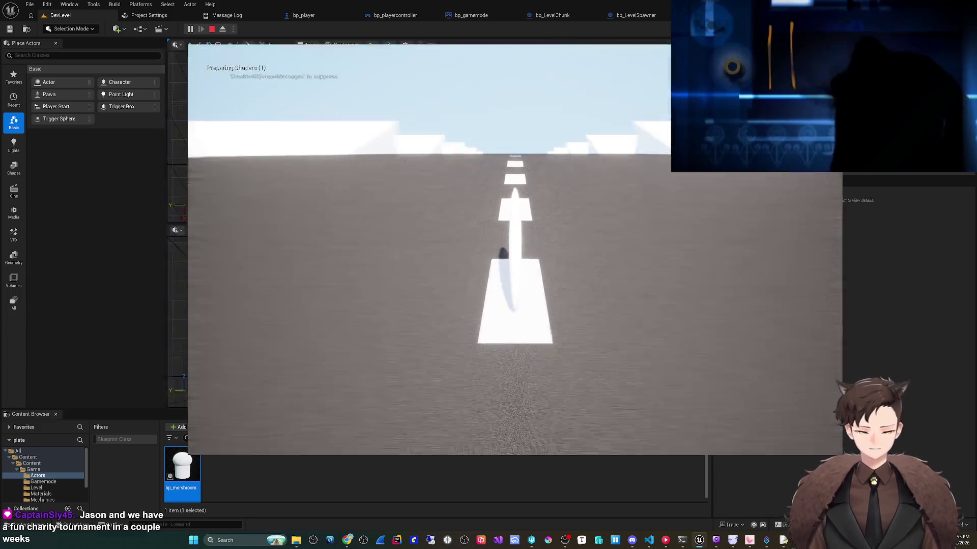
key("F8")
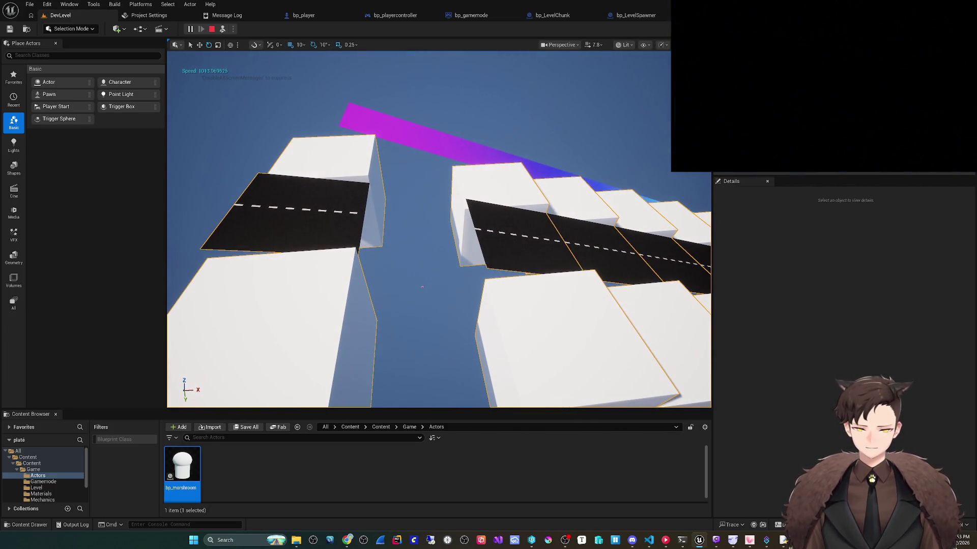
key("Escape")
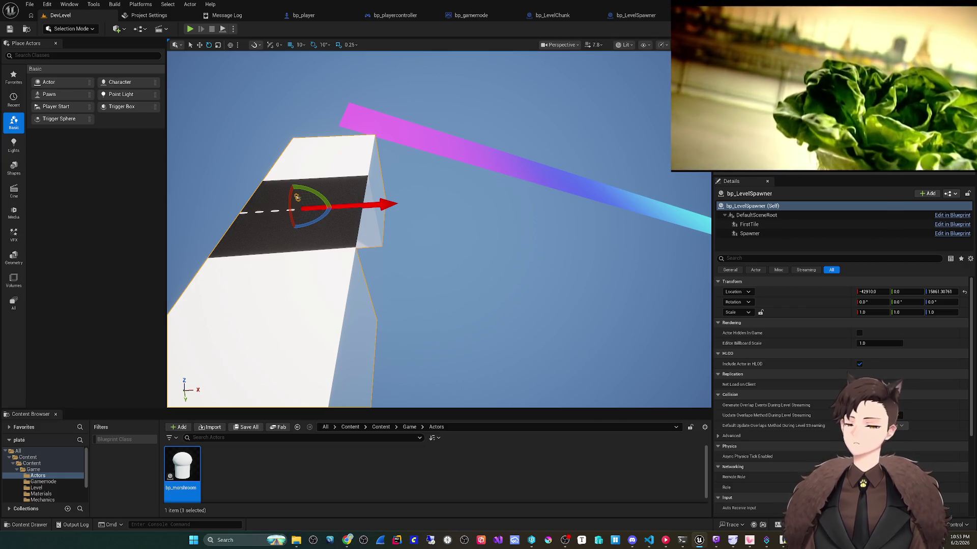
left_click(552, 15)
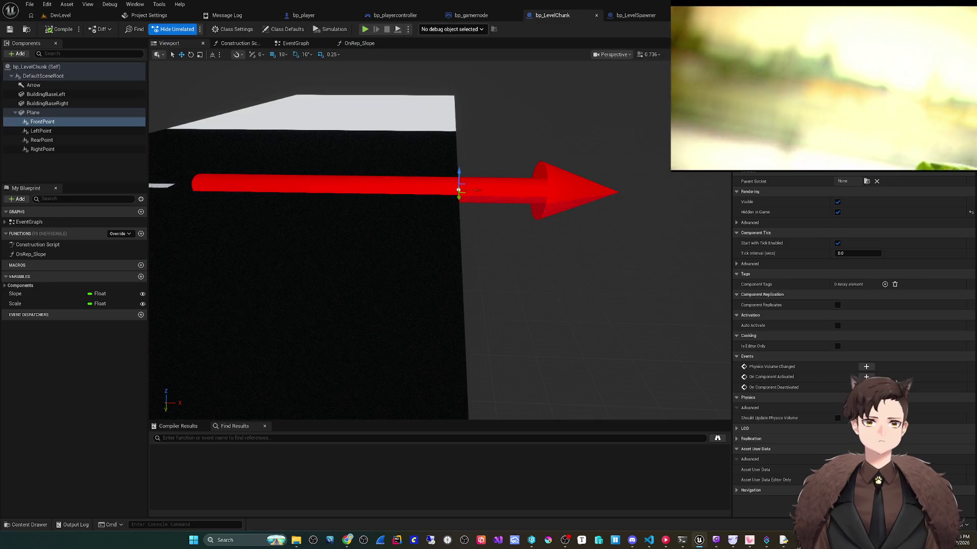
- Go through the bp_gamemode tab back to bp_LevelSpawner's EventGraph
left_click(471, 16)
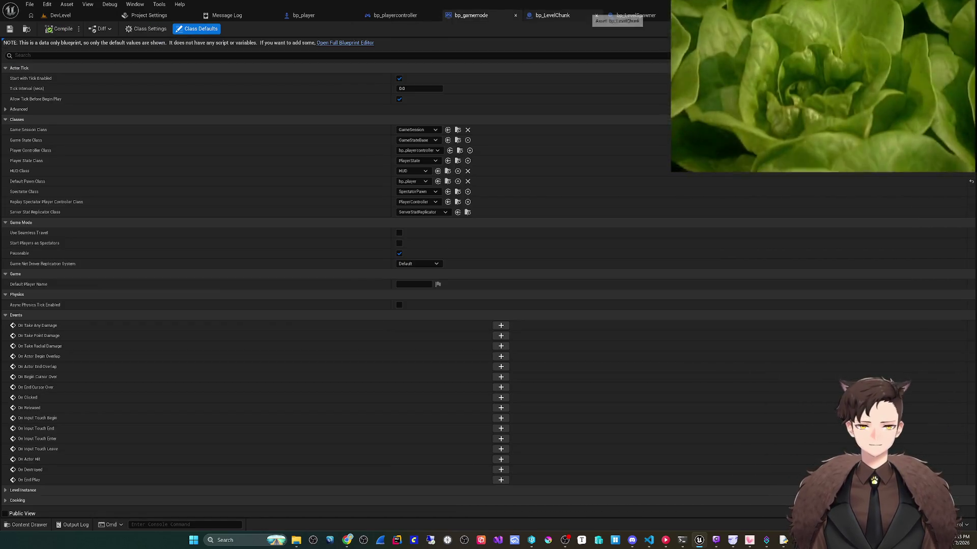
left_click(552, 15)
left_click(635, 15)
- Look over the Reuse Chunk chain, the add node after Max Chunks, and the Spawn Chunks logic
mouse_move(499, 202)
left_mouse_down()
mouse_move(514, 179)
mouse_move(451, 186)
left_mouse_up()
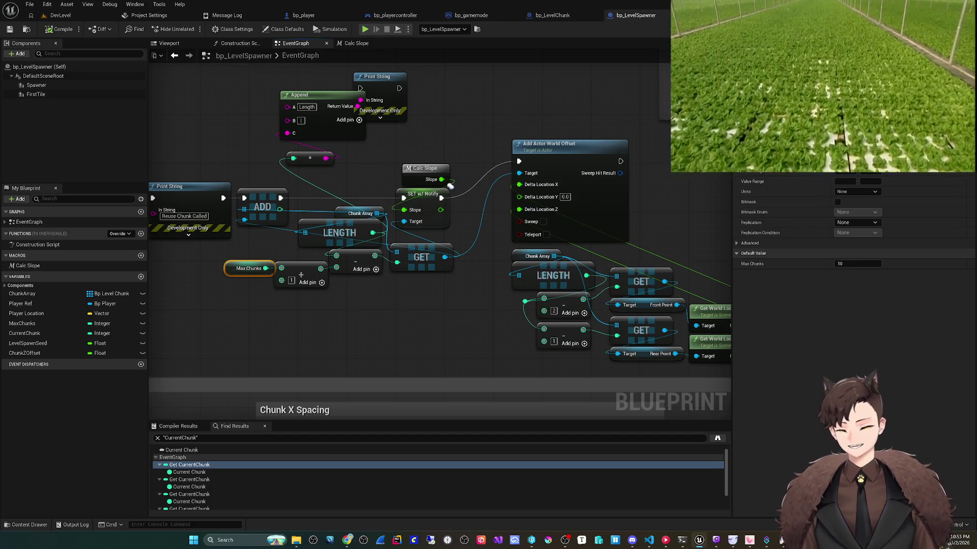
mouse_move(451, 186)
left_mouse_down()
mouse_move(442, 185)
mouse_move(527, 197)
mouse_move(458, 283)
mouse_move(515, 275)
mouse_move(524, 293)
mouse_move(493, 298)
left_mouse_up()
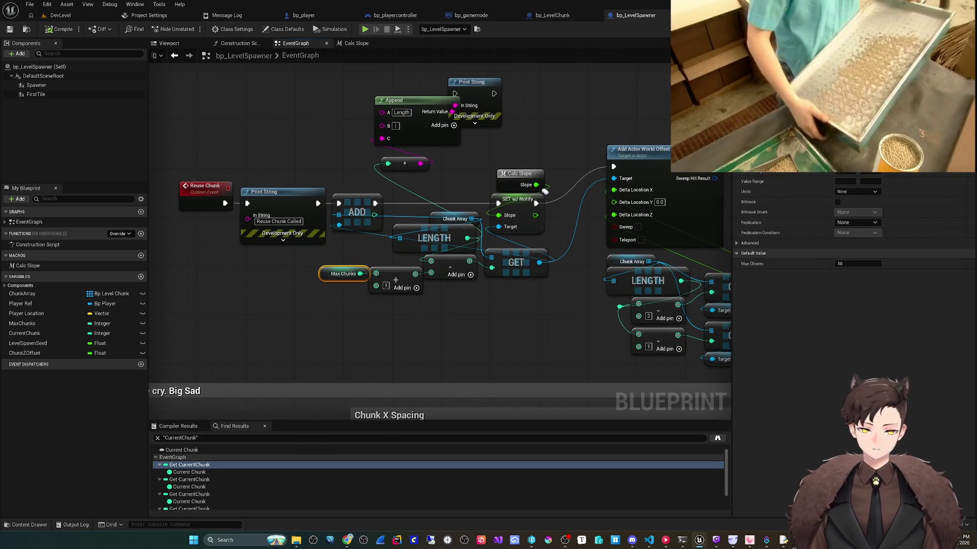
left_click(395, 279)
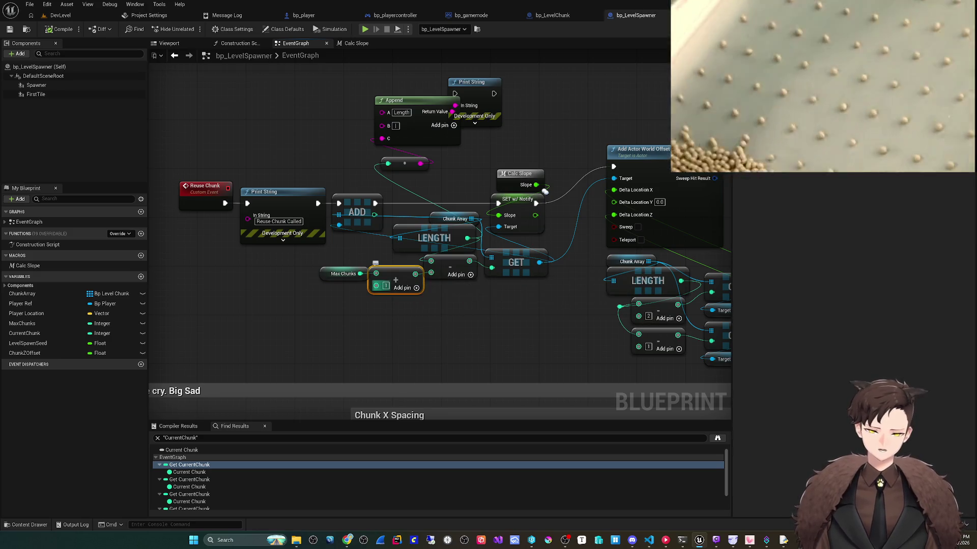
scroll(544, 191, "down", 3)
left_click_drag(384, 266, 660, 174)
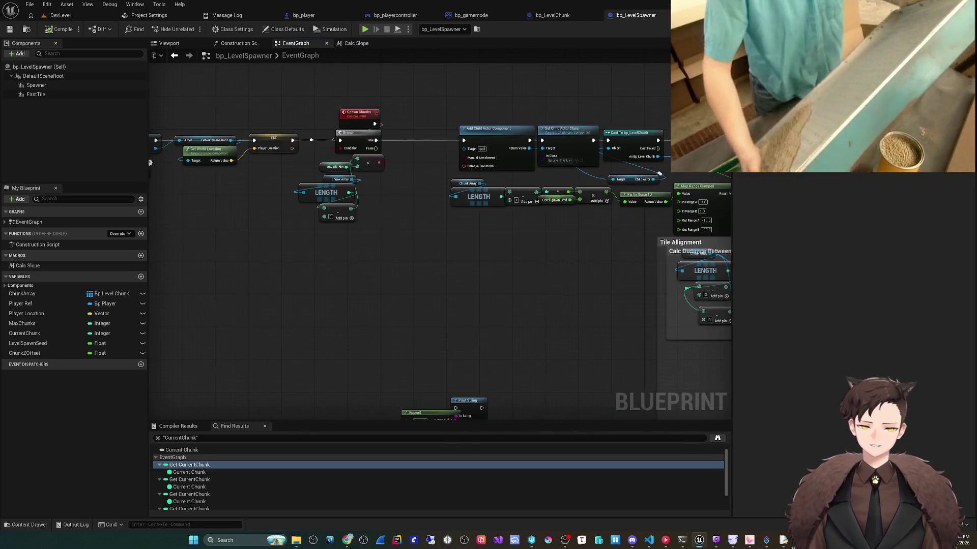
mouse_move(389, 266)
left_mouse_down()
mouse_move(543, 275)
mouse_move(183, 303)
mouse_move(339, 182)
mouse_move(341, 108)
left_mouse_up()
scroll(364, 343, "up", 2)
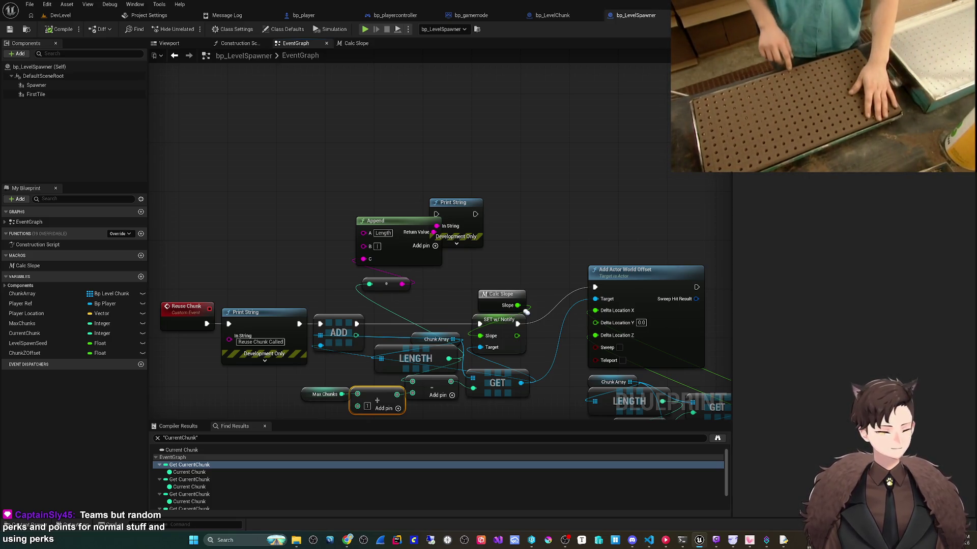
mouse_move(338, 370)
left_mouse_down()
mouse_move(332, 325)
mouse_move(318, 319)
left_mouse_up()
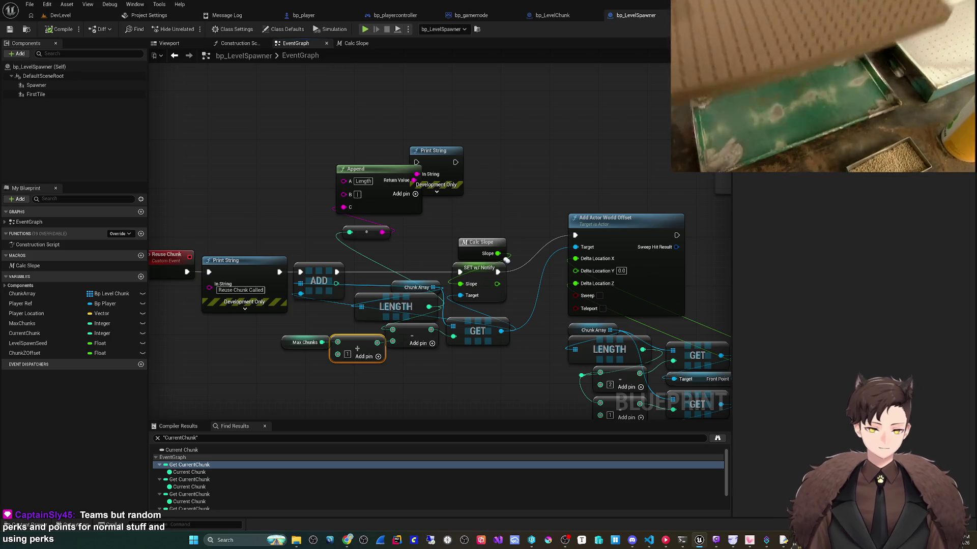
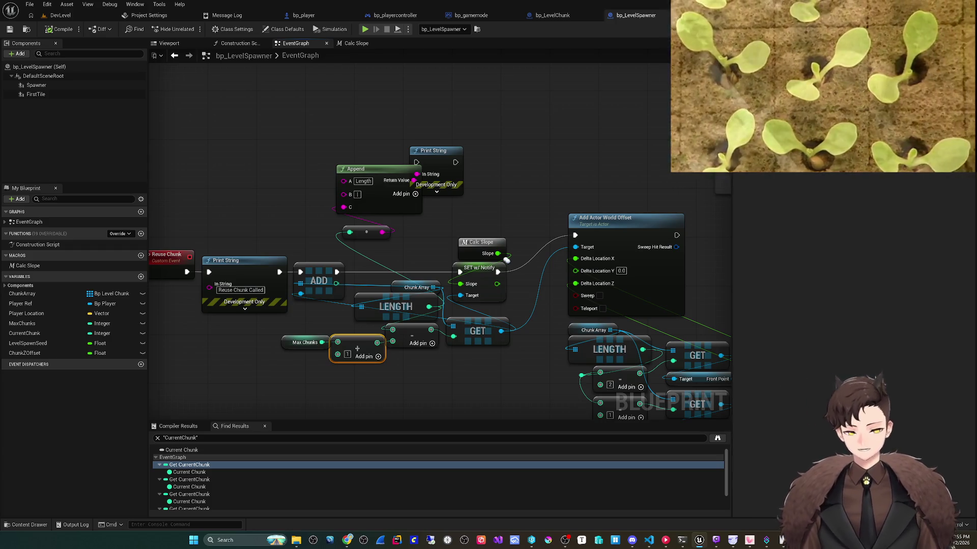
- Run a quick DevLevel playtest, then return to the bp_LevelSpawner event graph
mouse_move(507, 259)
left_mouse_down()
mouse_move(524, 232)
mouse_move(508, 225)
mouse_move(594, 215)
mouse_move(534, 237)
left_mouse_up()
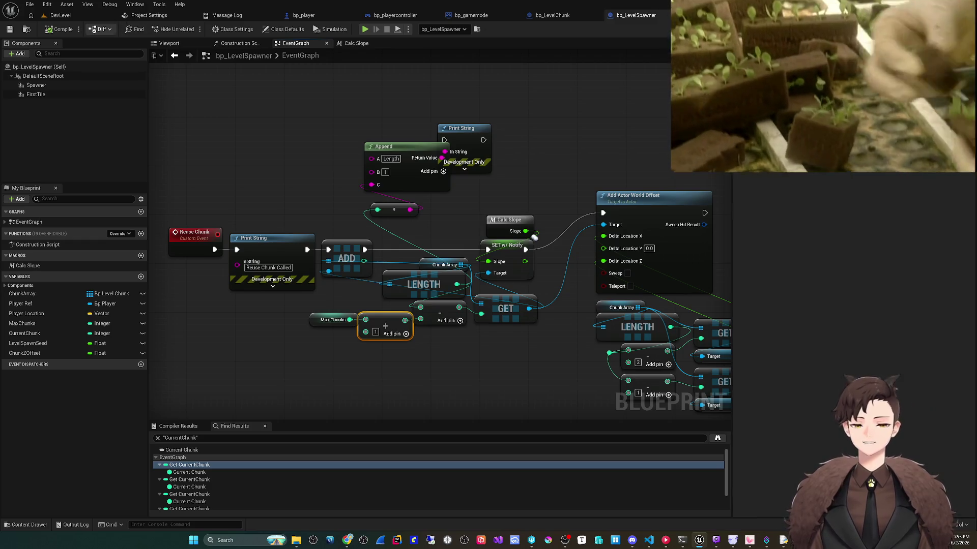
left_click(60, 16)
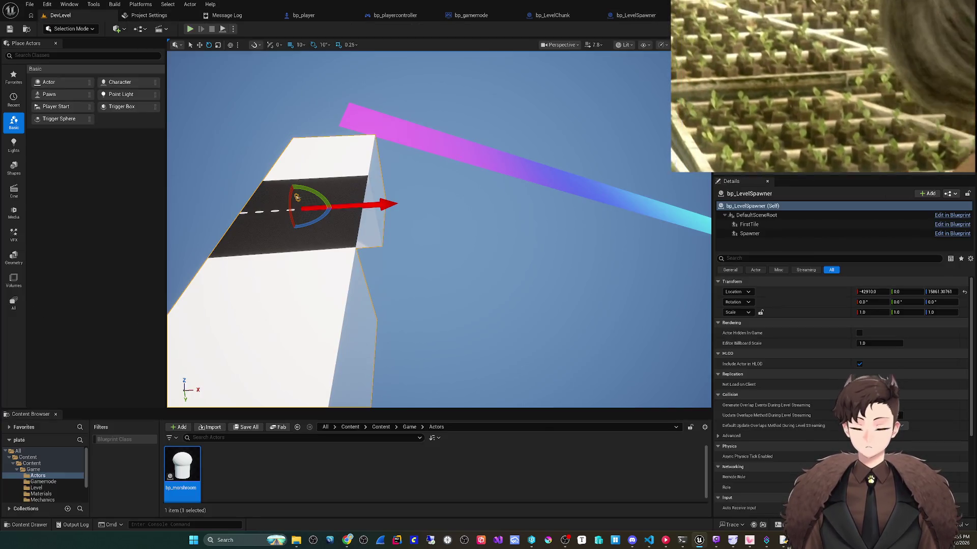
key("alt+p")
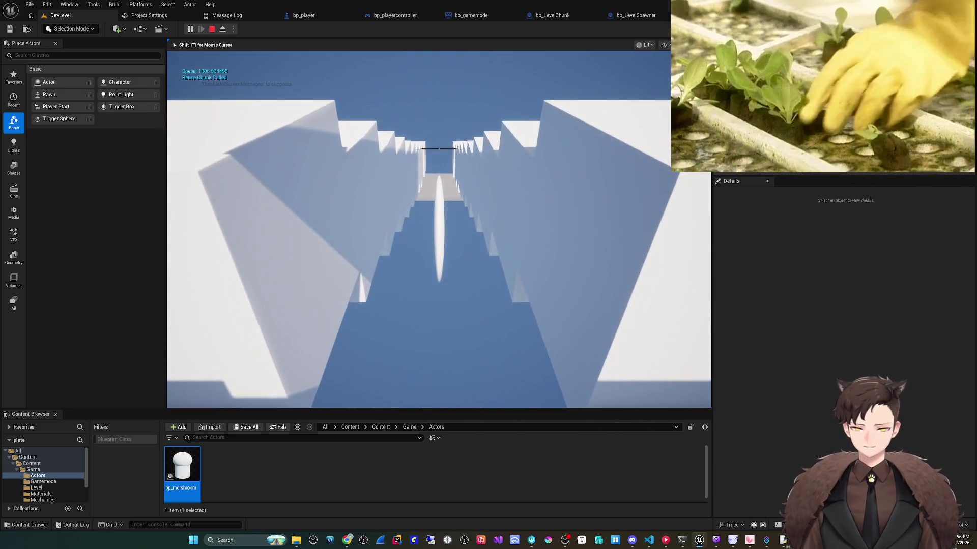
key("Escape")
left_click(635, 16)
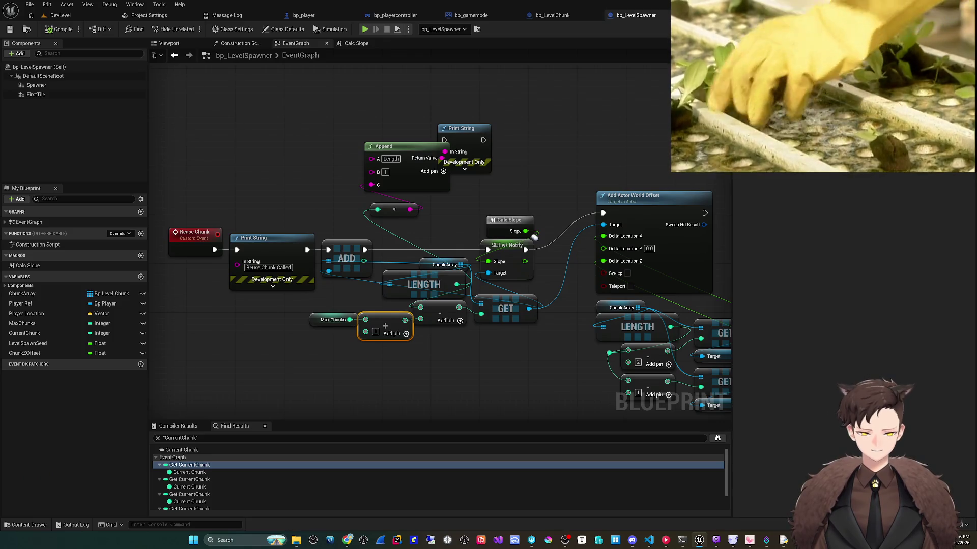
- Pan and zoom the event graph to centre the Reuse Chunk nodes
left_click_drag(534, 237, 536, 221)
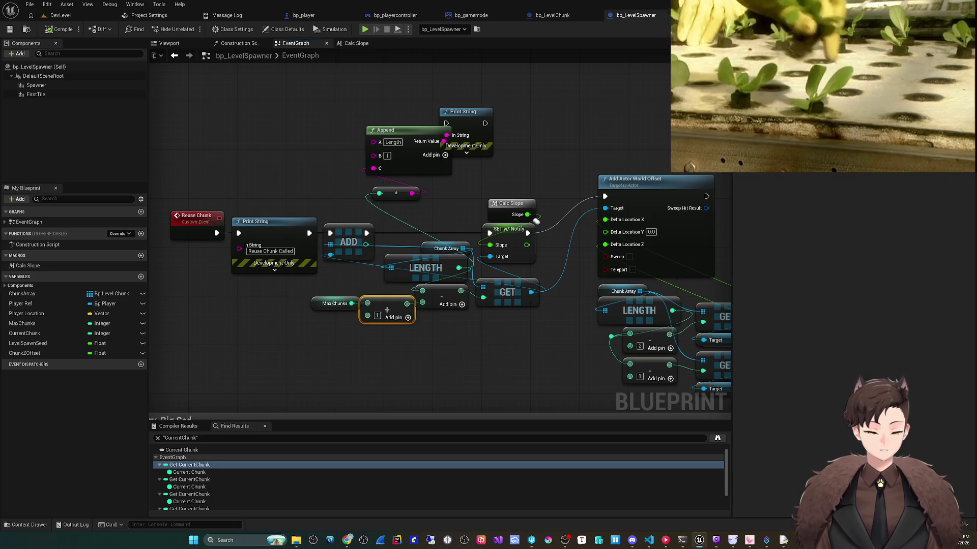
mouse_move(536, 221)
left_mouse_down()
mouse_move(580, 404)
mouse_move(564, 334)
mouse_move(554, 329)
left_mouse_up()
scroll(554, 329, "down", 5)
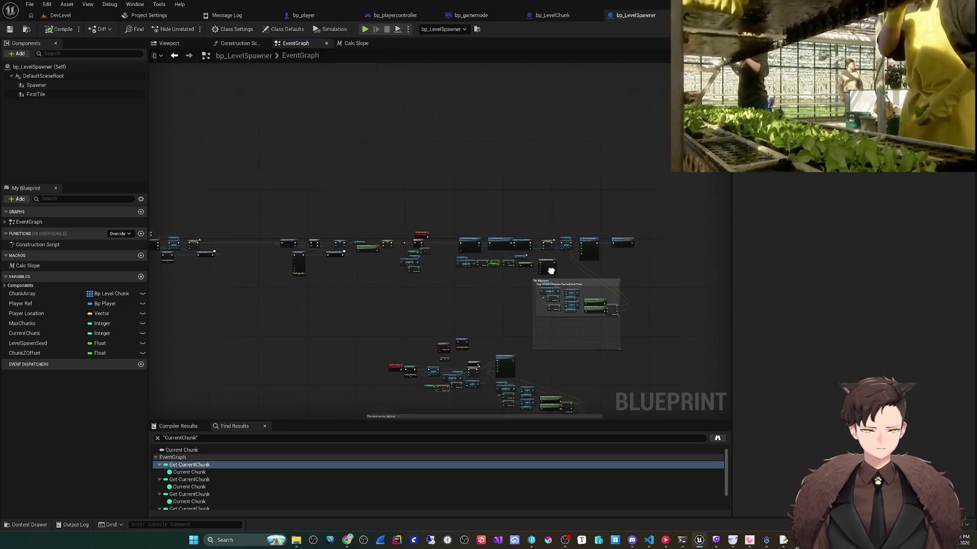
scroll(557, 262, "up", 3)
scroll(559, 255, "up", 2)
left_click_drag(559, 254, 549, 243)
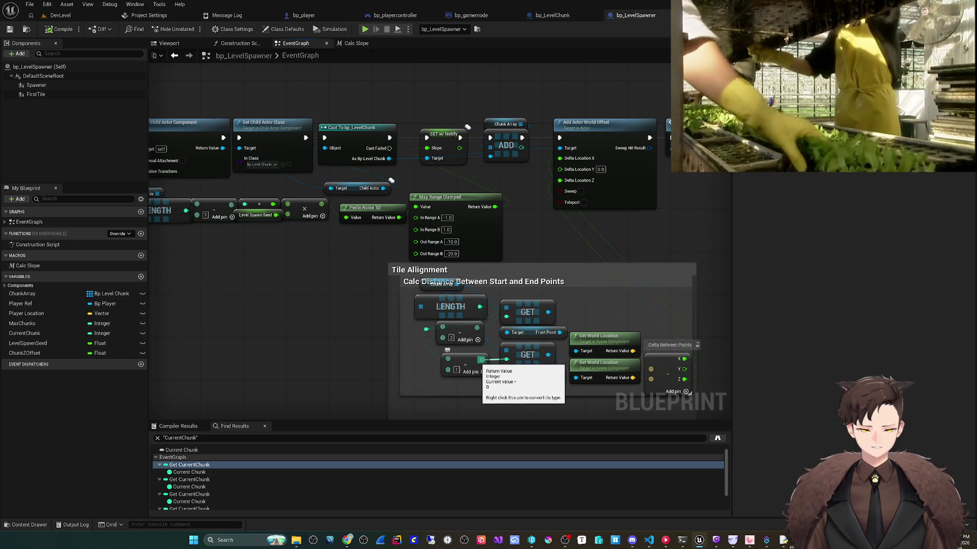
scroll(453, 379, "down", 2)
mouse_move(453, 380)
left_mouse_down()
mouse_move(553, 193)
mouse_move(625, 99)
left_mouse_up()
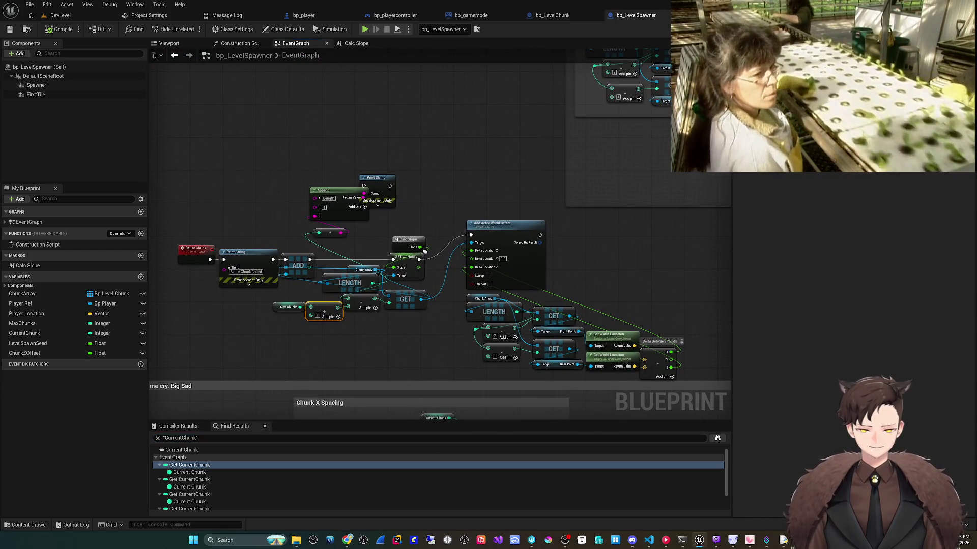
scroll(422, 316, "up", 1)
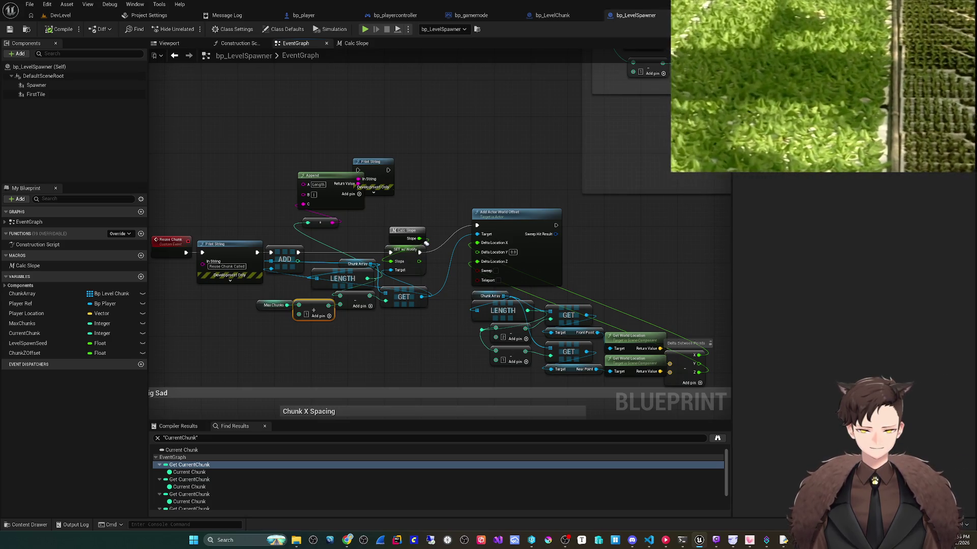
left_click_drag(426, 244, 494, 222)
scroll(370, 302, "up", 2)
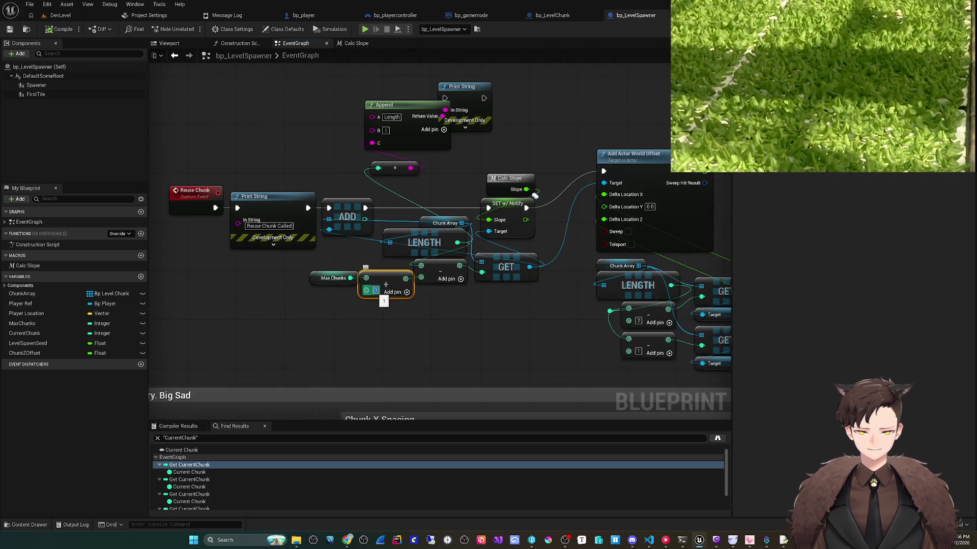
- Save bp_LevelSpawner, playtest ejecting with F8 to inspect chunks, then select the subtract value
key("ctrl+s")
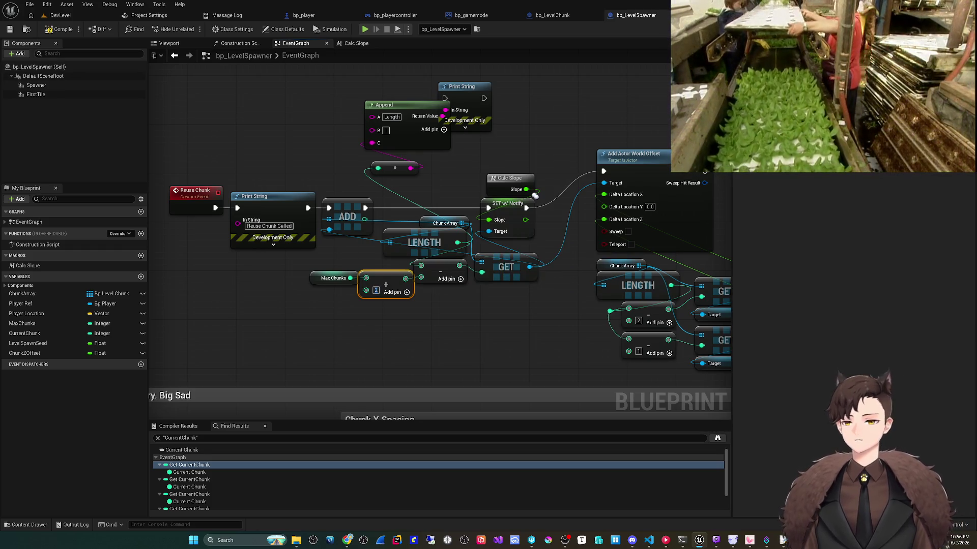
left_click(60, 16)
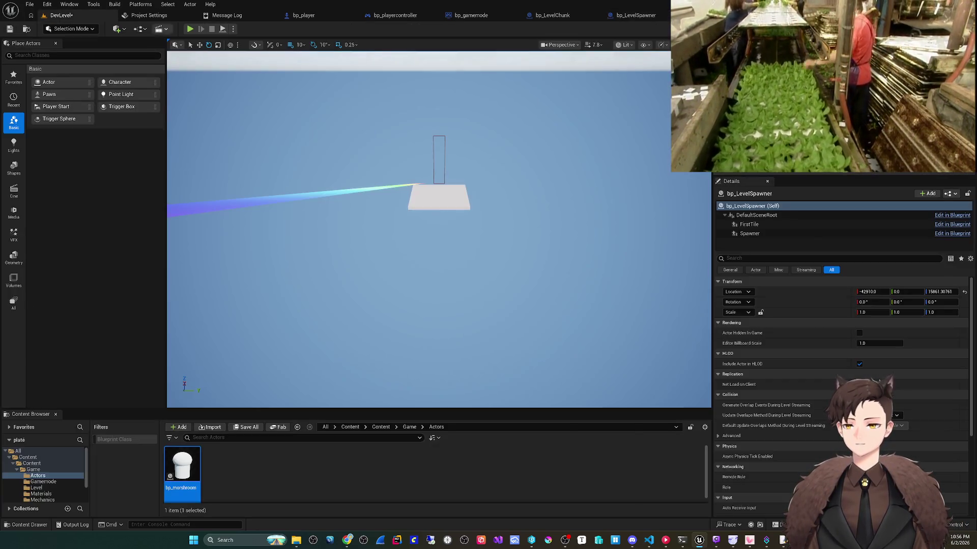
left_click(191, 29)
key("F8")
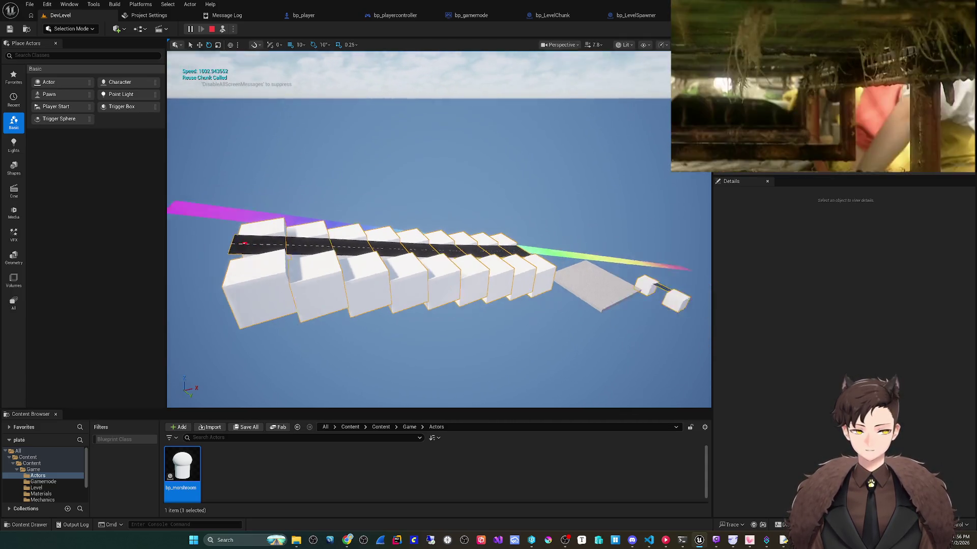
key("Escape")
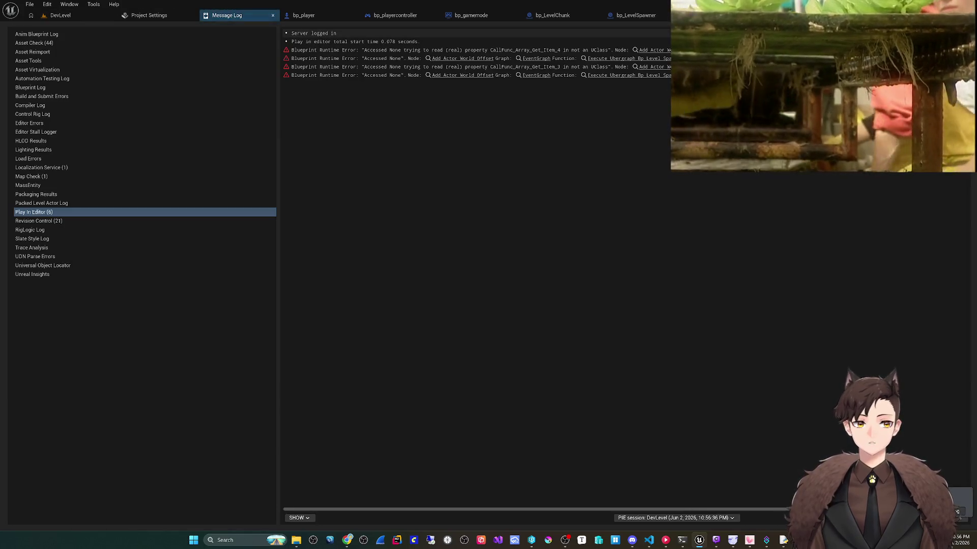
left_click(376, 290)
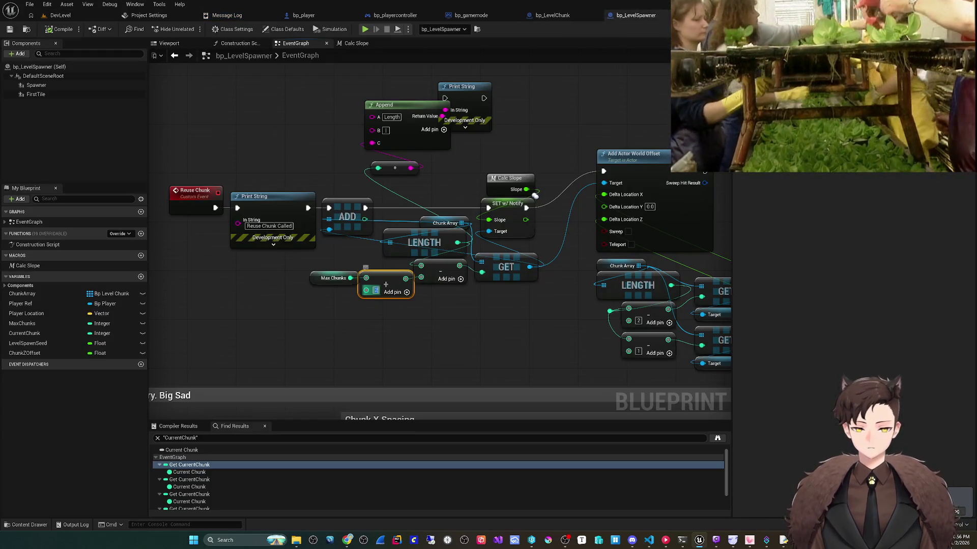
- Compile and save with the subtraction at 1, playtest in DevLevel, and return to the spawner graph
left_click(60, 29)
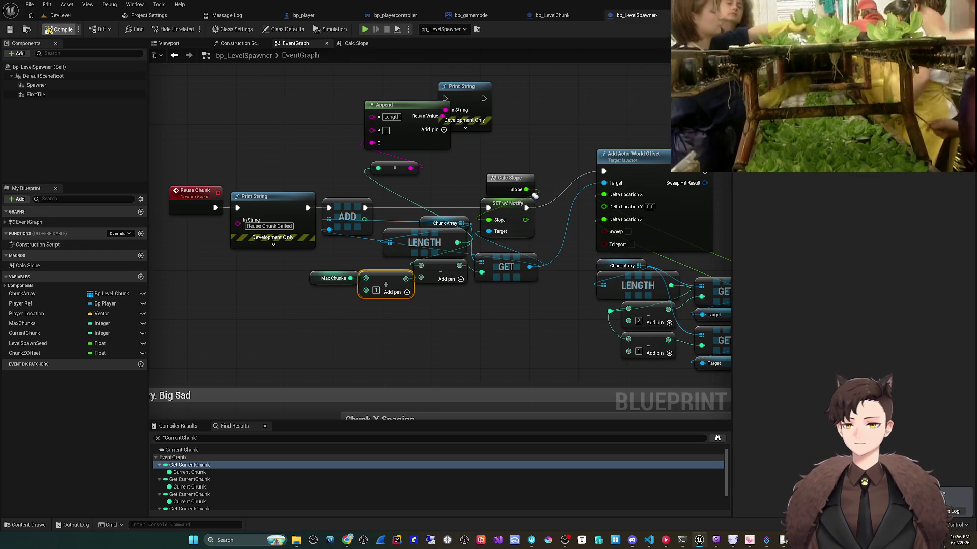
left_click(9, 29)
left_click(60, 16)
key("alt+p")
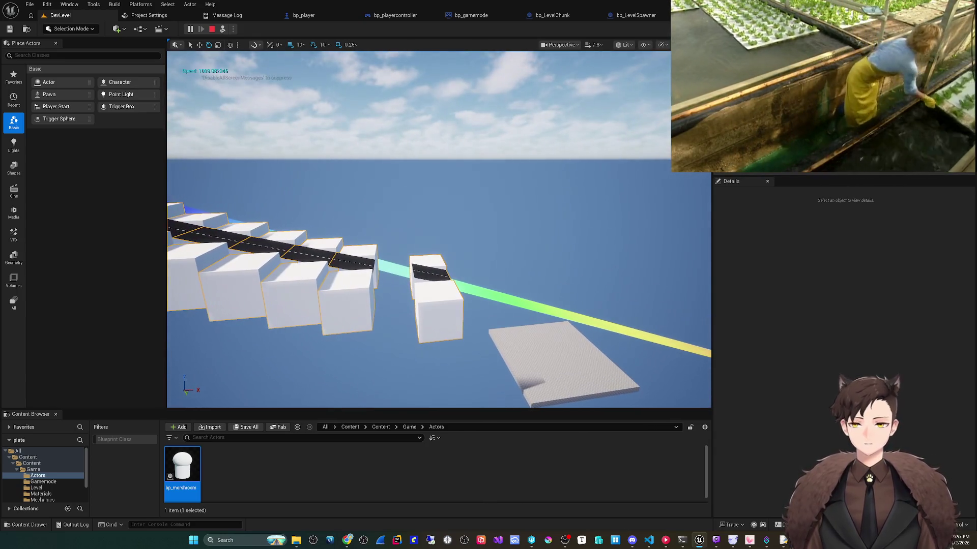
key("Escape")
left_click(585, 15)
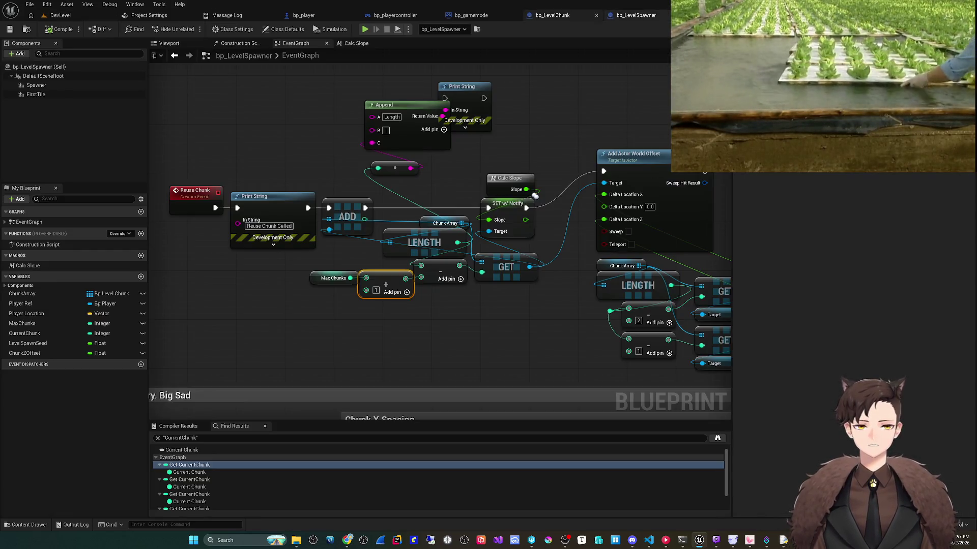
left_click(633, 14)
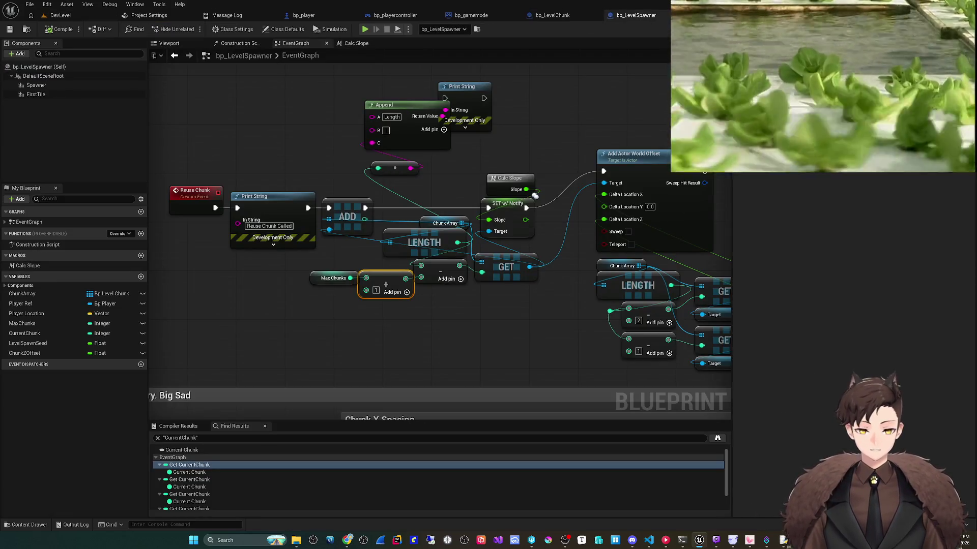
- Add a Set Actor Relative Location node off the GET chunk, above Add Actor World Offset
mouse_move(535, 195)
left_mouse_down()
mouse_move(497, 231)
mouse_move(312, 222)
left_mouse_up()
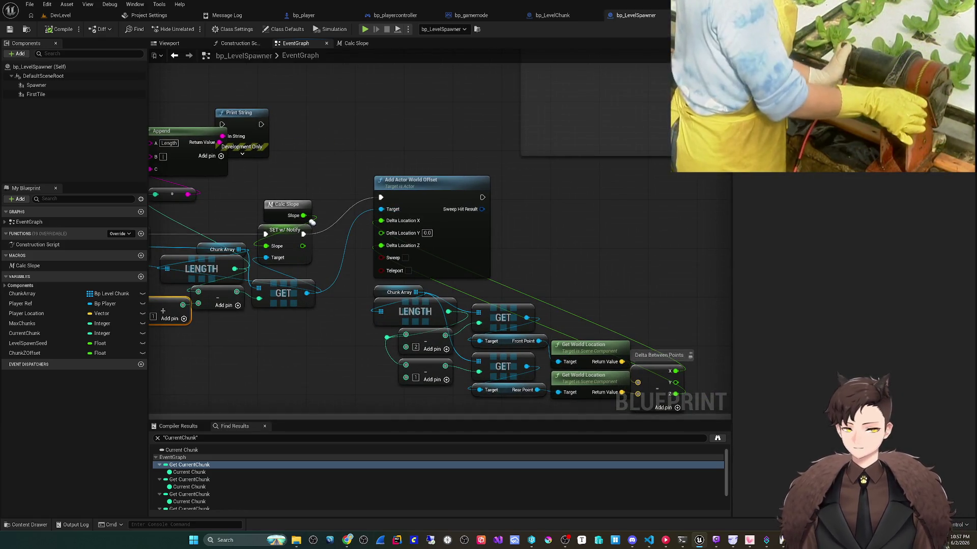
left_click_drag(312, 222, 313, 234)
mouse_move(308, 306)
left_mouse_down()
mouse_move(346, 201)
mouse_move(341, 179)
left_mouse_up()
type("set location")
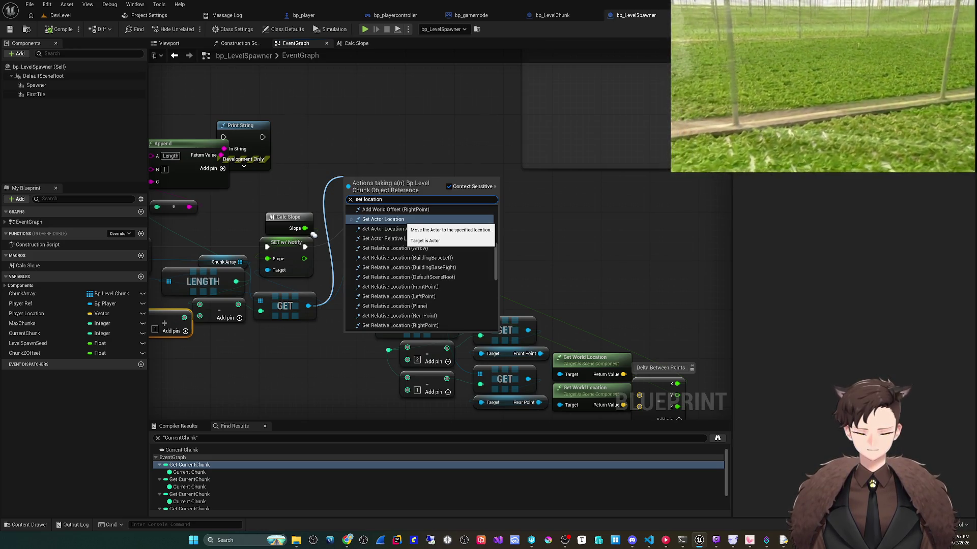
key("ctrl+a")
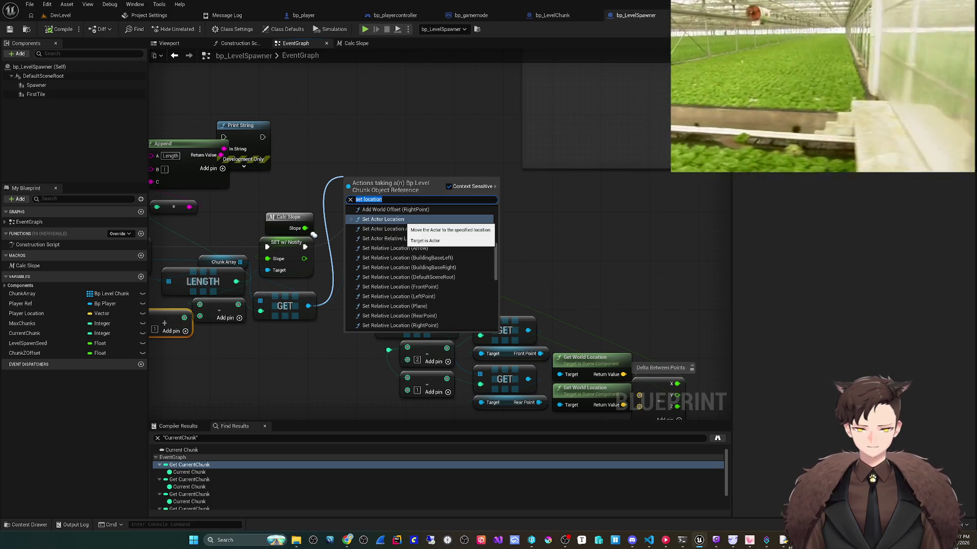
type("set")
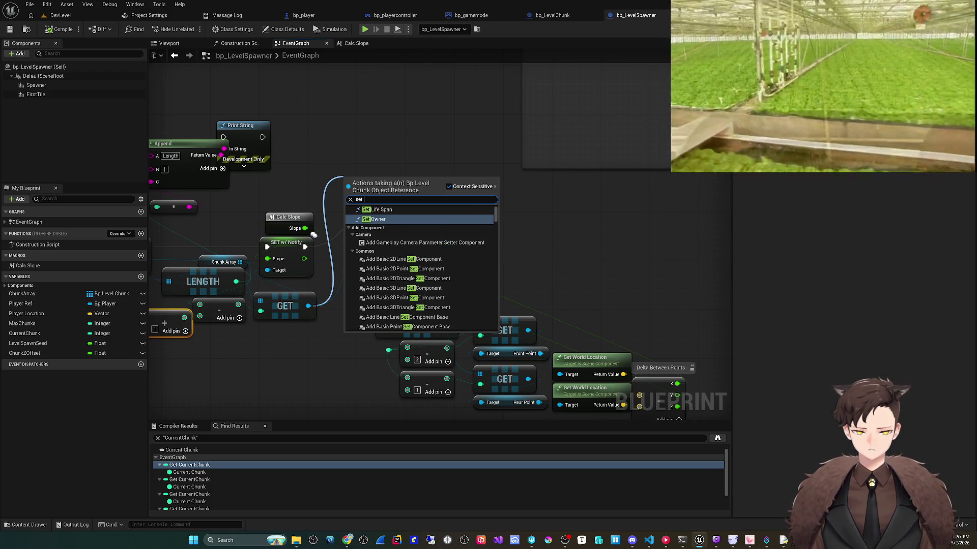
type(" relac")
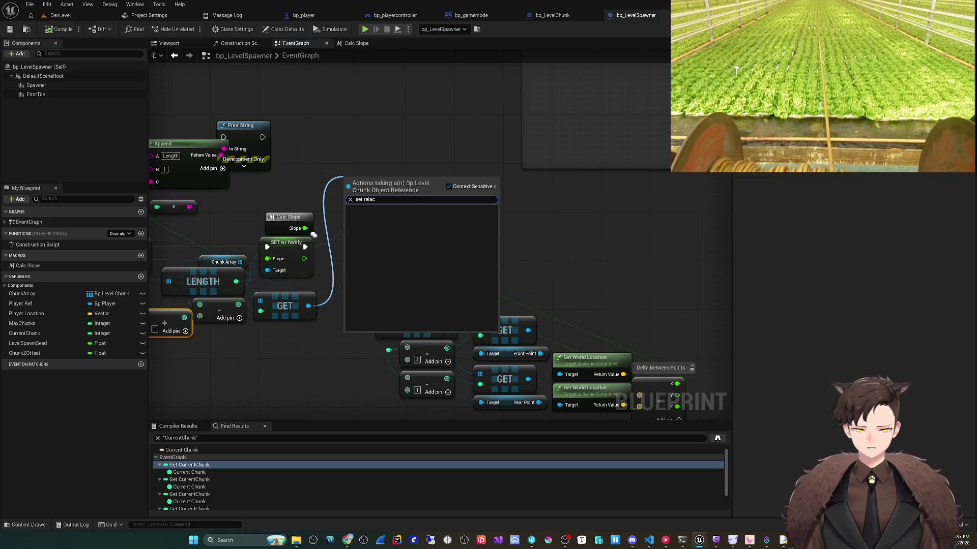
key("BackSpace")
type("tive location")
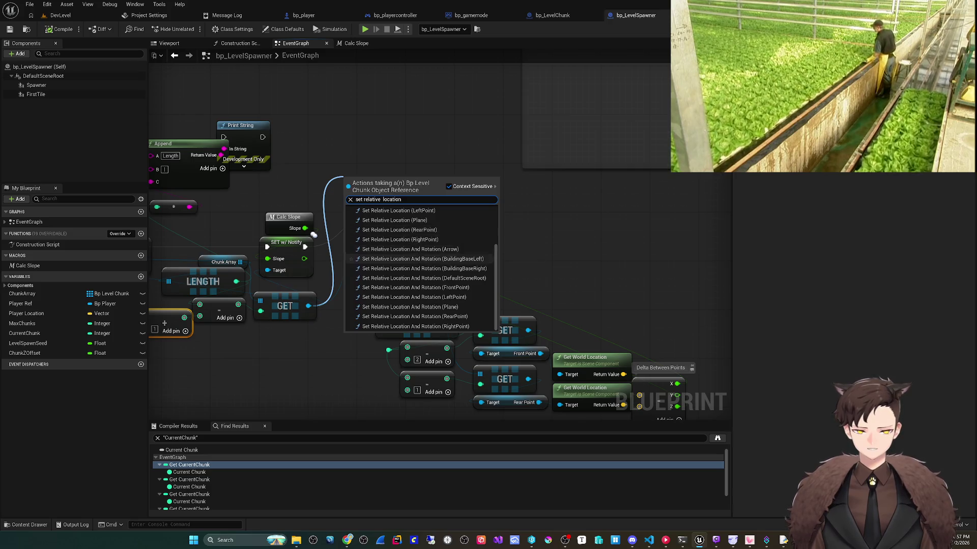
left_click(392, 216)
mouse_move(392, 216)
left_mouse_down()
mouse_move(414, 204)
mouse_move(410, 142)
left_mouse_up()
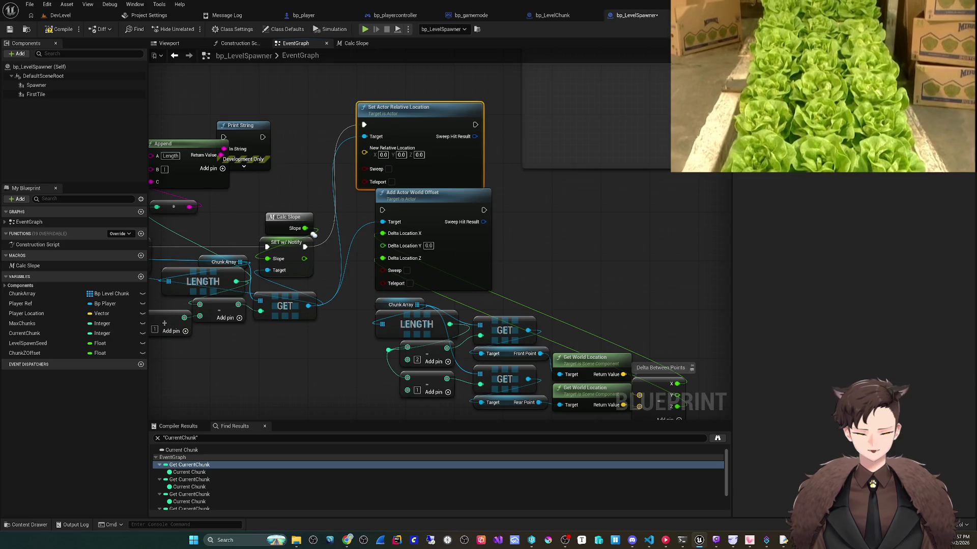
key("ctrl+z")
mouse_move(314, 234)
left_mouse_down()
mouse_move(237, 204)
mouse_move(215, 174)
left_mouse_up()
- Try adding a Make Transform from Delta Between Points X, then delete it
left_click_drag(590, 330, 620, 318)
type("make trans")
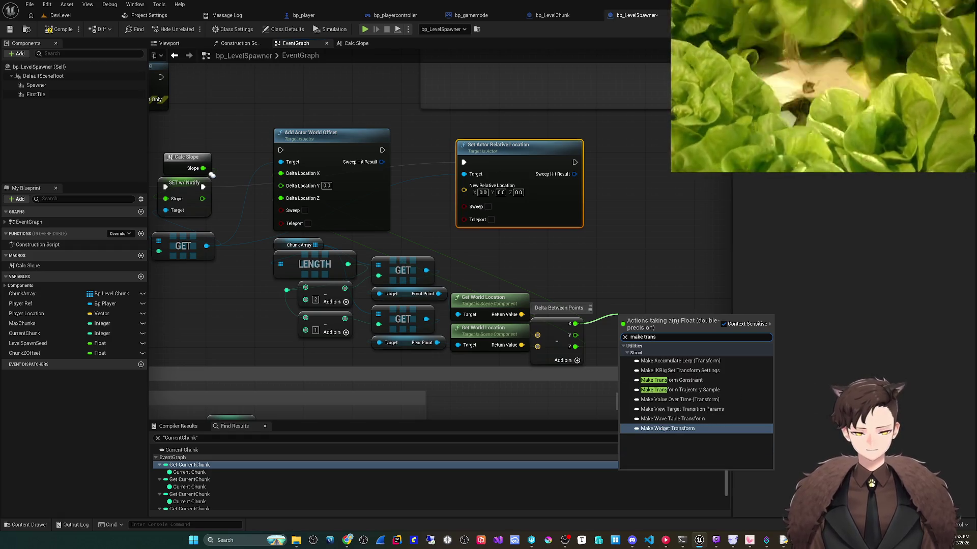
type("form")
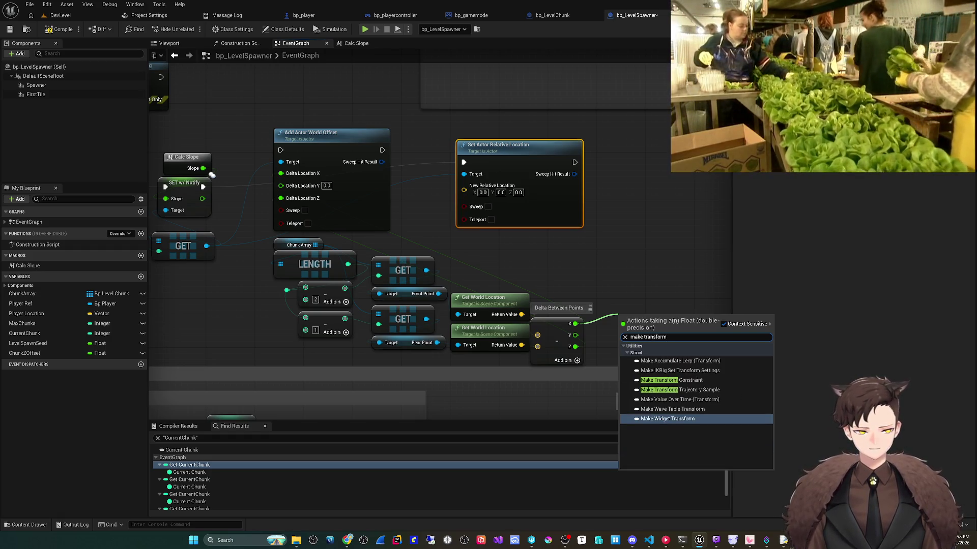
key("Escape")
right_click(613, 317)
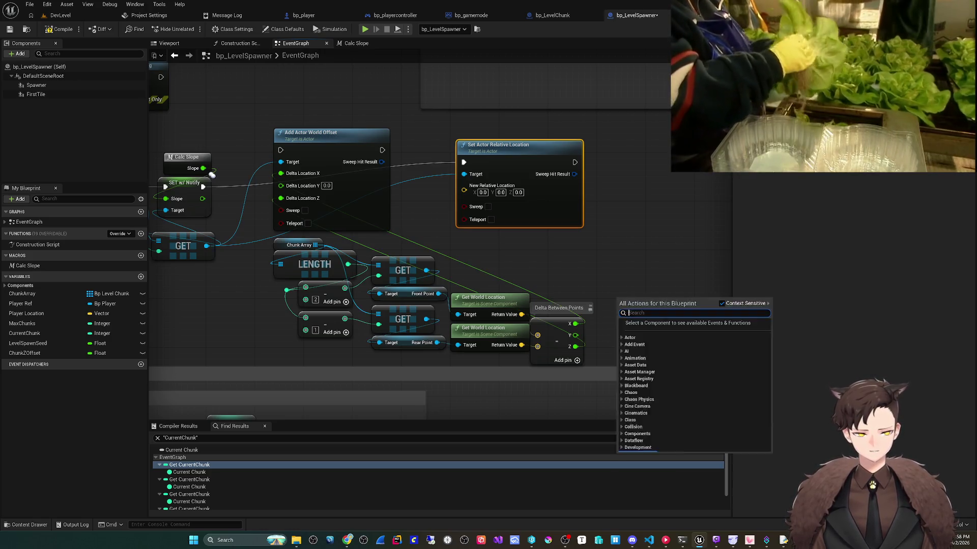
type("make trans")
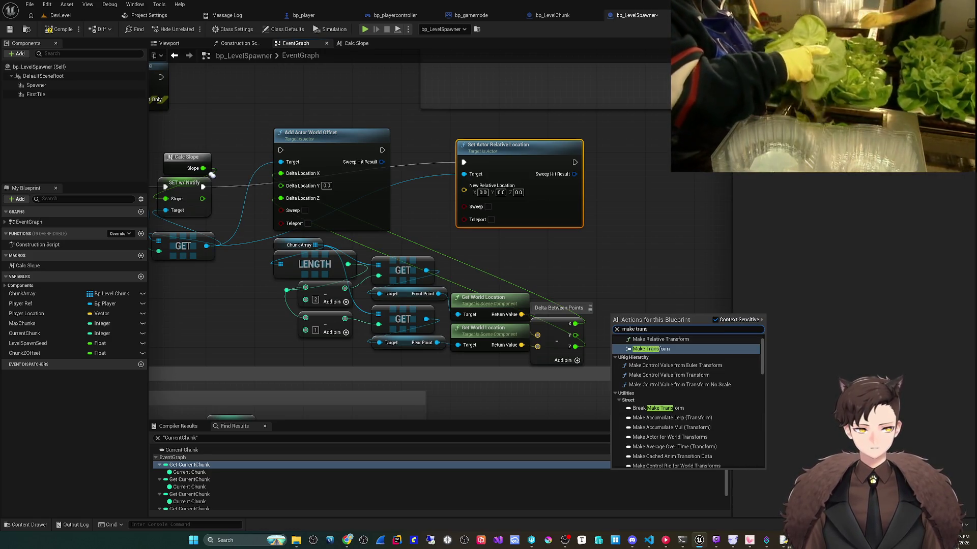
key("Return")
key("Delete")
- Wire a Make Vector of the X and Z deltas into New Relative Location and compile
left_click_drag(575, 324, 617, 318)
type("make location")
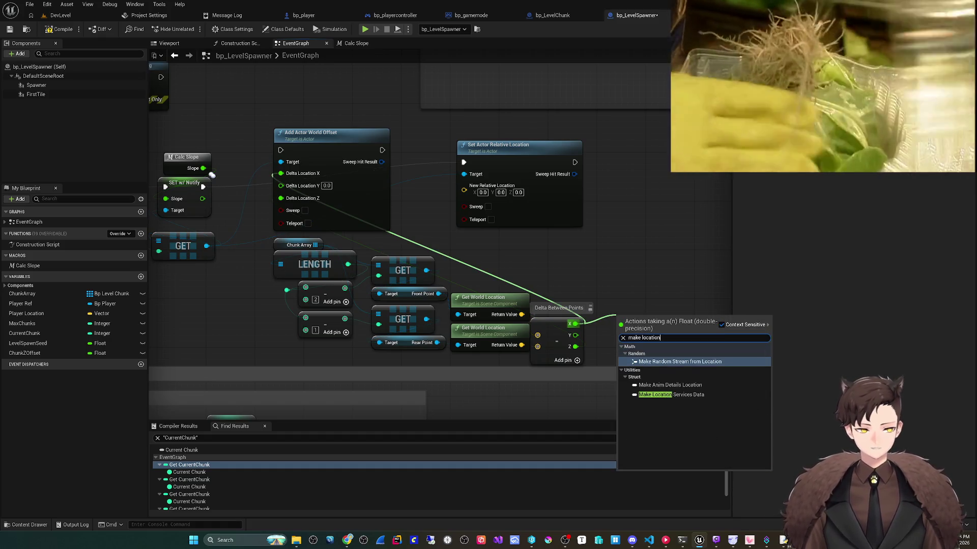
key("BackSpace")
key("BackSpace")
key("BackSpace")
key("Escape")
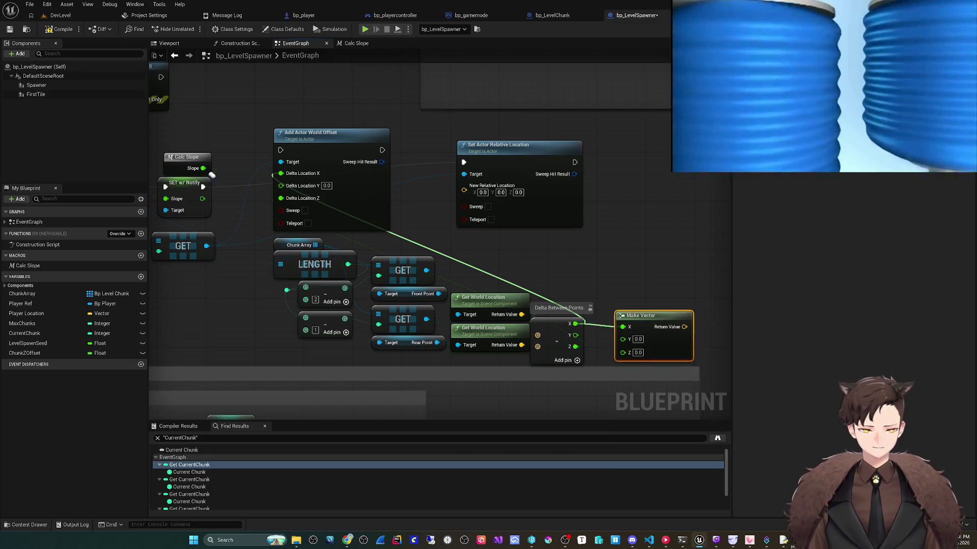
left_click_drag(575, 347, 634, 353)
mouse_move(644, 316)
left_mouse_down()
mouse_move(619, 309)
mouse_move(465, 186)
left_mouse_up()
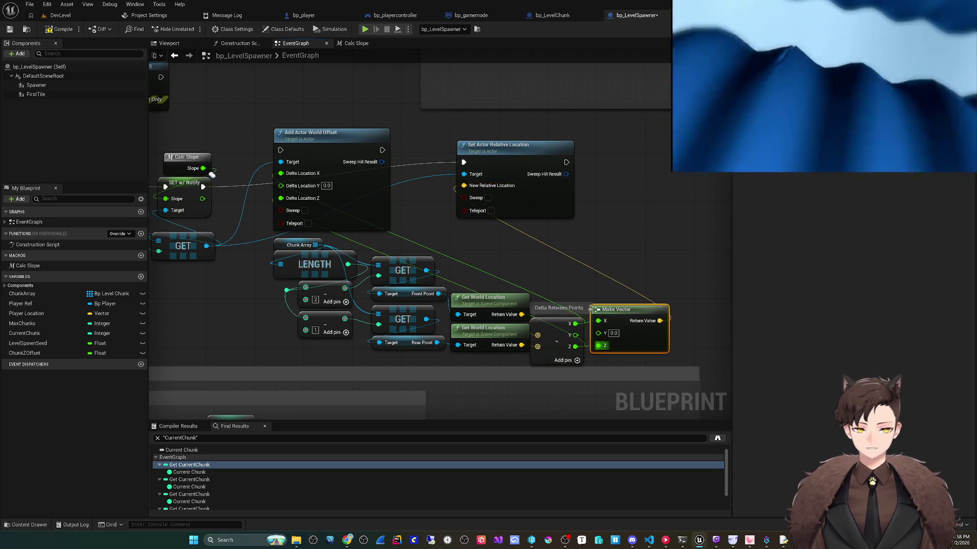
left_click(58, 29)
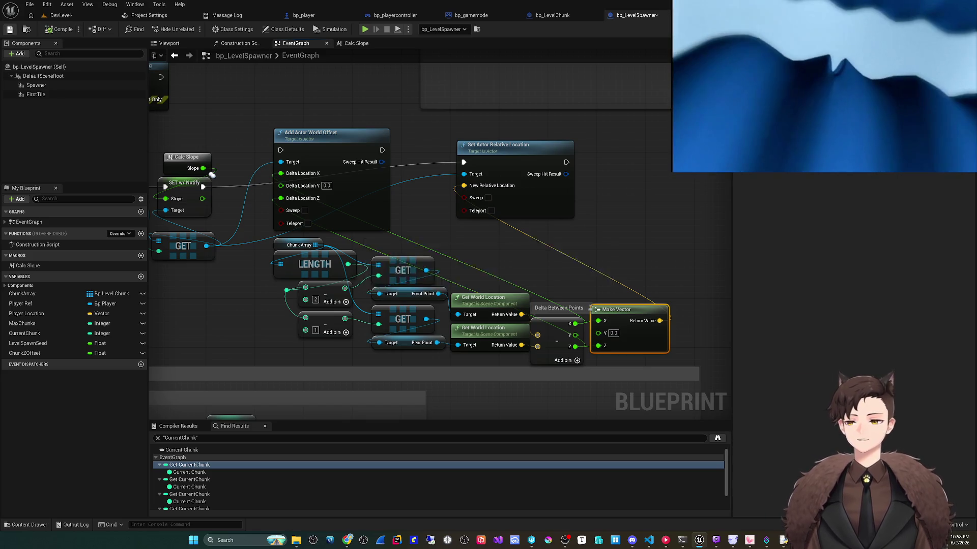
left_click(61, 15)
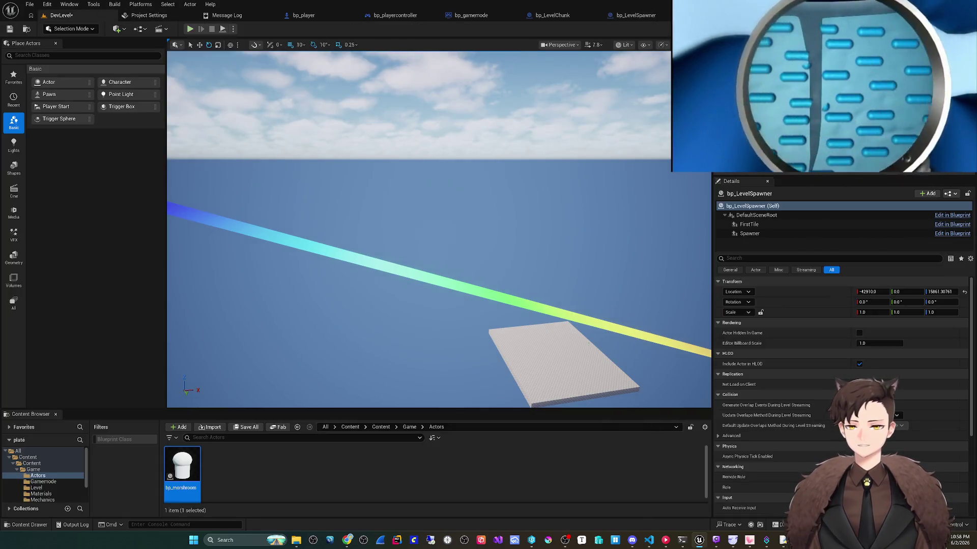
- Play DevLevel and eject with F8 to watch the sloped road of chunks
left_click(190, 29)
key("F8")
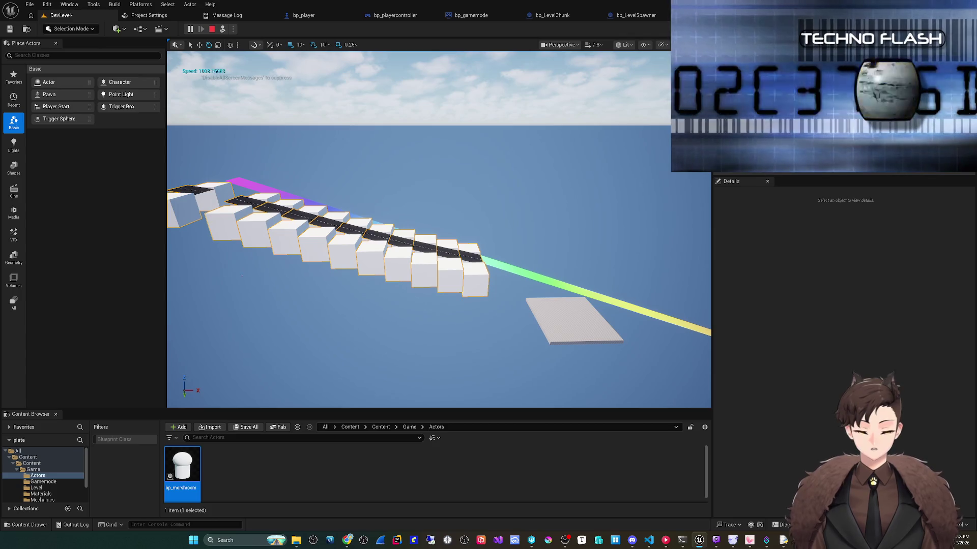
key("Escape")
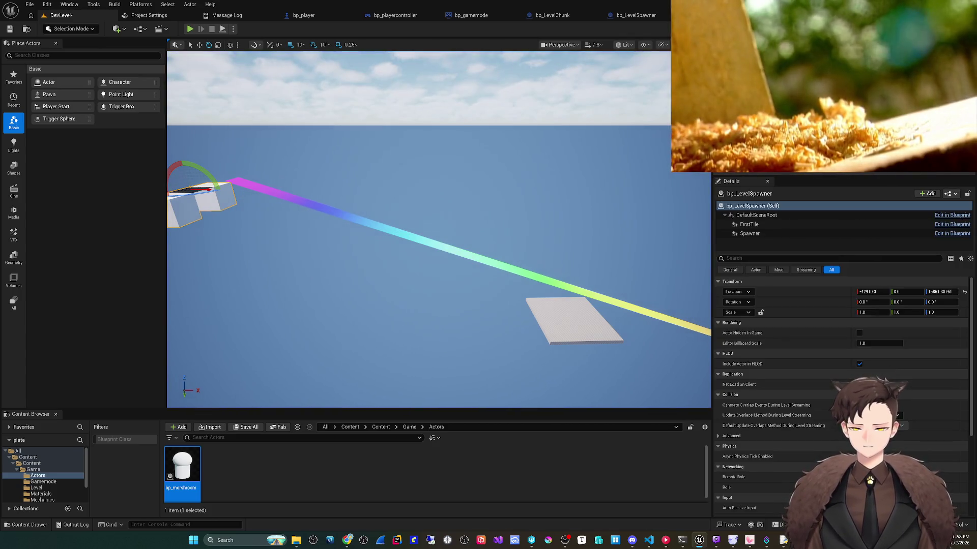
- Replay, open bp_LevelSpawner via FirstTile's Edit in Blueprint, and stop the session
key("alt+p")
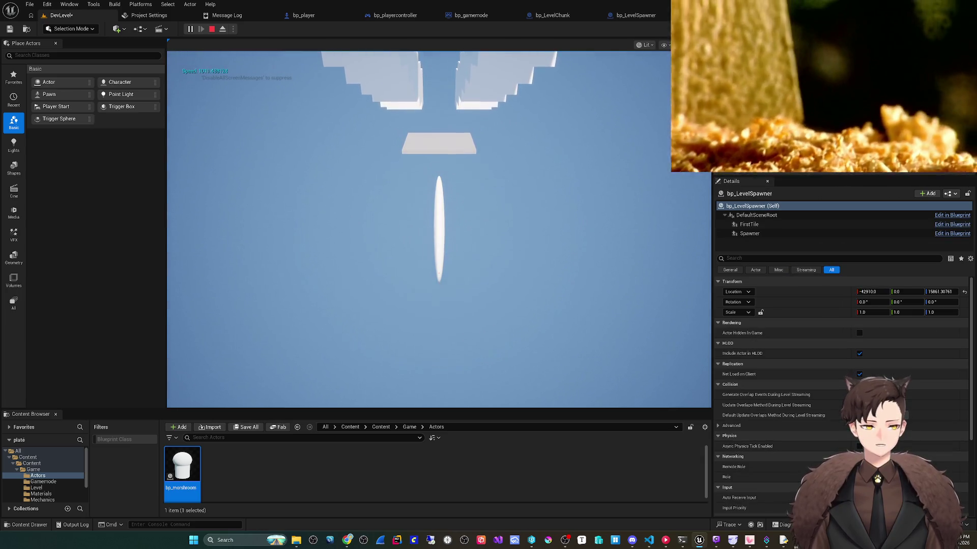
left_click(794, 224)
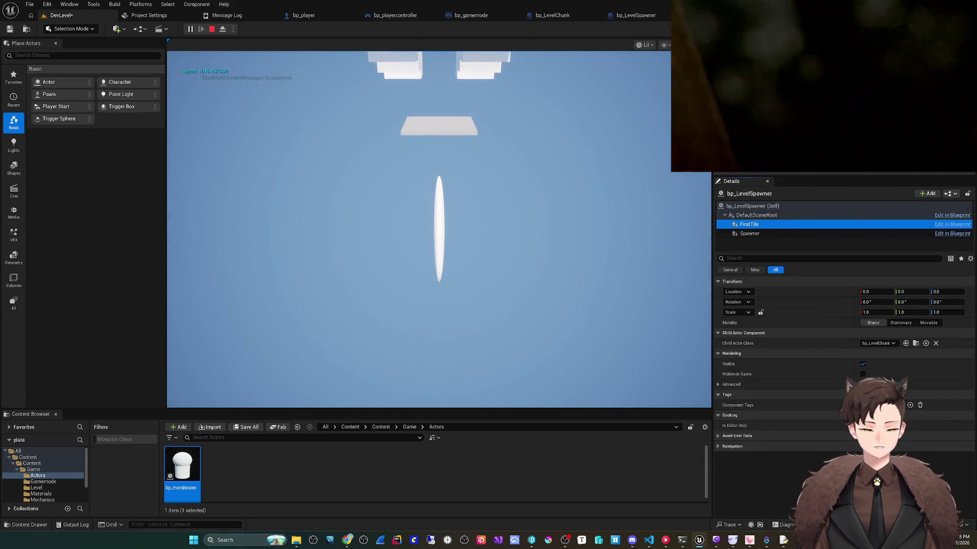
left_click(952, 225)
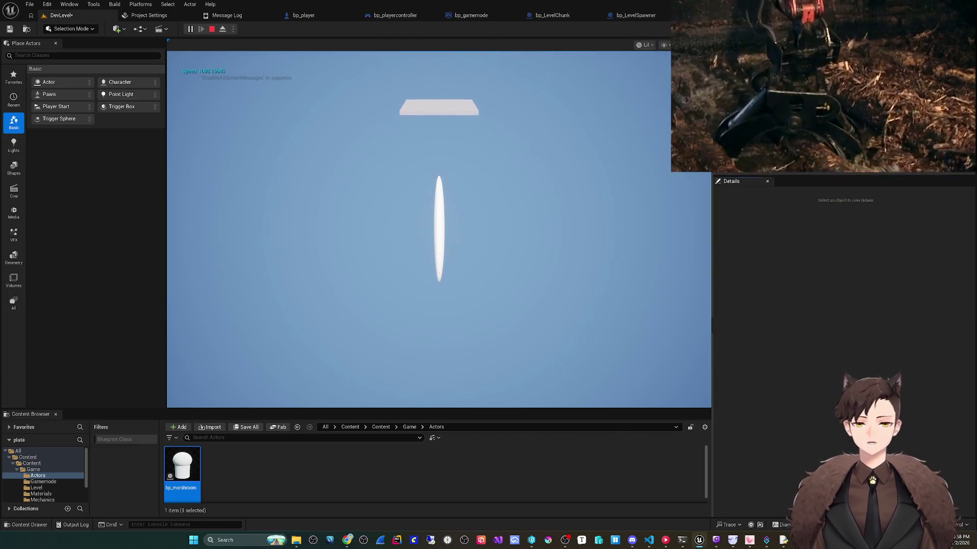
key("Escape")
scroll(445, 246, "down", 2)
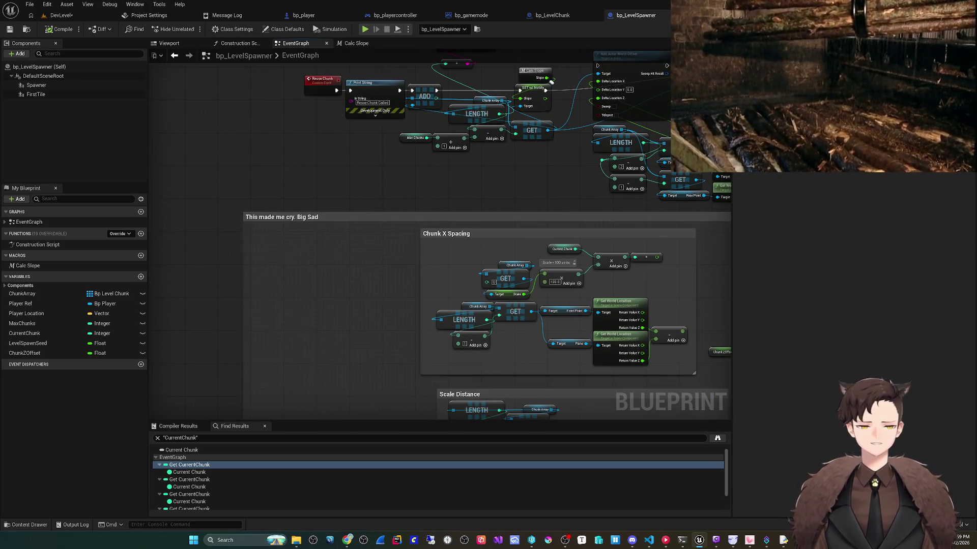
- Move the Reuse Chunk event further left of its Print String
scroll(349, 338, "down", 2)
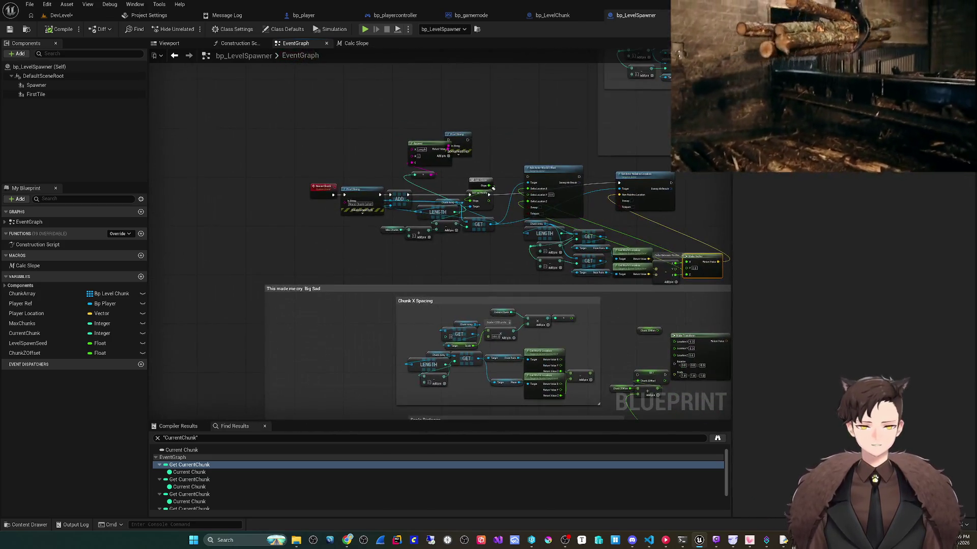
scroll(493, 188, "up", 5)
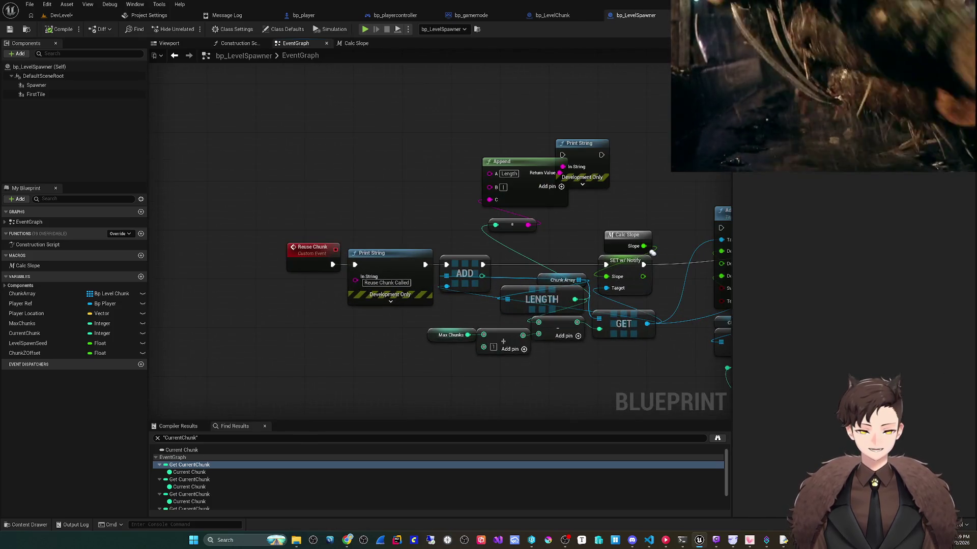
left_click_drag(333, 264, 255, 265)
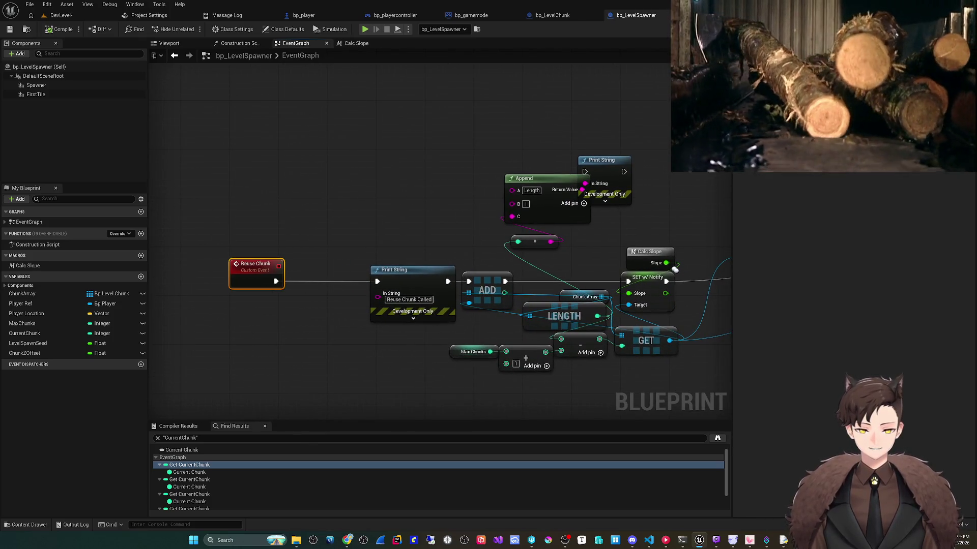
left_click_drag(675, 270, 679, 269)
- Add a Do Once after Reuse Chunk, then delete it and zoom out to the whole graph
left_click_drag(280, 280, 318, 246)
type("do once")
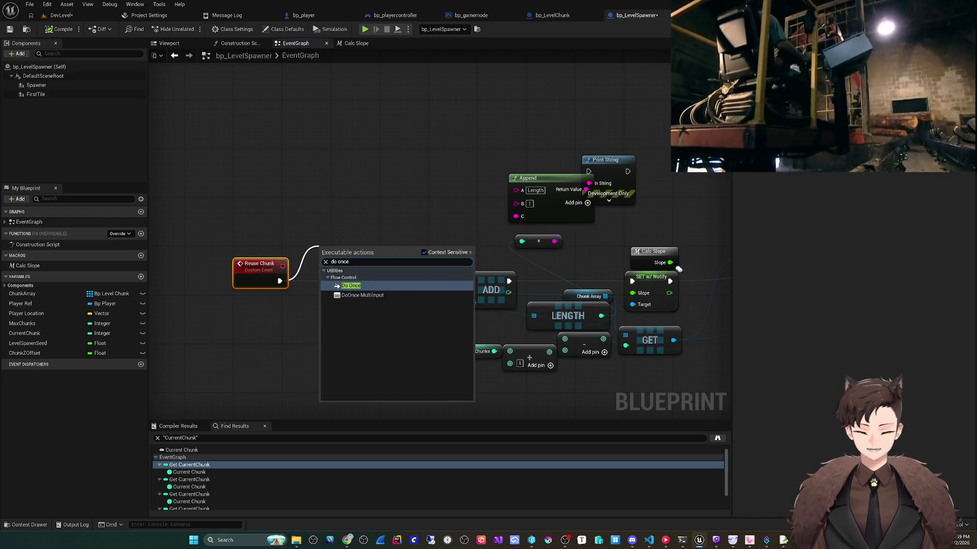
key("Return")
mouse_move(333, 245)
left_mouse_down()
mouse_move(304, 225)
mouse_move(309, 215)
left_mouse_up()
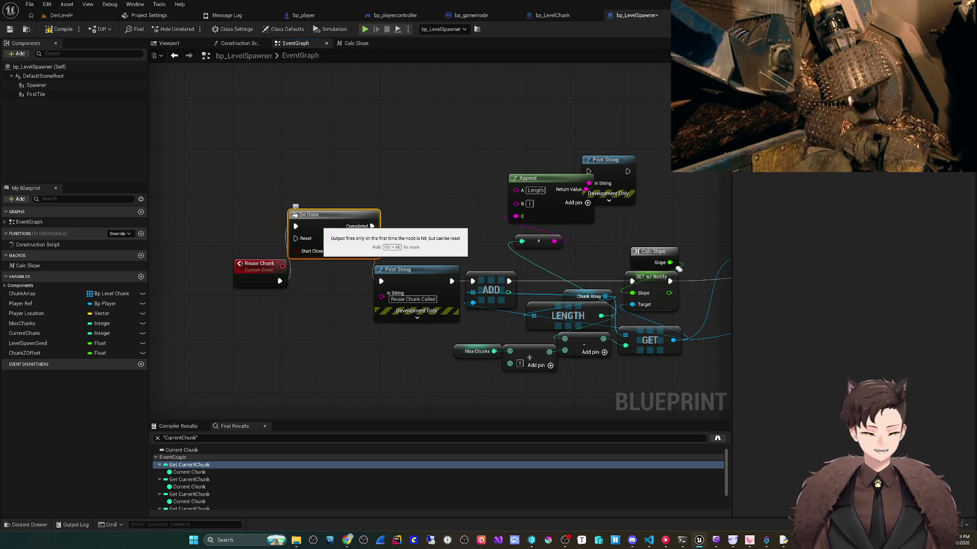
key("Delete")
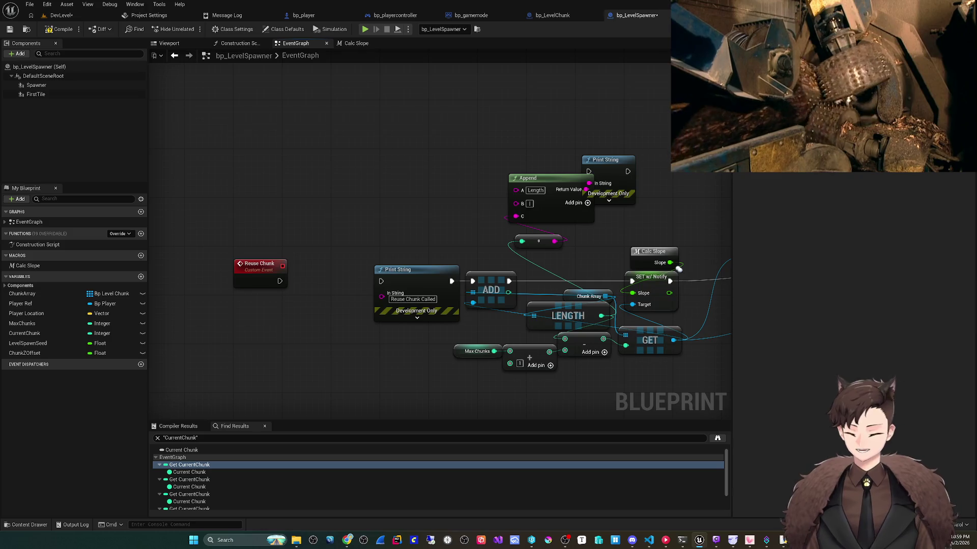
key("Home")
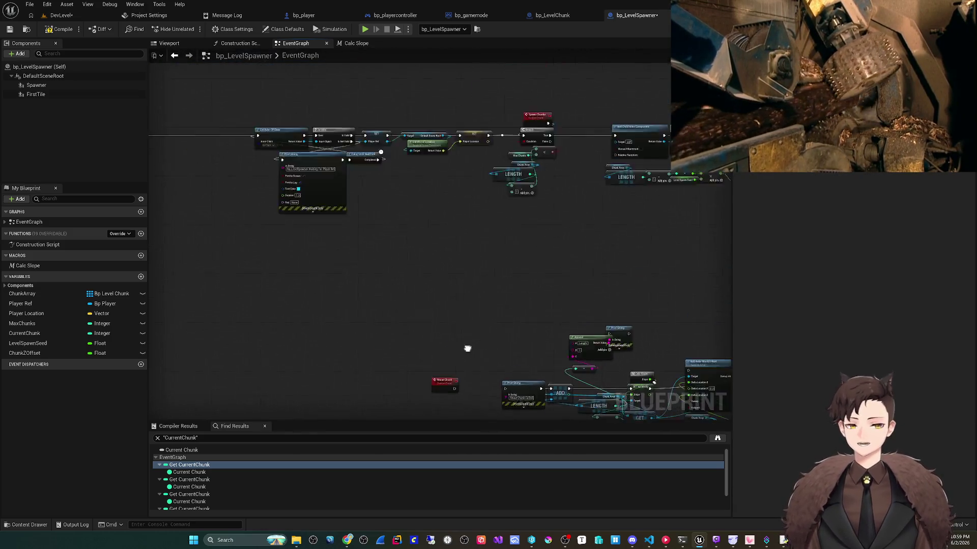
- Pan across the graph and marquee-select the four Add Child Actor setup nodes
scroll(578, 217, "up", 5)
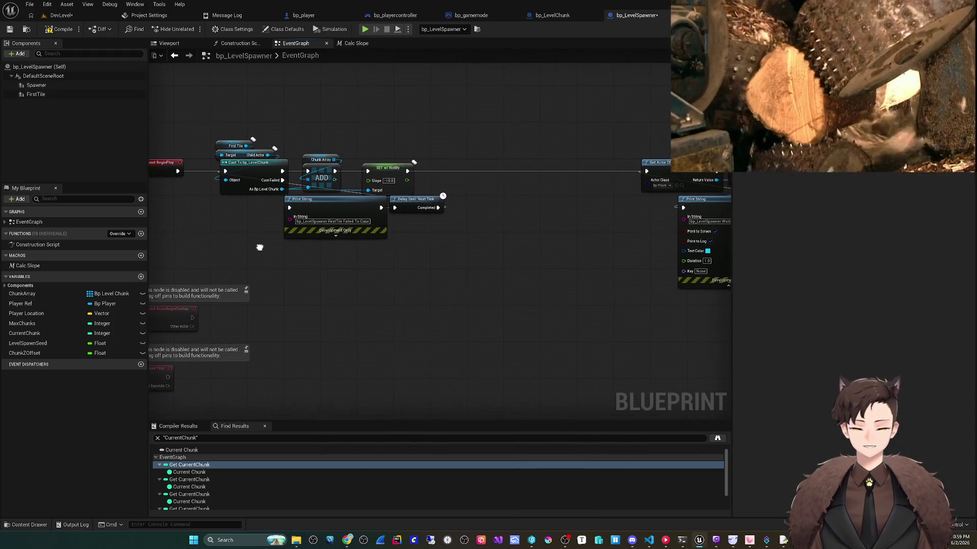
left_click_drag(259, 247, 262, 253)
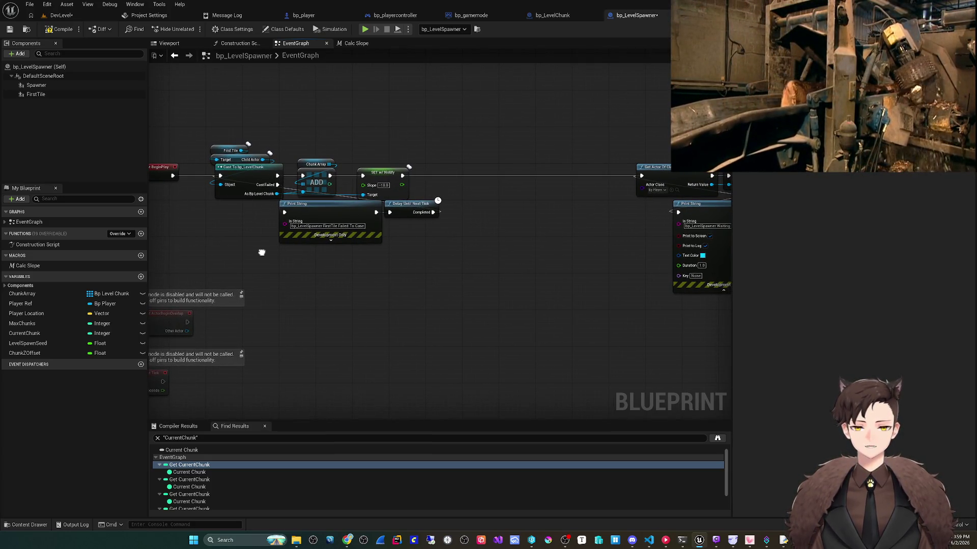
scroll(261, 253, "down", 1)
right_click(261, 252)
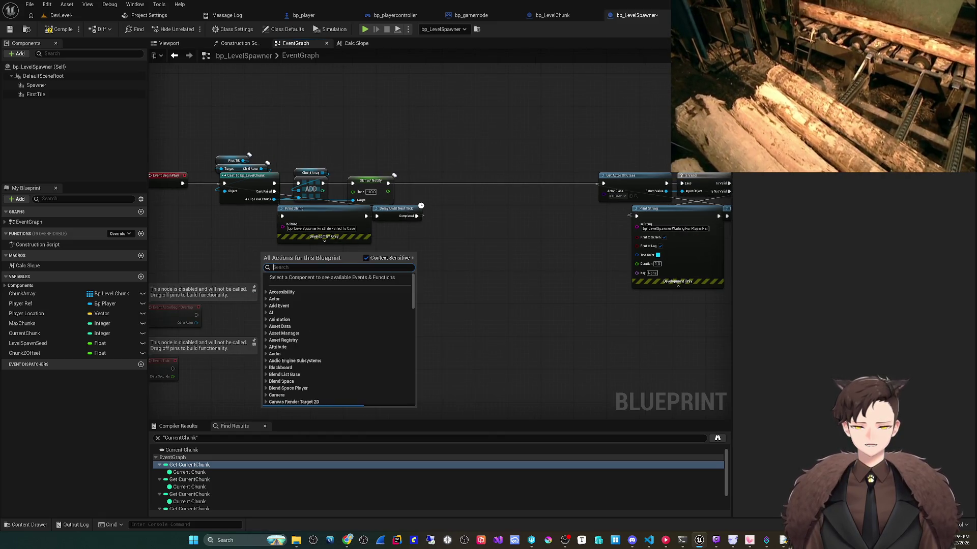
key("Escape")
mouse_move(262, 253)
left_mouse_down()
mouse_move(438, 291)
mouse_move(531, 284)
mouse_move(84, 290)
left_mouse_up()
left_click_drag(509, 257, 51, 257)
mouse_move(238, 222)
left_mouse_down()
mouse_move(123, 219)
mouse_move(579, 188)
left_mouse_up()
mouse_move(343, 162)
left_mouse_down()
mouse_move(489, 184)
mouse_move(513, 234)
mouse_move(877, 229)
left_mouse_up()
- Paste the child actor setup by Event BeginPlay, wire BeginPlay into Add Child Actor Component
mouse_move(204, 229)
left_mouse_down()
mouse_move(227, 240)
mouse_move(630, 240)
mouse_move(696, 281)
left_mouse_up()
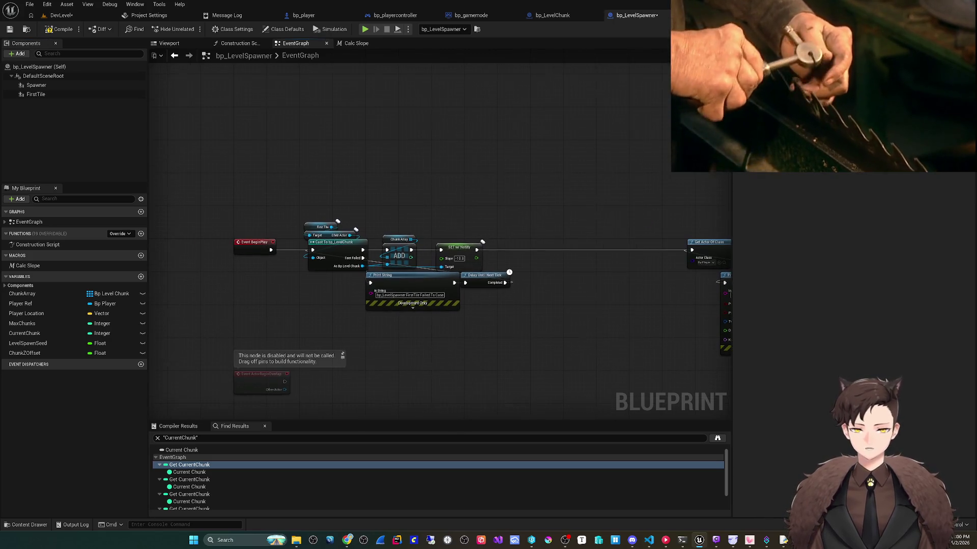
key("ctrl+v")
scroll(308, 217, "up", 2)
mouse_move(323, 287)
left_mouse_down()
mouse_move(213, 175)
mouse_move(214, 141)
left_mouse_up()
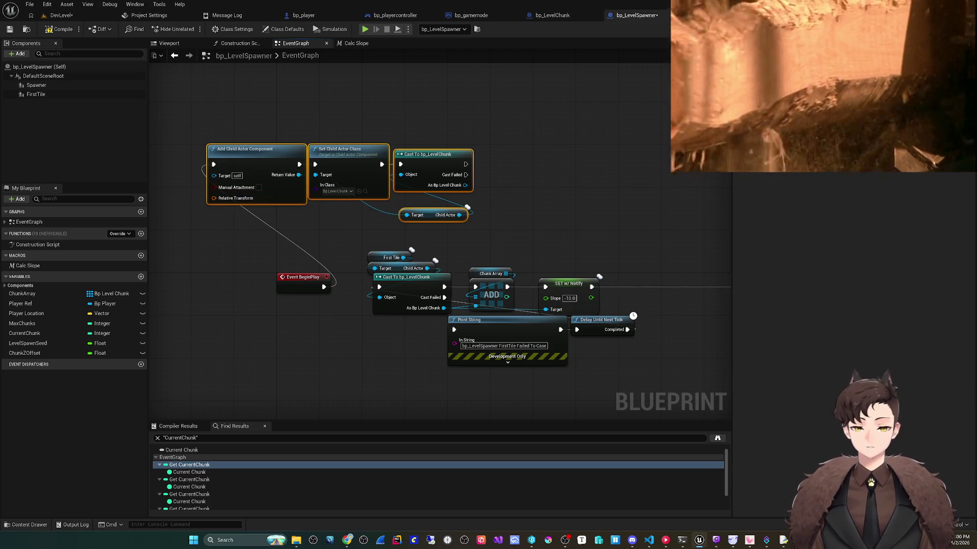
left_click_drag(204, 148, 320, 147)
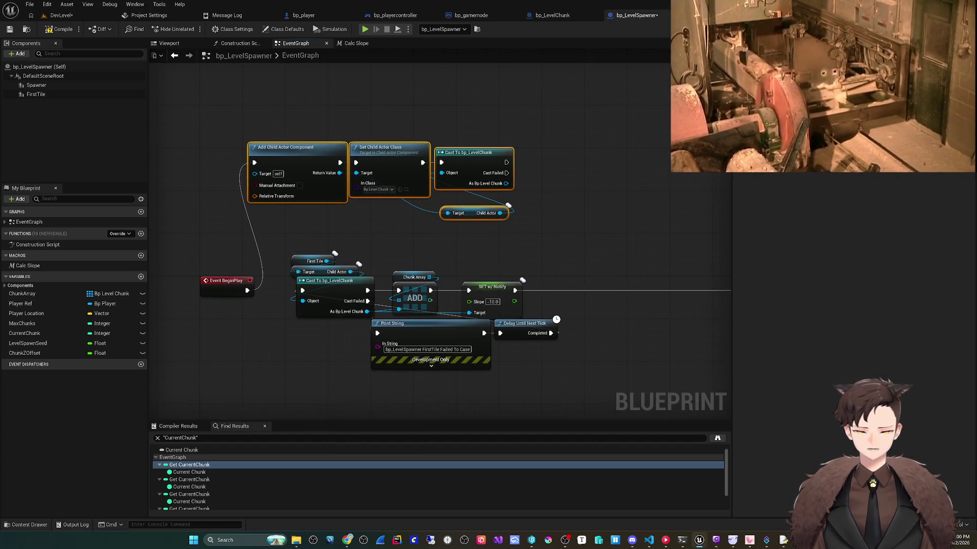
- Reposition the Child Actor getter slightly up and to the left
left_click_drag(453, 258, 417, 264)
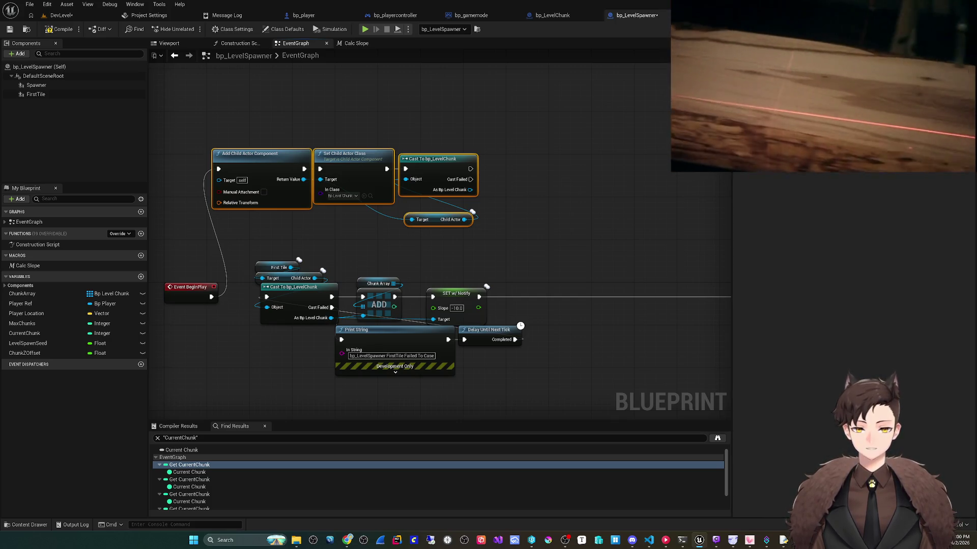
left_click_drag(355, 224, 288, 220)
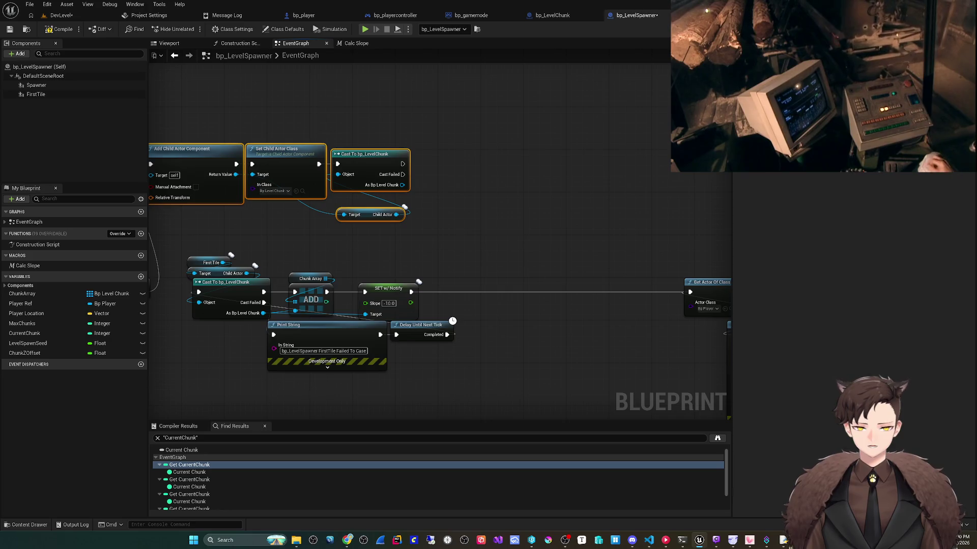
scroll(451, 259, "down", 3)
scroll(499, 244, "up", 2)
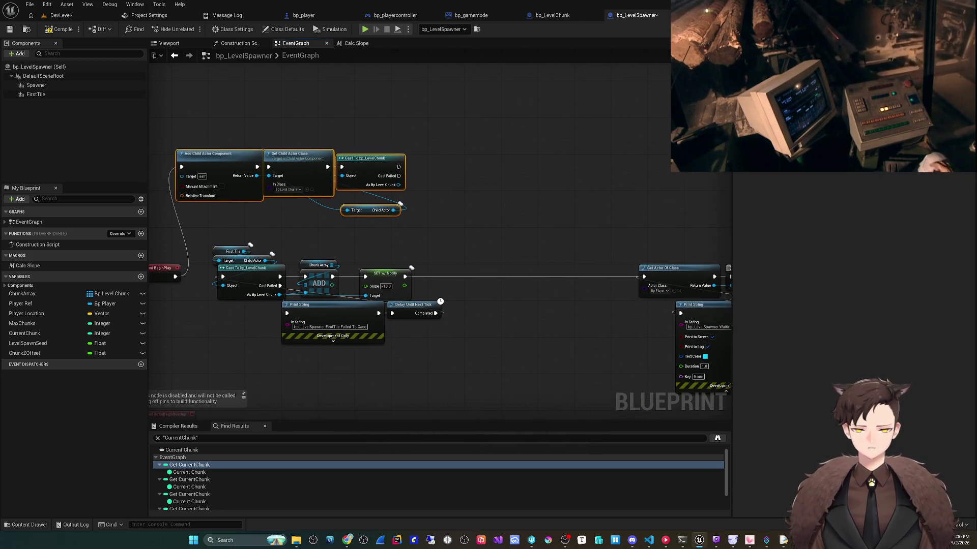
left_click(400, 204)
left_click_drag(399, 204, 389, 190)
- Copy the Chunk Array ADD and slope-setting nodes, paste them beside the cast, and wire them
mouse_move(291, 248)
left_mouse_down()
mouse_move(325, 284)
mouse_move(402, 288)
left_mouse_up()
key("ctrl+c")
key("ctrl+v")
mouse_move(378, 172)
left_mouse_down()
mouse_move(386, 194)
mouse_move(417, 204)
left_mouse_up()
key("Escape")
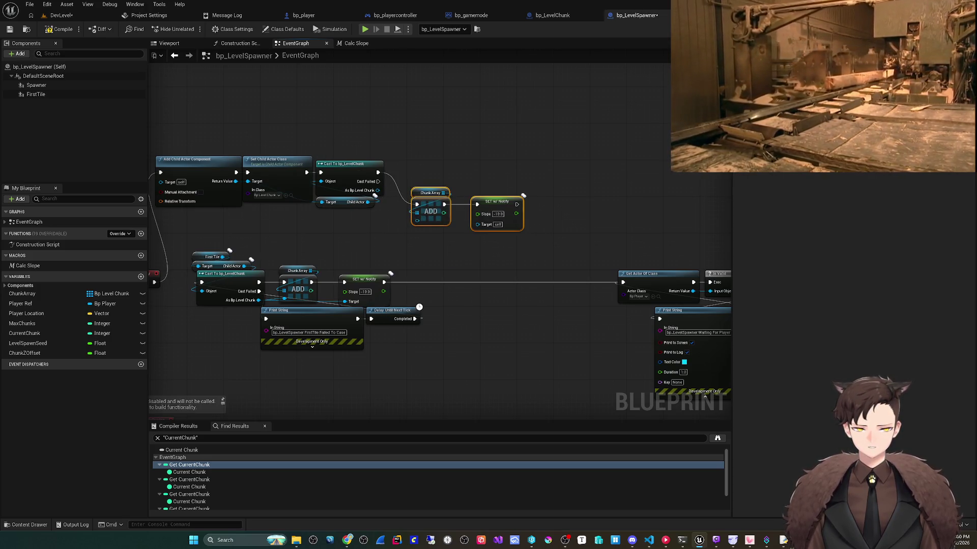
mouse_move(511, 203)
left_mouse_down()
mouse_move(488, 171)
mouse_move(480, 196)
mouse_move(328, 273)
mouse_move(285, 281)
left_mouse_up()
- Chain the upper slope setter into the lower one and save the blueprint
left_click_drag(537, 248, 504, 245)
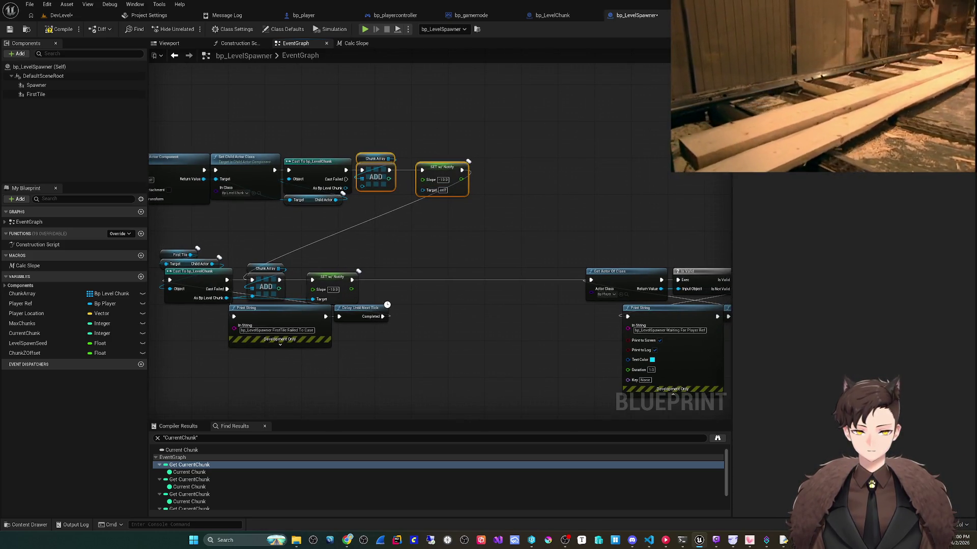
left_click_drag(462, 170, 312, 279)
left_click_drag(465, 255, 399, 242)
left_click(10, 29)
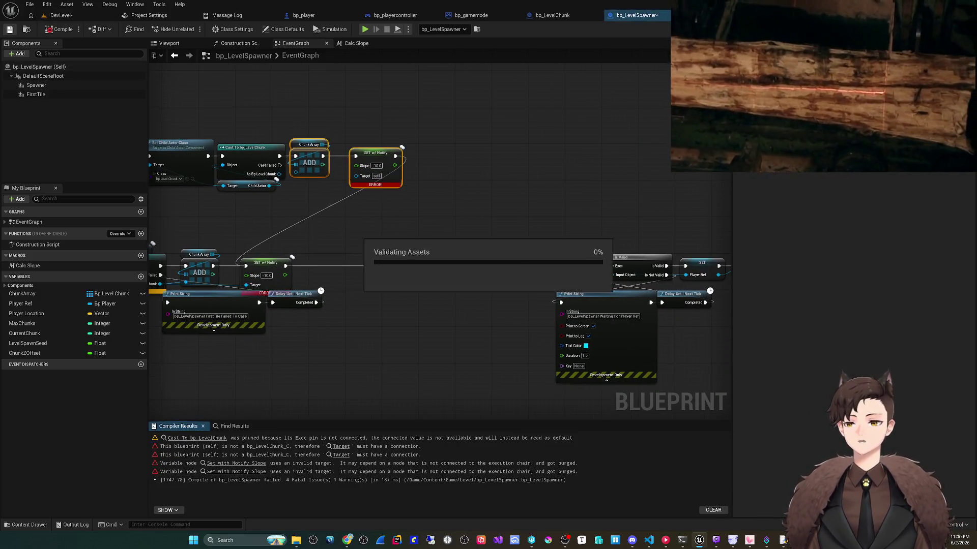